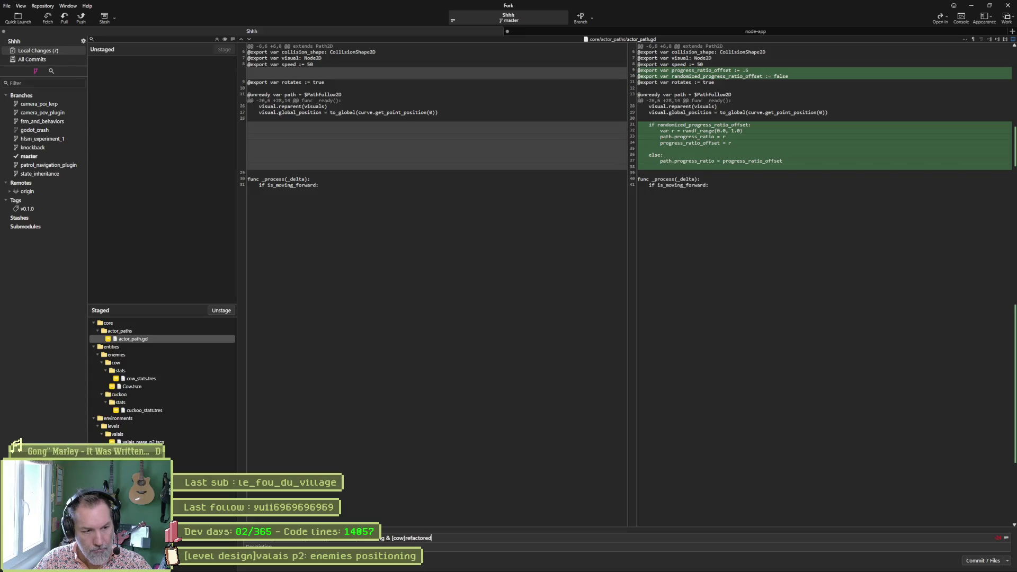
# Step: Commit the seven staged files with the hit-box-on-attack and randomized path start message
pyautogui.write('hit box o')
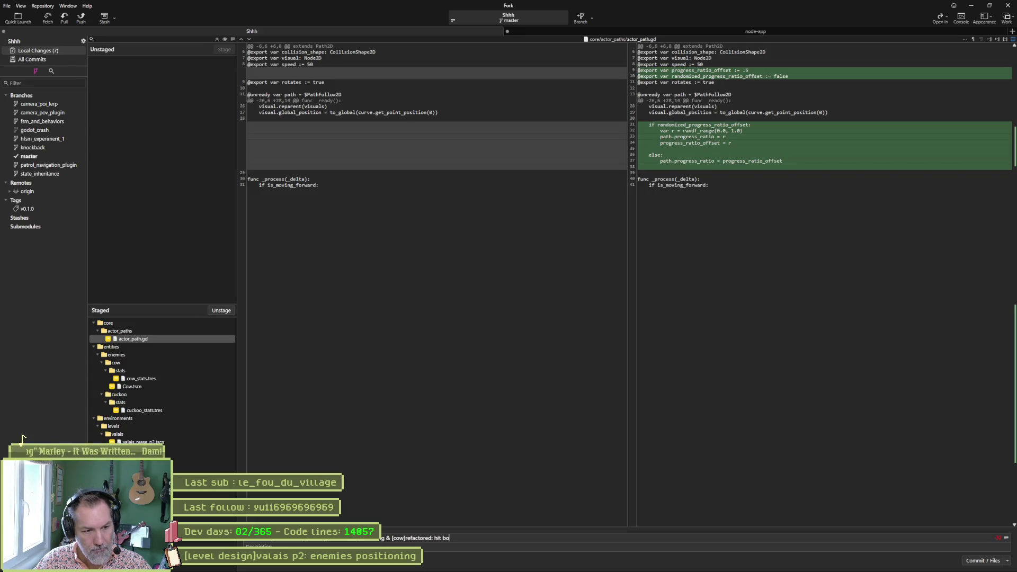
pyautogui.write('n attack, ')
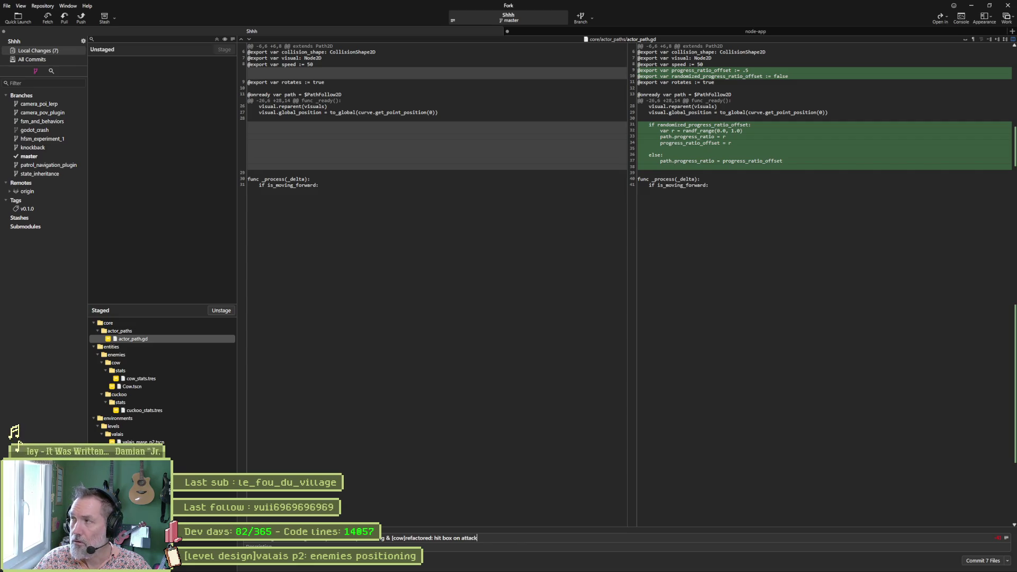
pyautogui.write('freez value &')
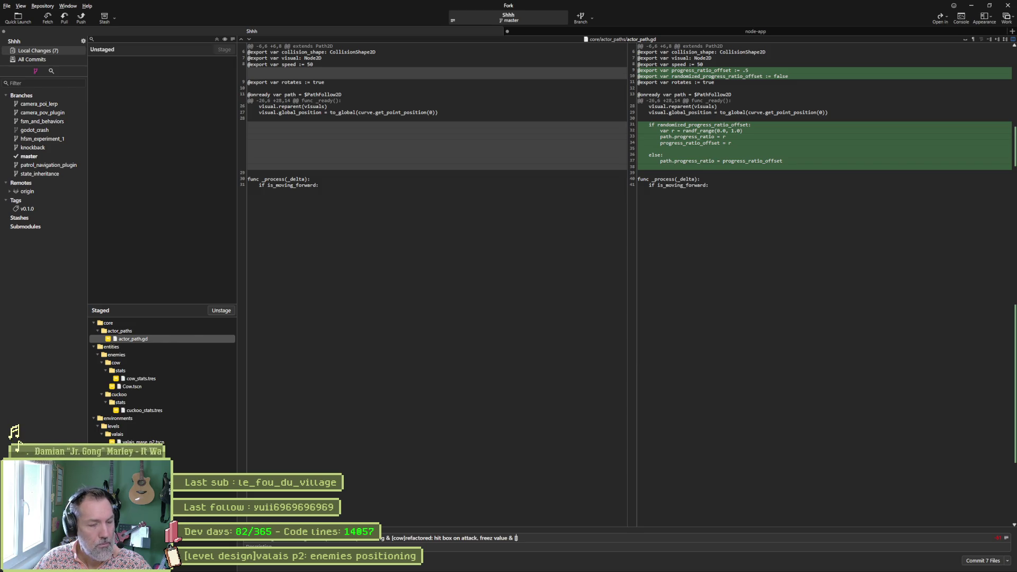
pyautogui.hotkey('alt', 'Tab')
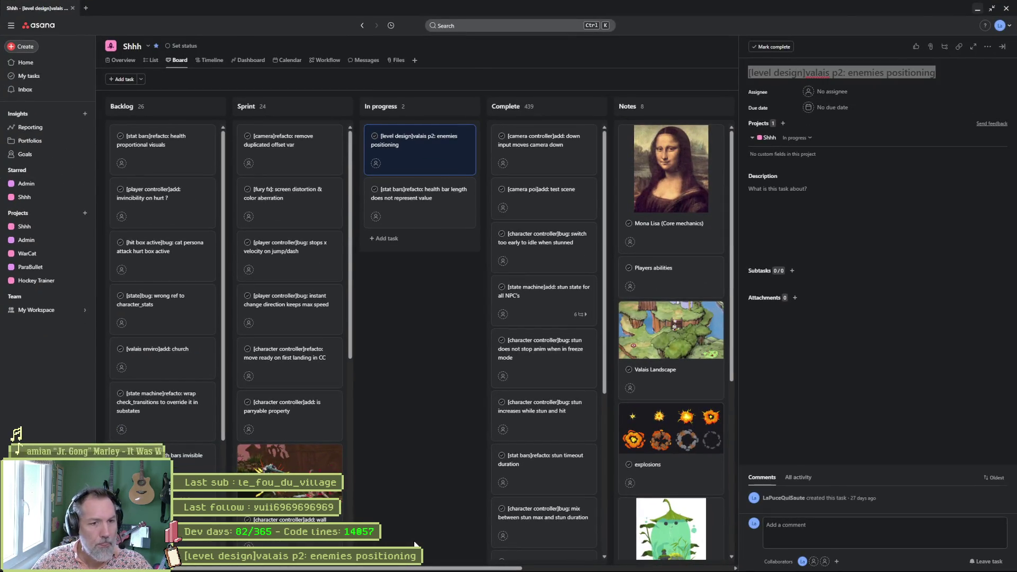
pyautogui.hotkey('alt', 'Tab')
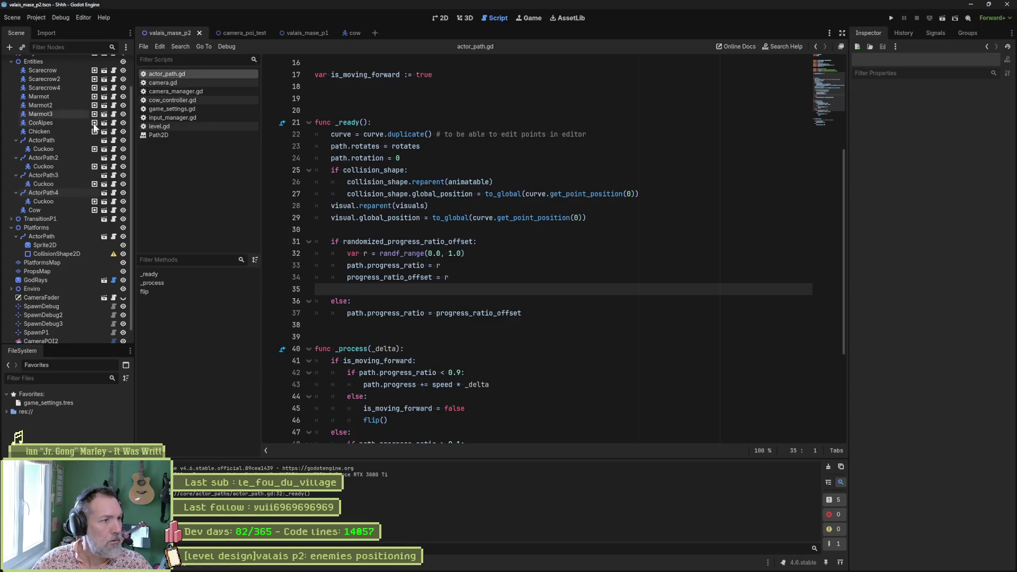
pyautogui.hotkey('alt', 'Tab')
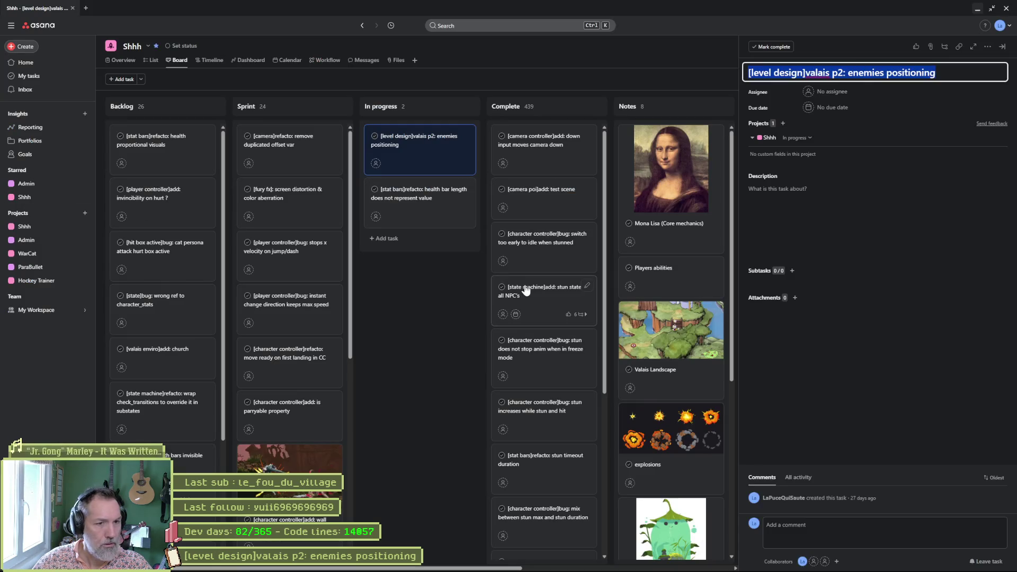
pyautogui.hotkey('alt', 'Tab')
pyautogui.hotkey('alt', 'Tab')
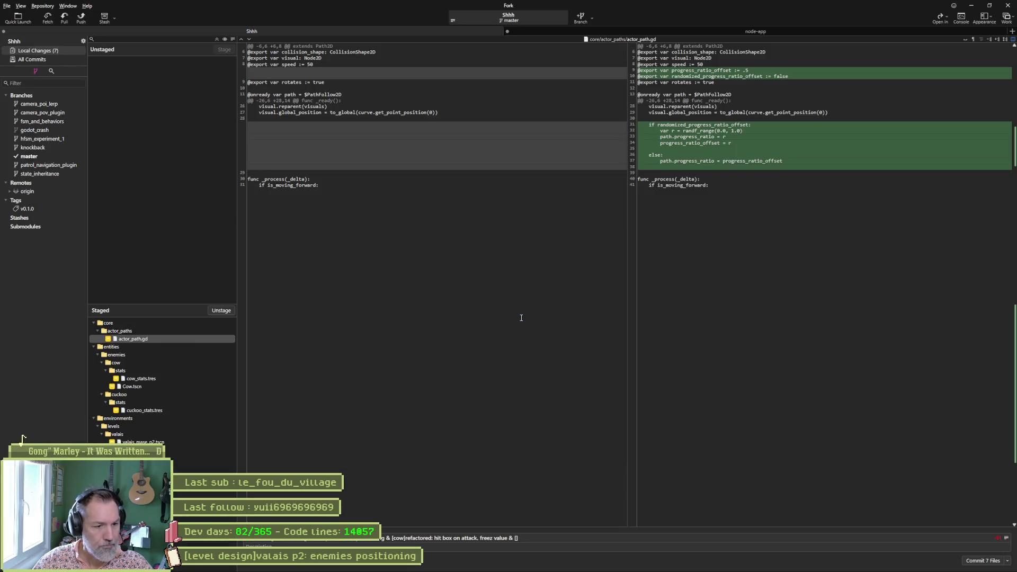
pyautogui.write('actor path]')
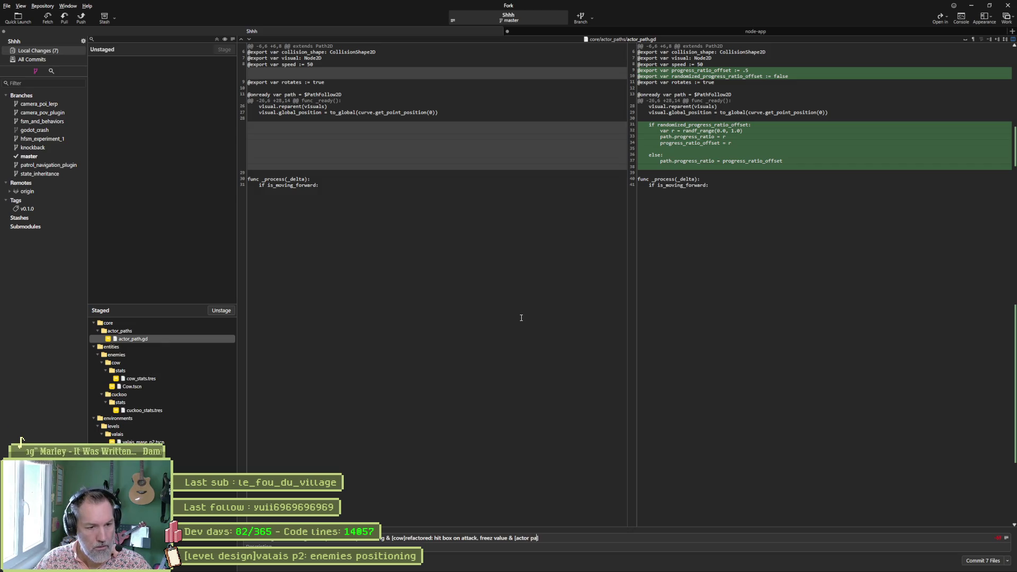
pyautogui.write('added: ')
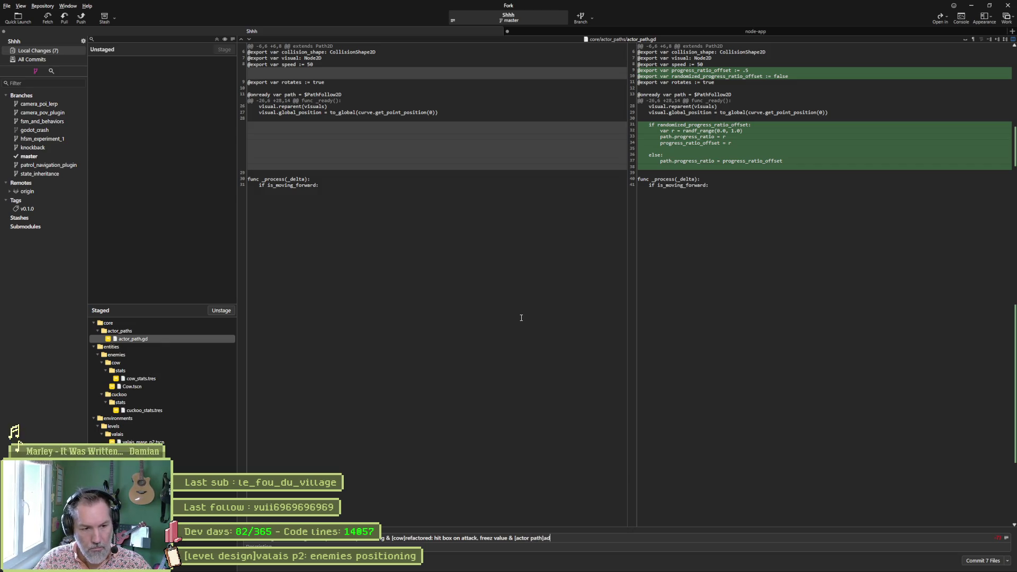
pyautogui.write('randomize')
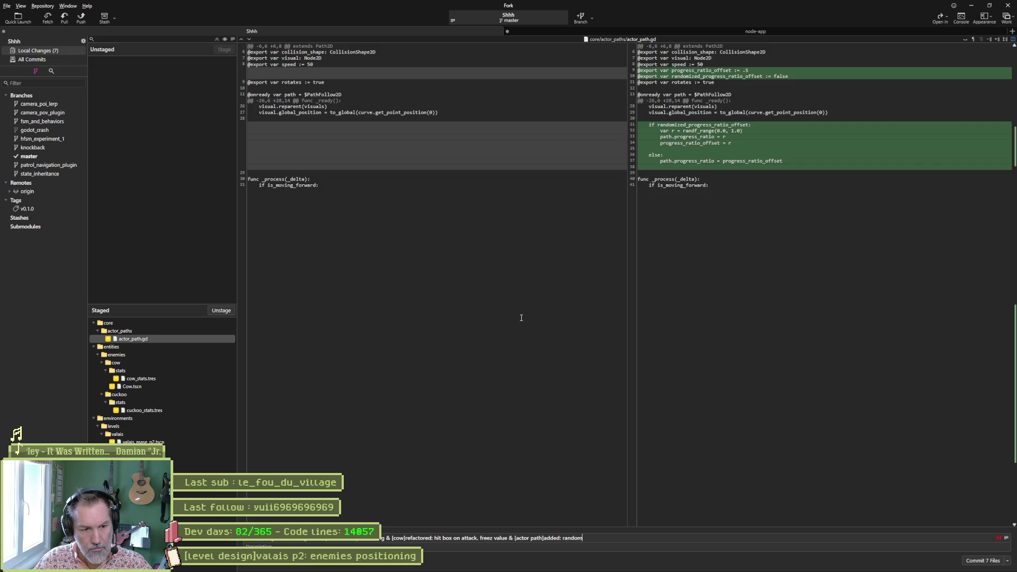
pyautogui.write('d start value on path')
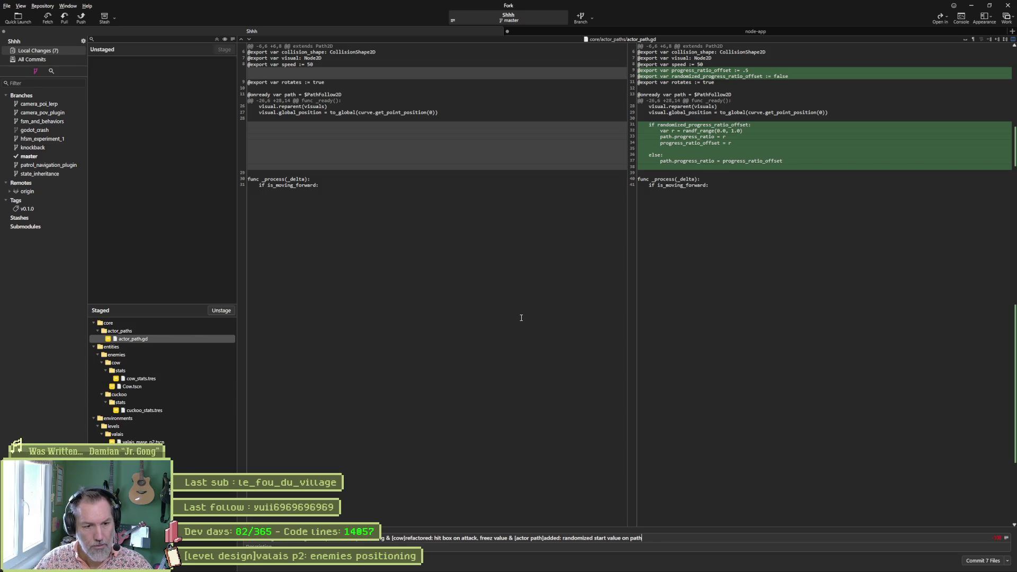
pyautogui.click(984, 562)
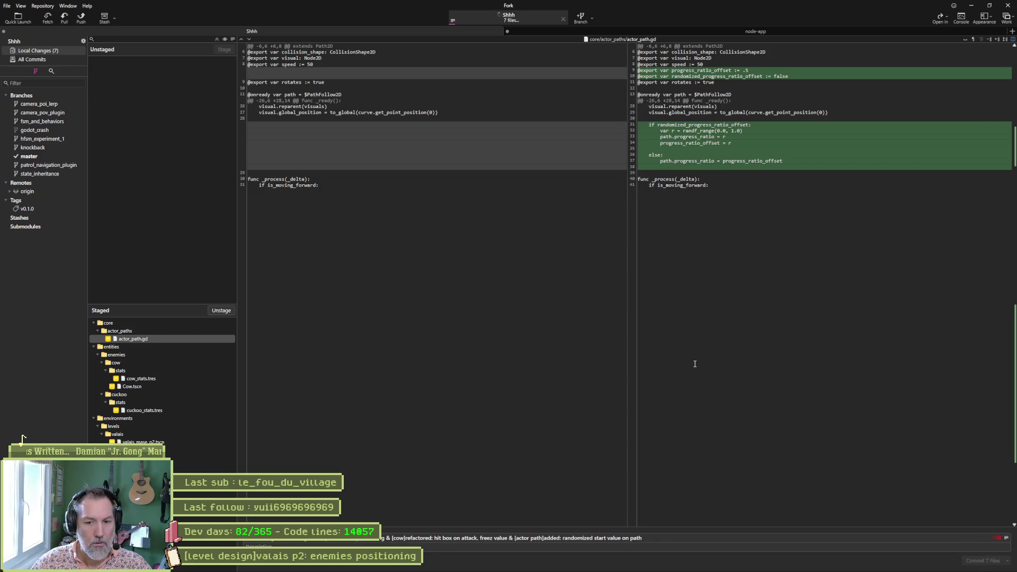
# Step: Push master to origin and minimize Fork to return to Godot
pyautogui.click(81, 17)
pyautogui.click(559, 314)
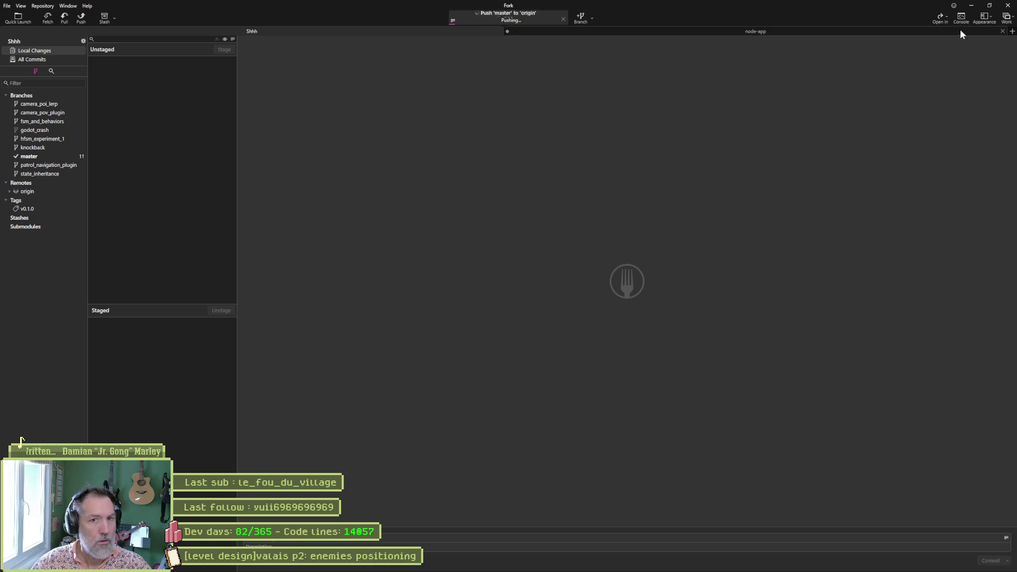
pyautogui.click(977, 7)
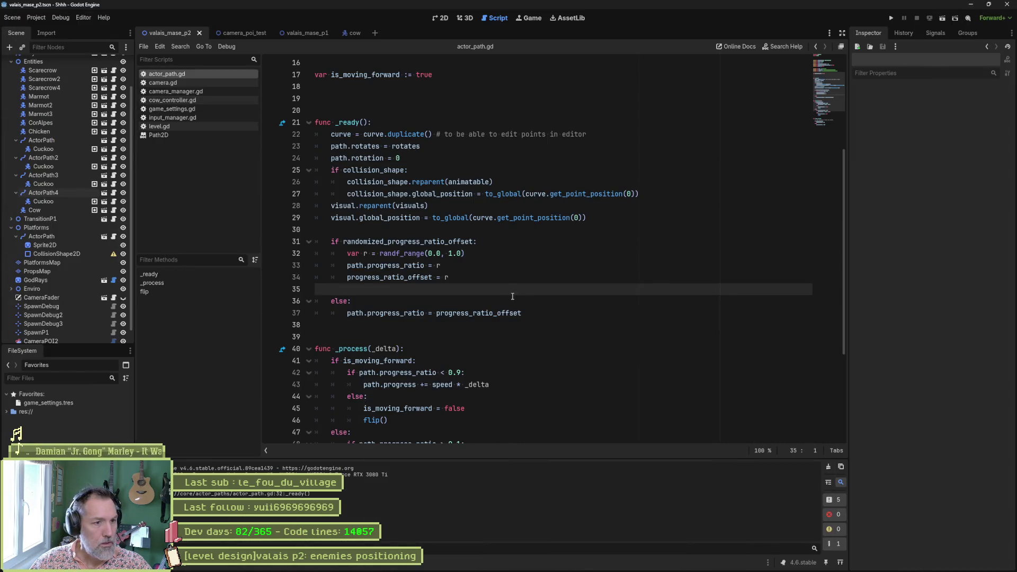
pyautogui.click(442, 18)
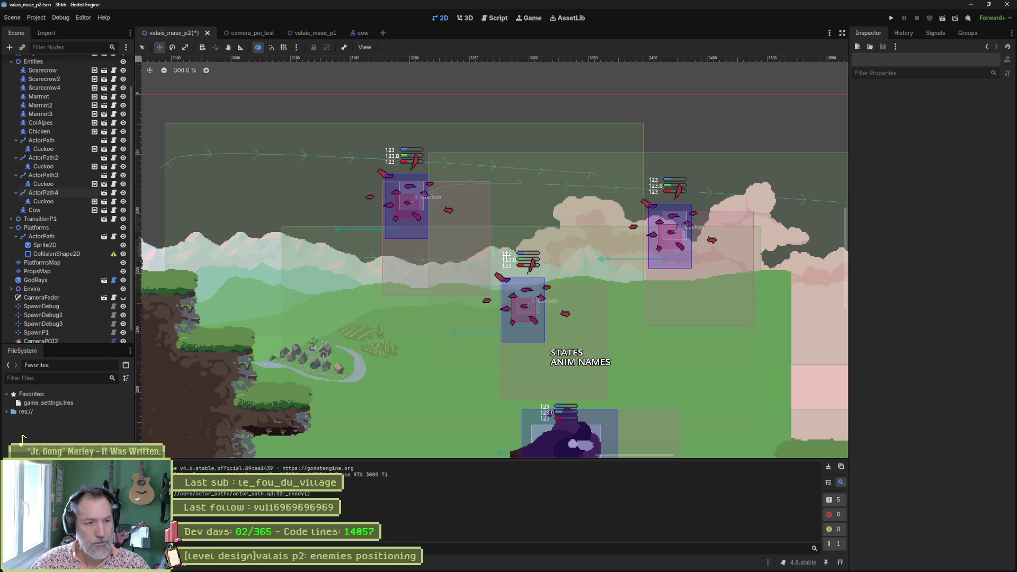
pyautogui.press('F6')
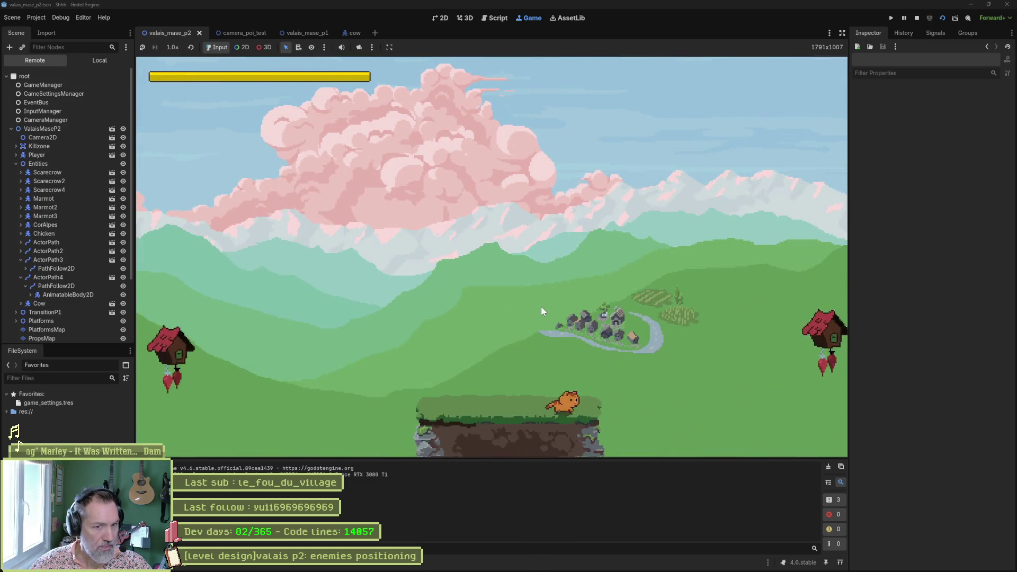
pyautogui.press('Right')
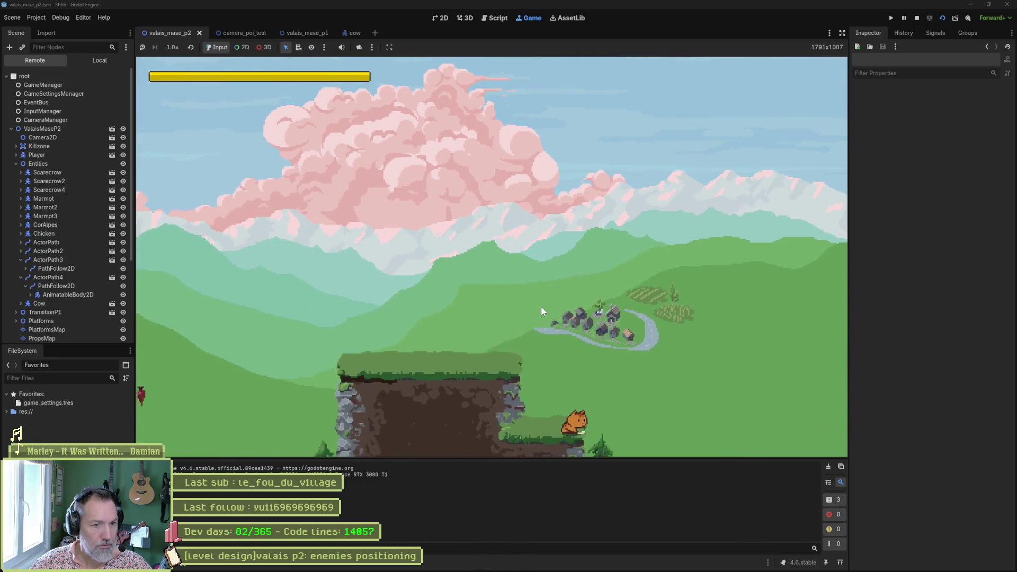
pyautogui.press('Left')
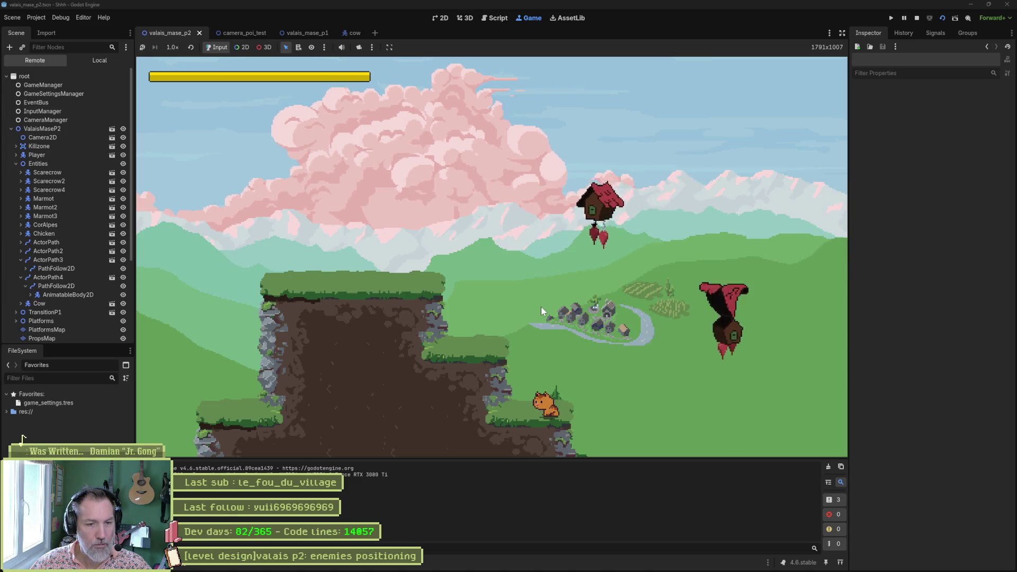
pyautogui.press('F8')
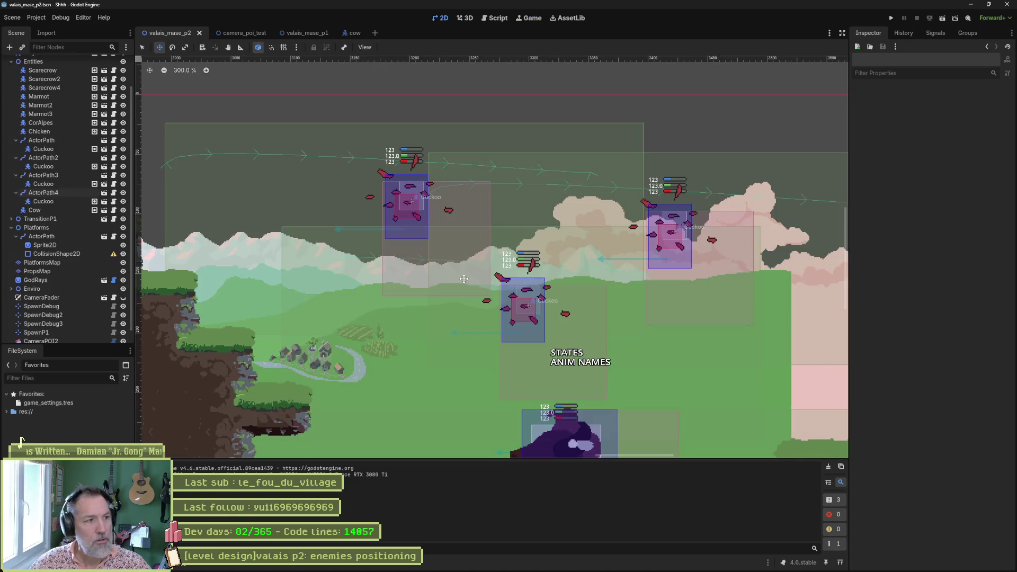
pyautogui.hotkey('ctrl', 'F3')
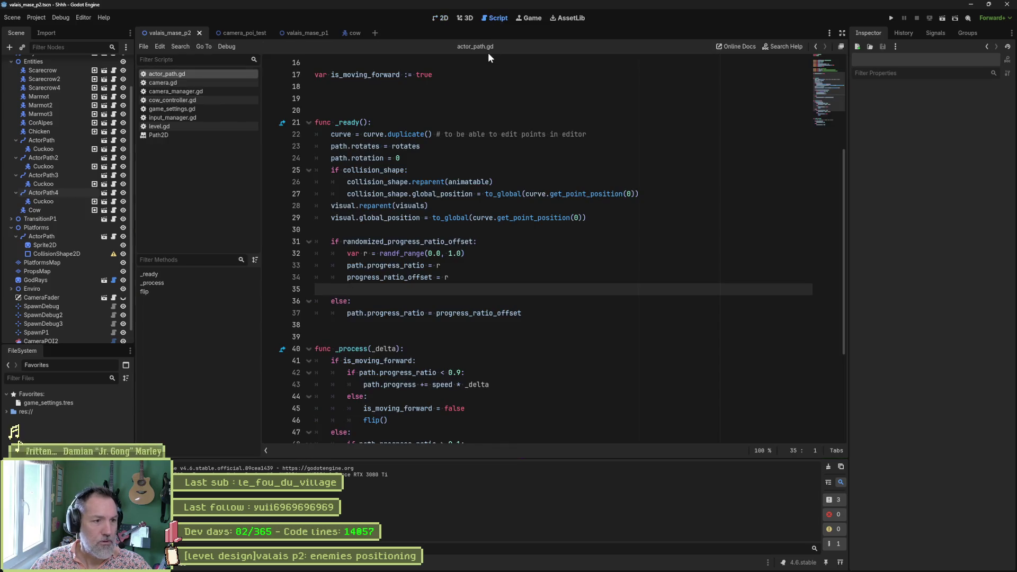
pyautogui.scroll(5, 430, 245)
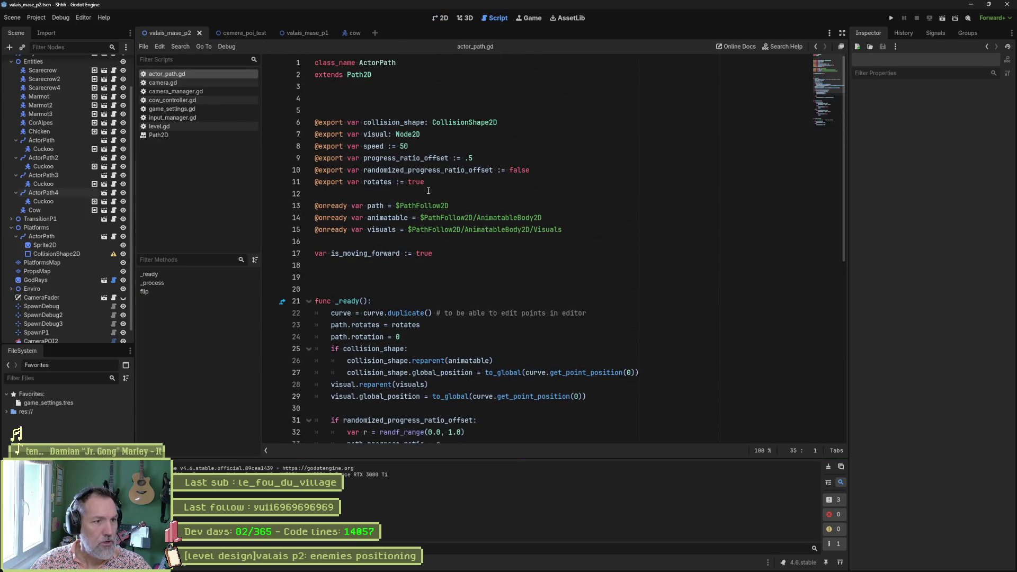
pyautogui.click(537, 169)
pyautogui.press('Return')
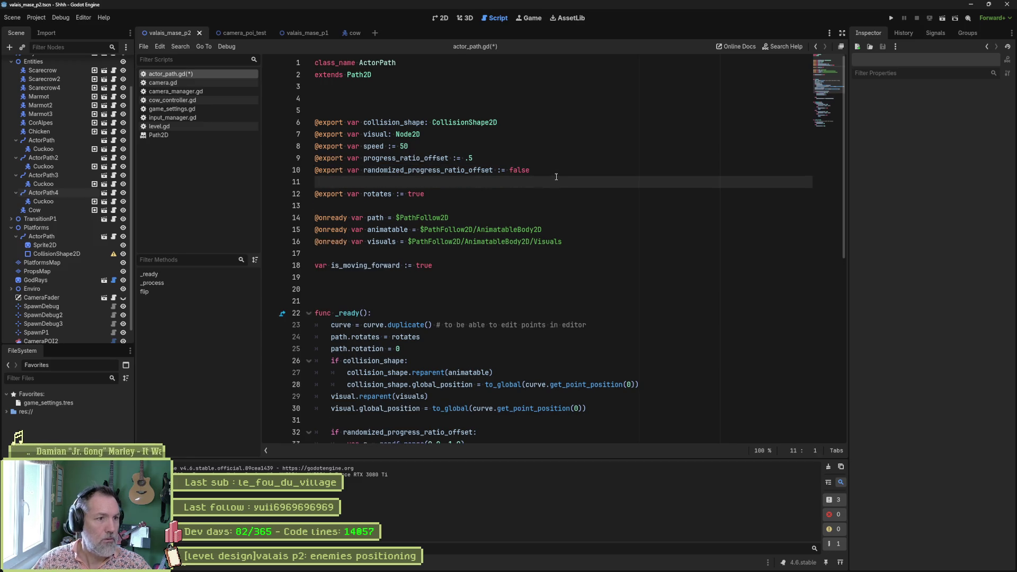
pyautogui.write('@export var ')
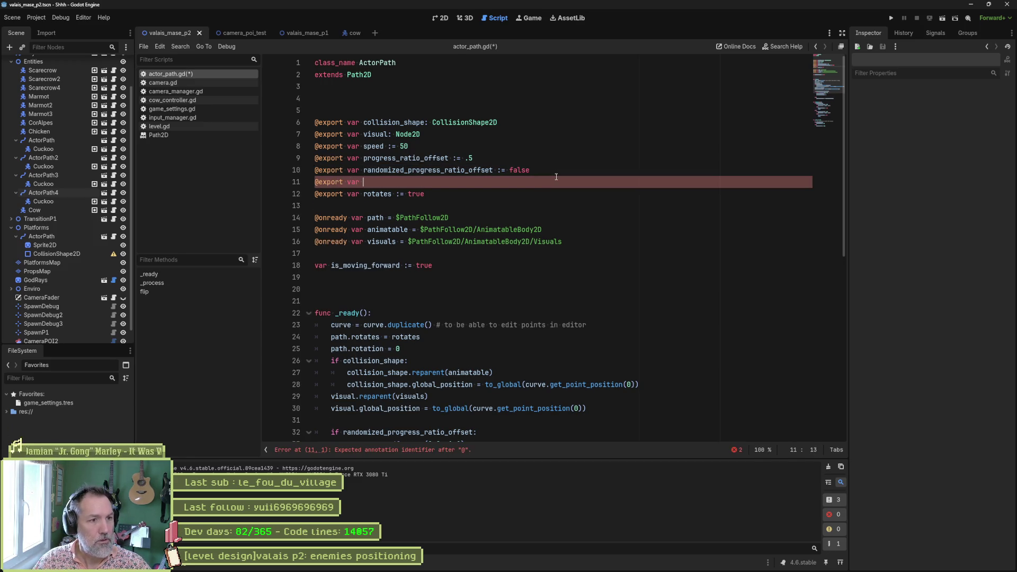
pyautogui.write('randomz')
pyautogui.press('BackSpace')
pyautogui.write('ized_speed')
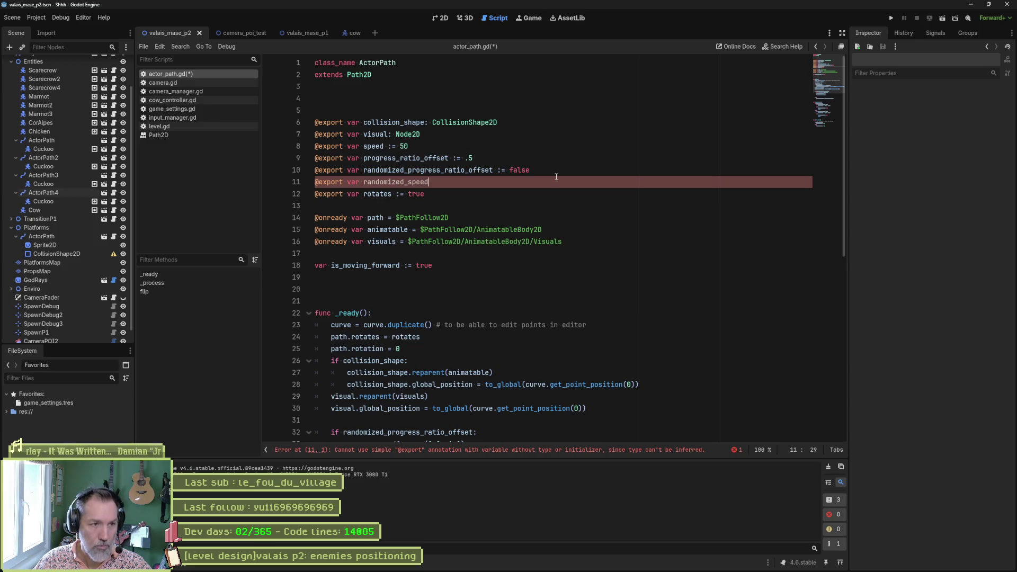
pyautogui.write(':= false')
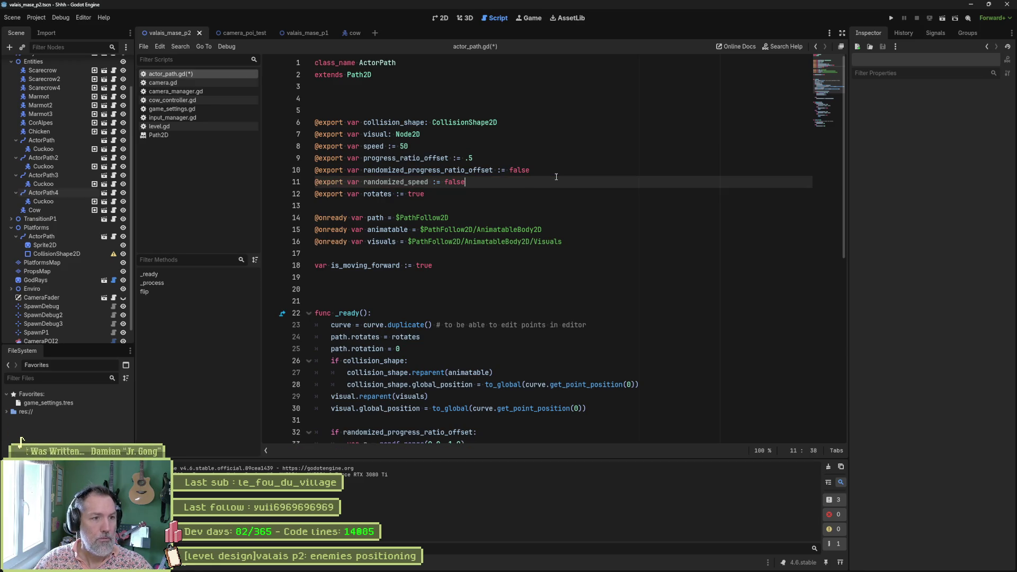
# Step: Duplicate the randomized_speed line twice and rename the copies randomized_speed_min and randomized_speed_max
pyautogui.moveTo(556, 176); pyautogui.dragTo(525, 183)
pyautogui.click(520, 184)
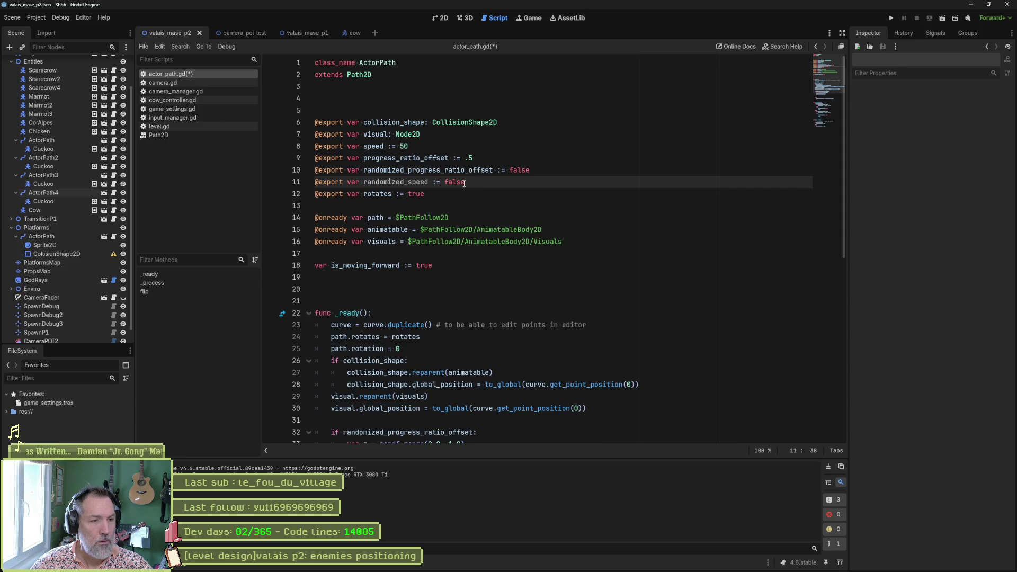
pyautogui.hotkey('ctrl', 'd')
pyautogui.hotkey('ctrl', 'd')
pyautogui.click(428, 194)
pyautogui.write('_mi := false')
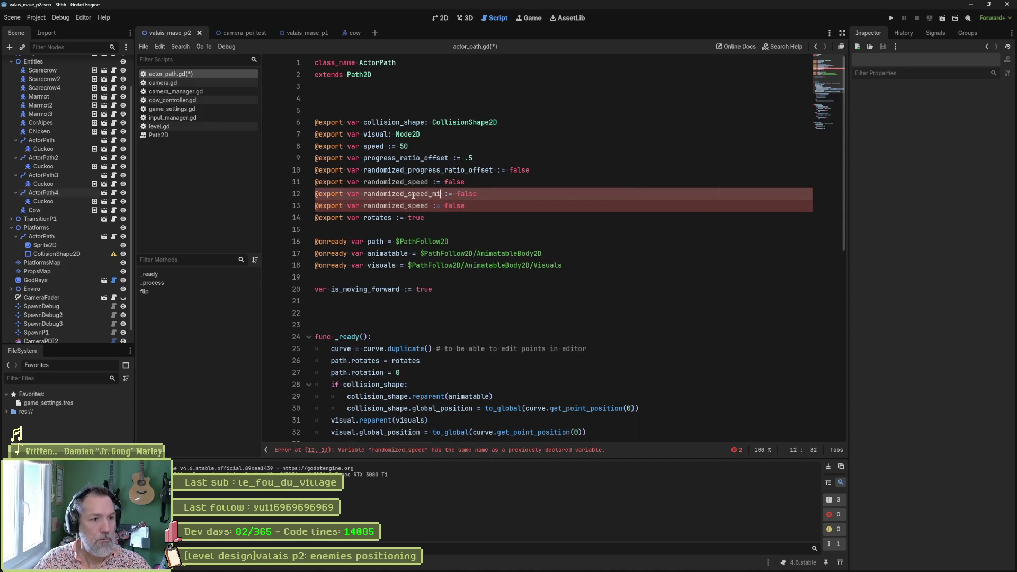
pyautogui.write('n')
pyautogui.press('Down')
pyautogui.press('Left')
pyautogui.press('Left')
pyautogui.press('Left')
pyautogui.write('_max')
pyautogui.press('Up')
pyautogui.press('Down')
pyautogui.press('Home')
pyautogui.hotkey('ctrl', 'End')
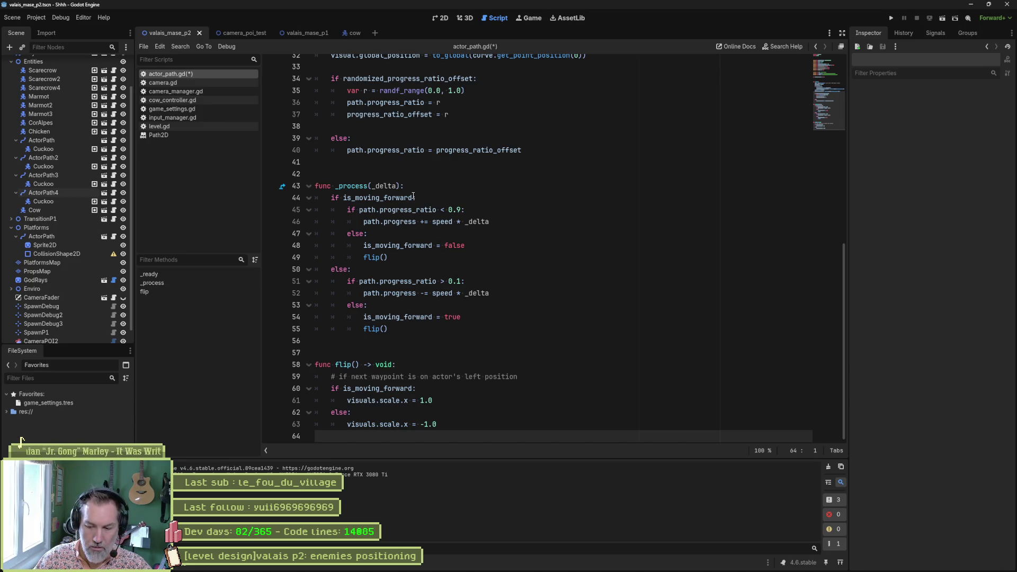
pyautogui.scroll(10, 334, 177)
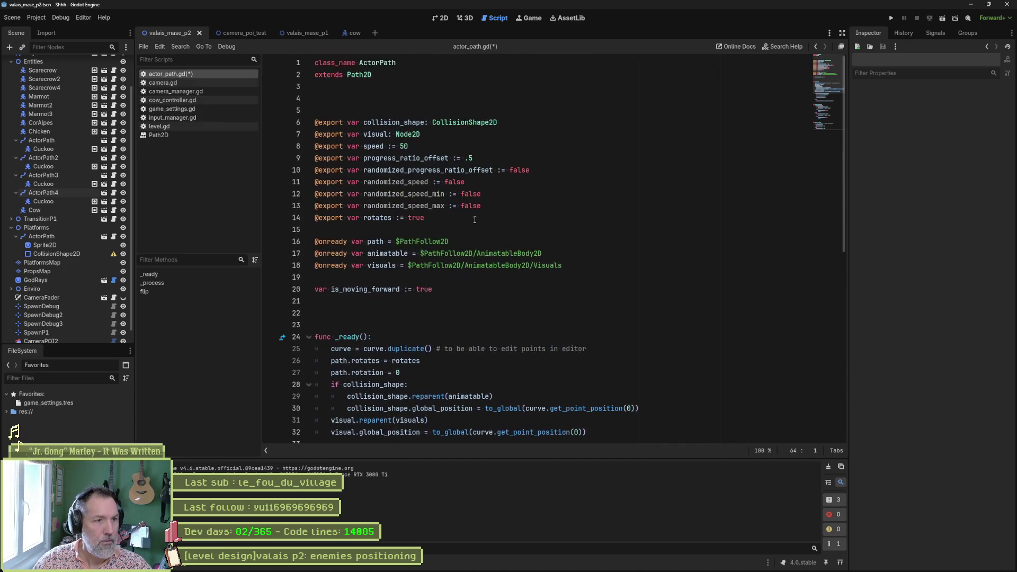
# Step: Move the three randomized speed exports up to sit right after the speed export
pyautogui.click(478, 194)
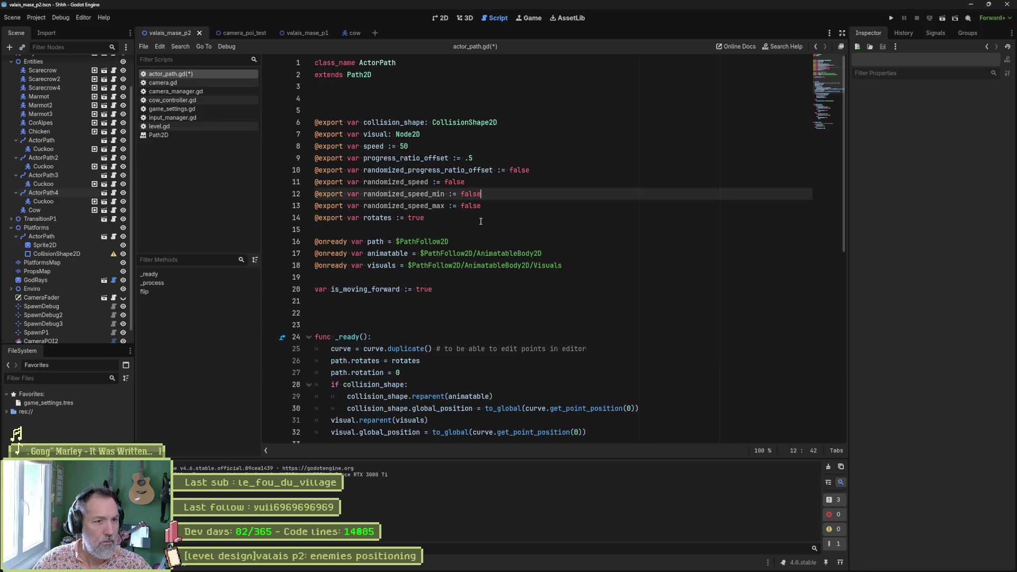
pyautogui.hotkey('ctrl', 'shift', 'Left')
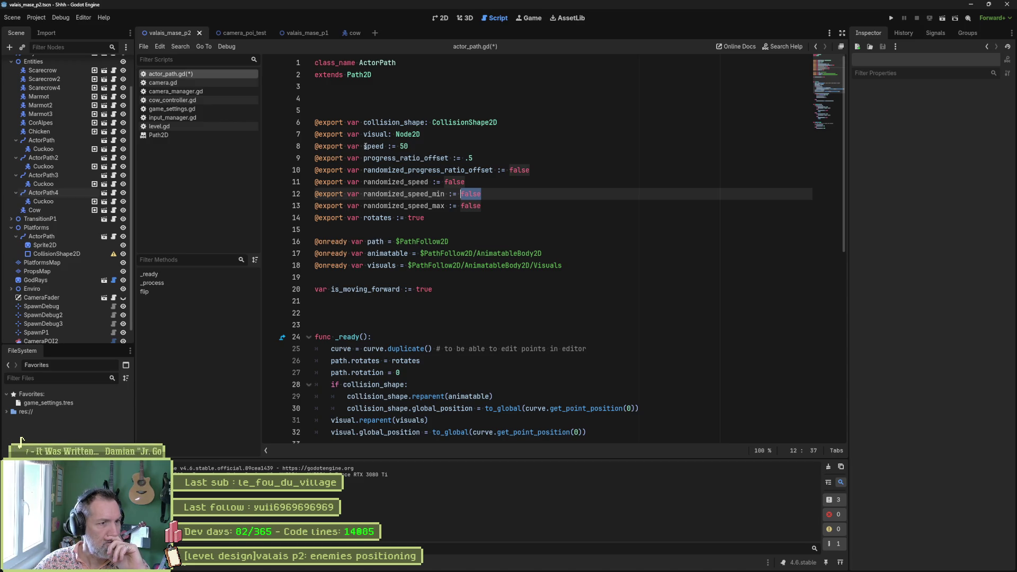
pyautogui.moveTo(364, 146); pyautogui.dragTo(411, 134)
pyautogui.click(490, 205)
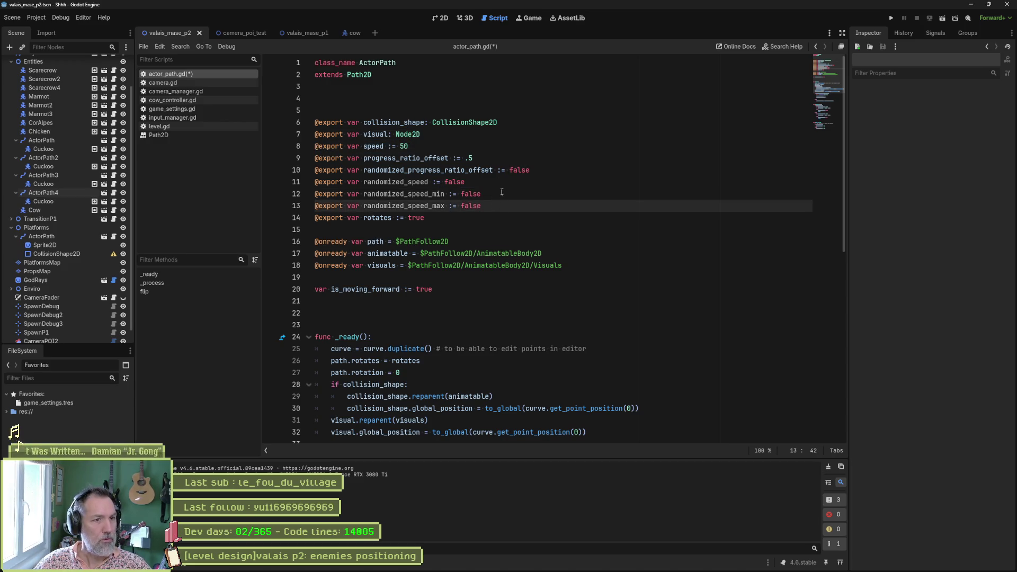
pyautogui.keyDown('shift'); pyautogui.click(522, 170); pyautogui.keyUp('shift')
pyautogui.hotkey('alt', 'Up')
pyautogui.hotkey('alt', 'Up')
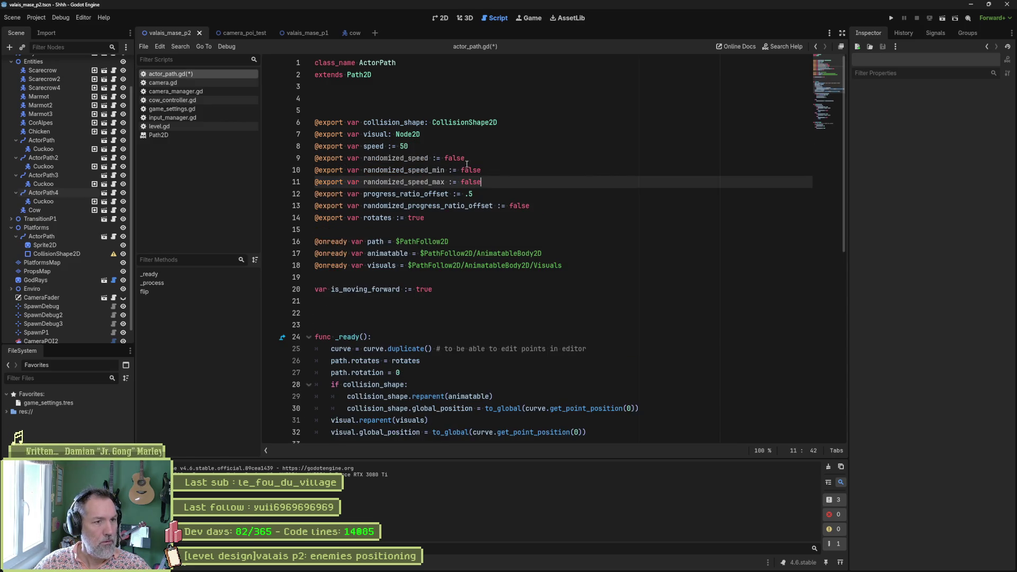
pyautogui.doubleClick(402, 146)
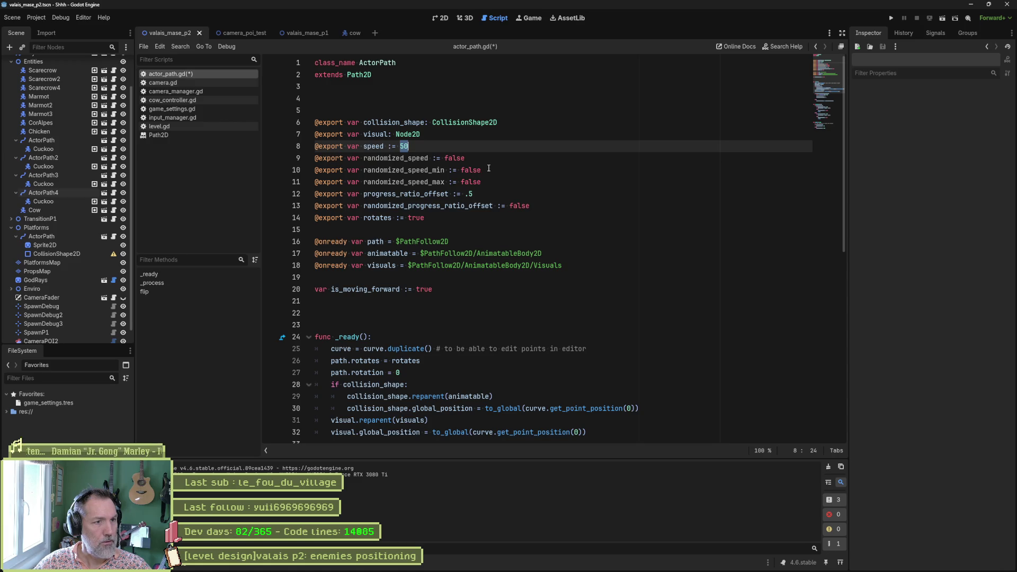
pyautogui.click(68, 176)
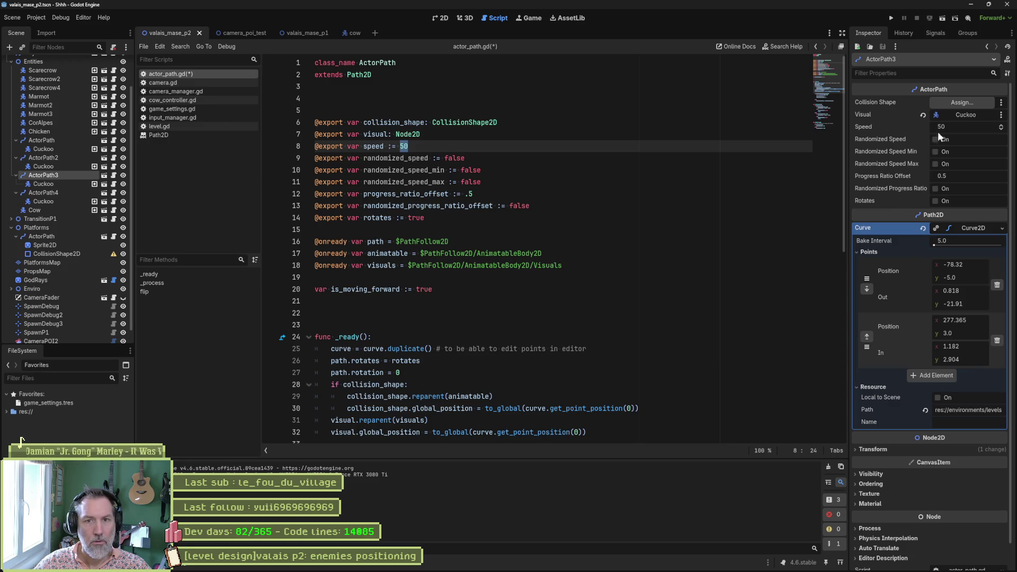
pyautogui.doubleClick(479, 170)
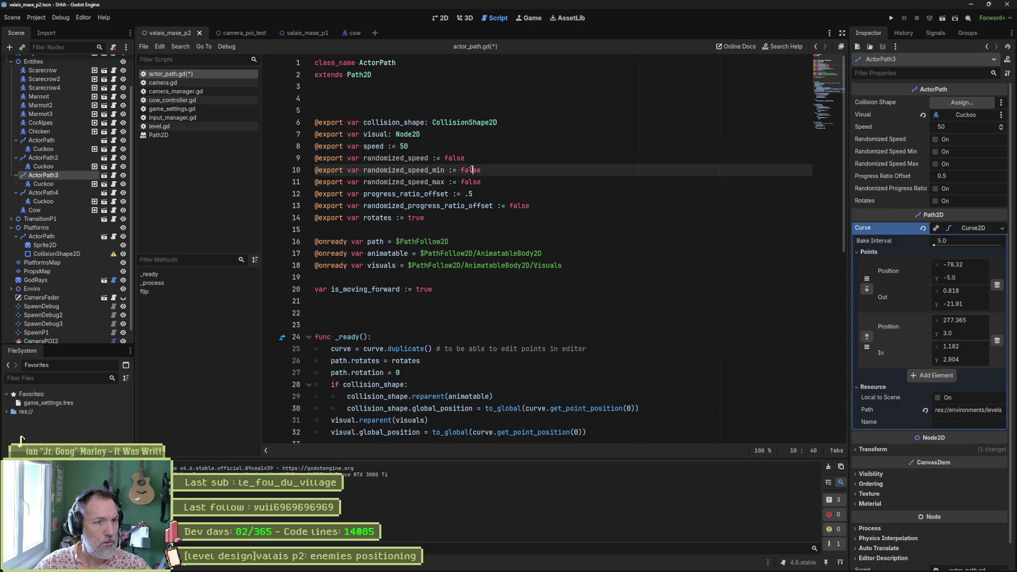
pyautogui.click(582, 155)
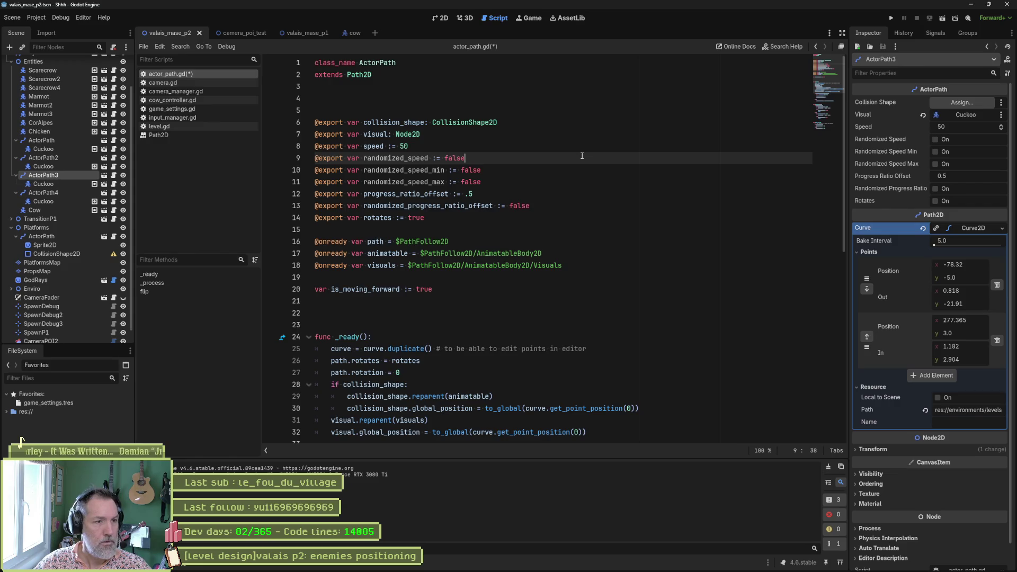
pyautogui.press('Return')
pyautogui.write('@expo')
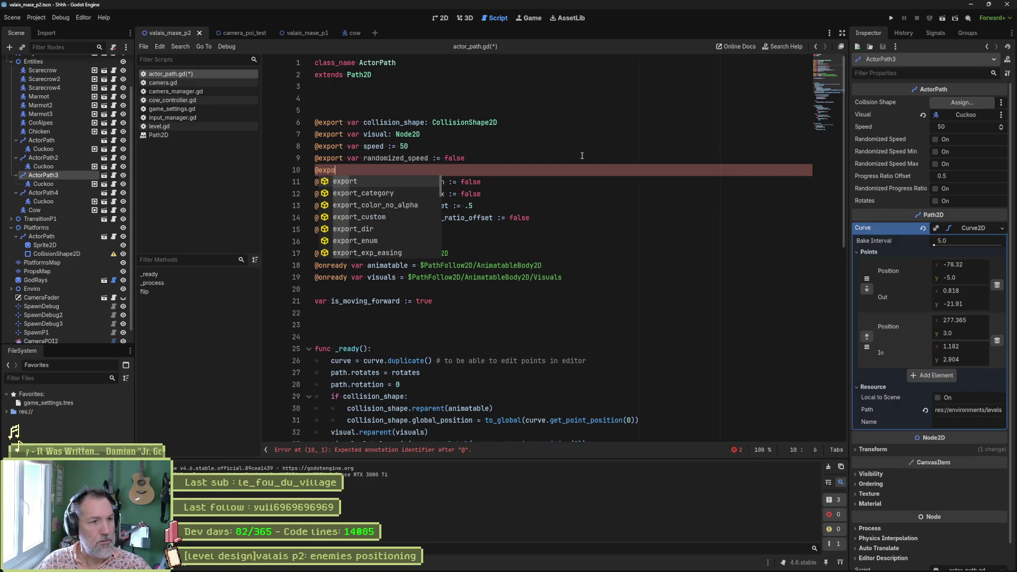
pyautogui.press('BackSpace')
pyautogui.press('BackSpace')
pyautogui.press('BackSpace')
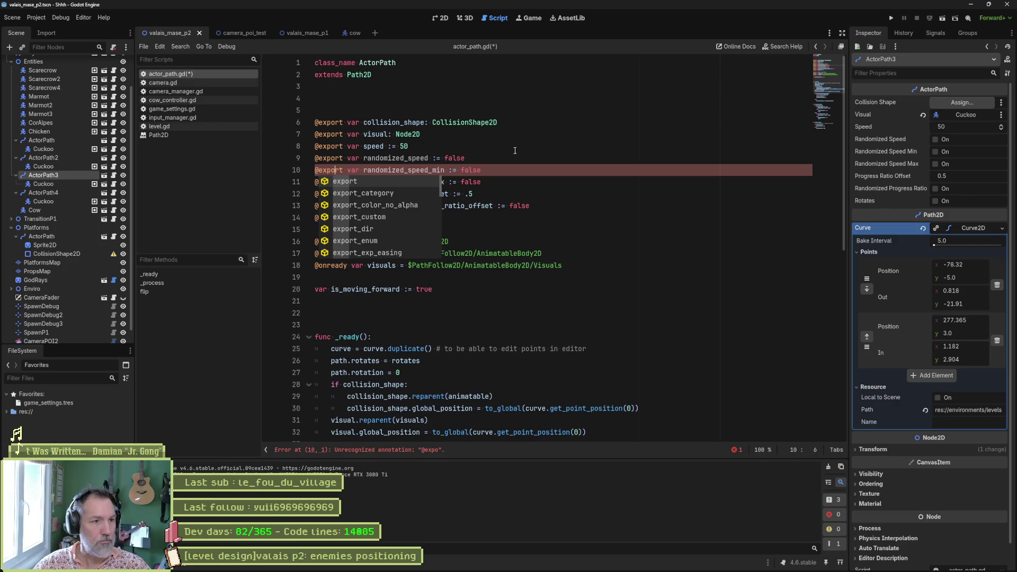
pyautogui.press('Up')
# Step: Default randomized_speed_min to 0.1 and randomized_speed_max to 1000.0, then save the script
pyautogui.doubleClick(471, 171)
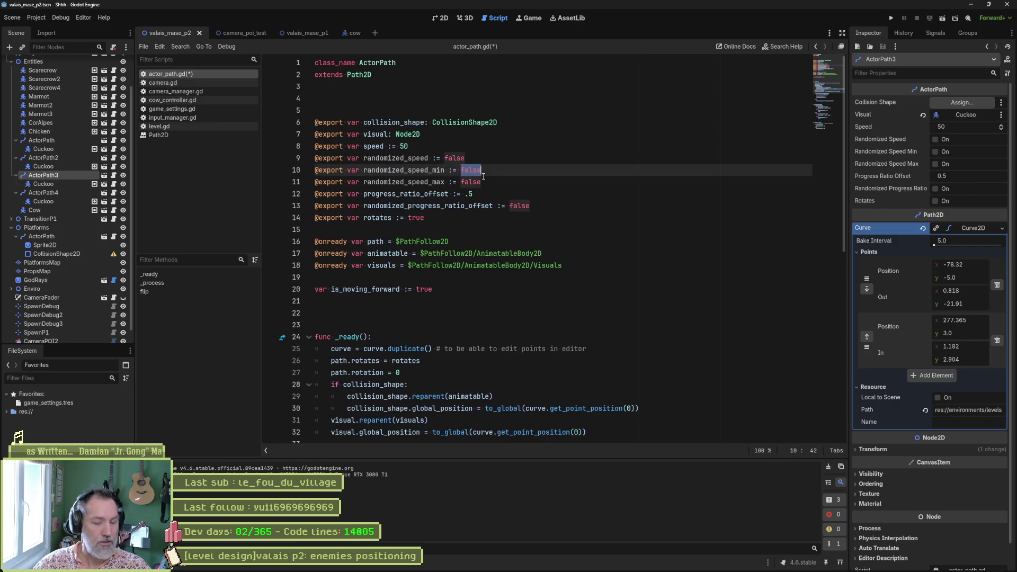
pyautogui.write('0.1')
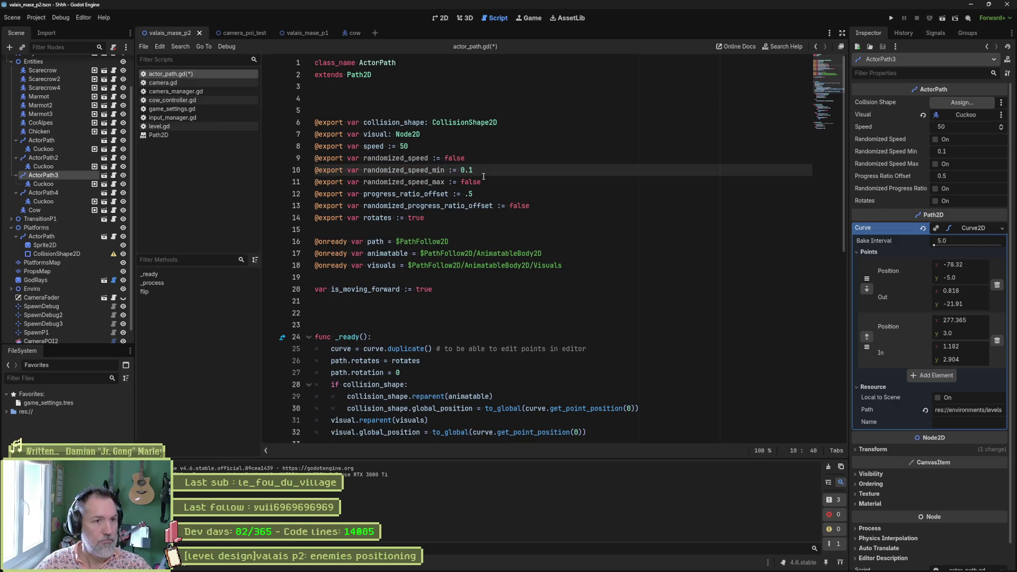
pyautogui.press('Down')
pyautogui.hotkey('ctrl', 'shift', 'Right')
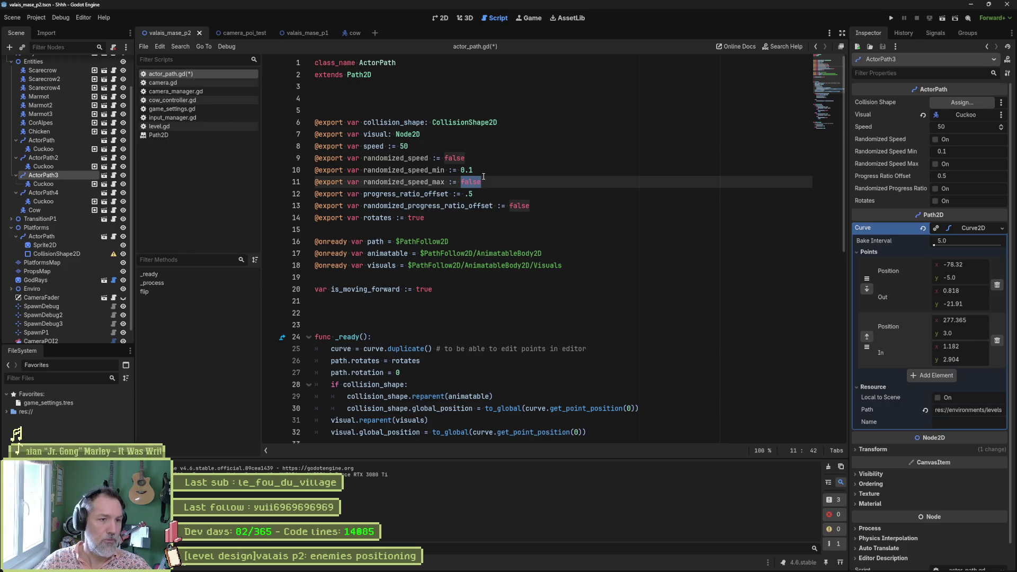
pyautogui.write('1000.0')
pyautogui.hotkey('ctrl', 's')
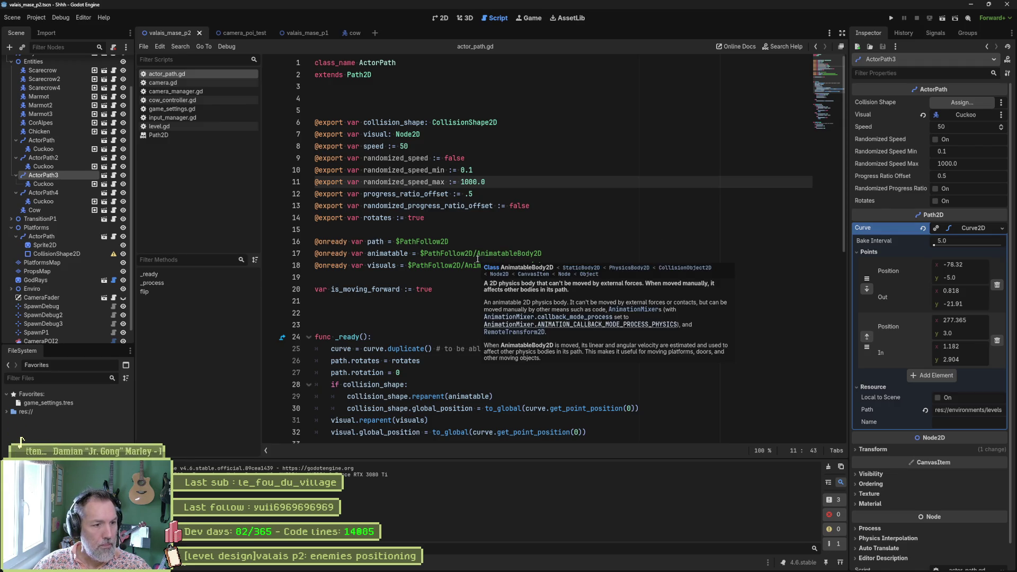
pyautogui.scroll(-4, 455, 276)
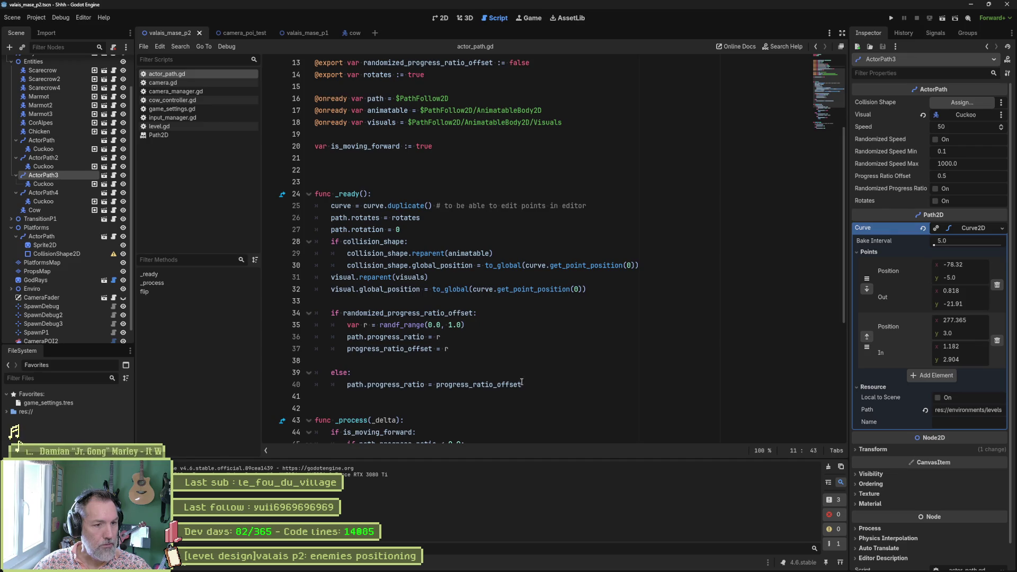
pyautogui.moveTo(525, 385); pyautogui.dragTo(596, 297)
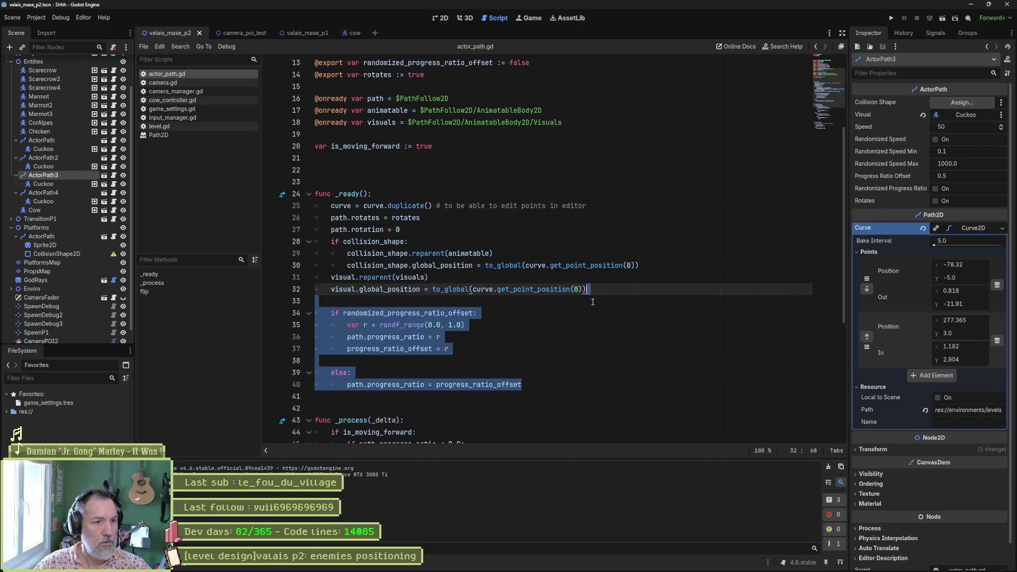
# Step: Paste a copy of the if/else block in _ready and change its condition to randomized_speed
pyautogui.click(548, 383)
pyautogui.hotkey('ctrl', 'v')
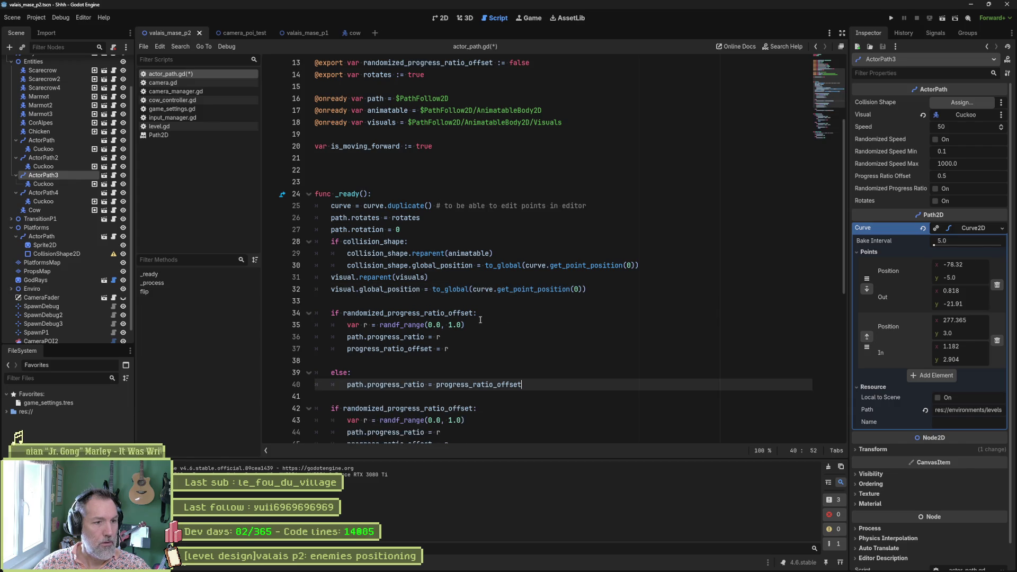
pyautogui.scroll(3, 390, 99)
pyautogui.doubleClick(397, 122)
pyautogui.hotkey('ctrl', 'c')
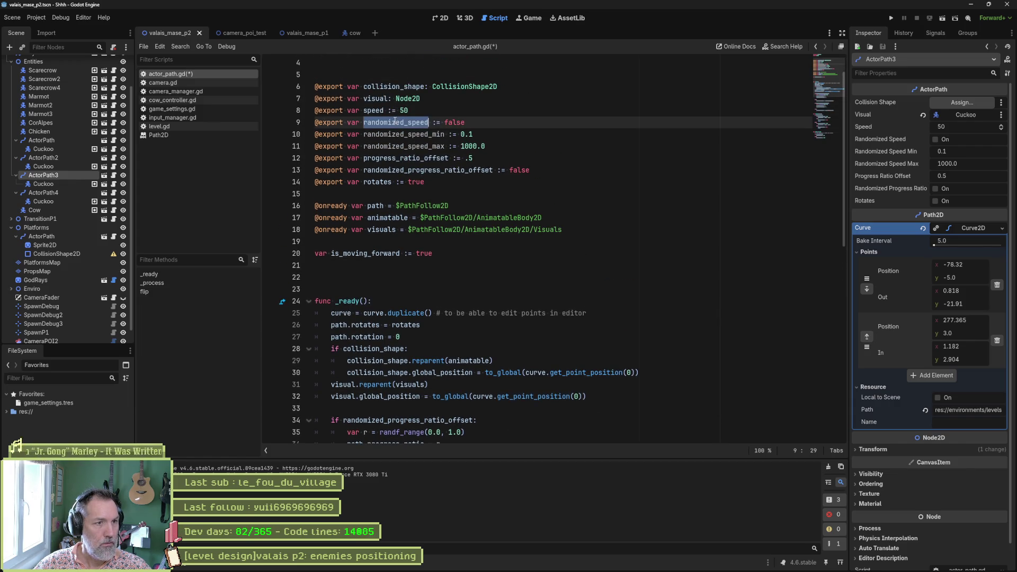
pyautogui.scroll(-5, 420, 304)
pyautogui.doubleClick(450, 242)
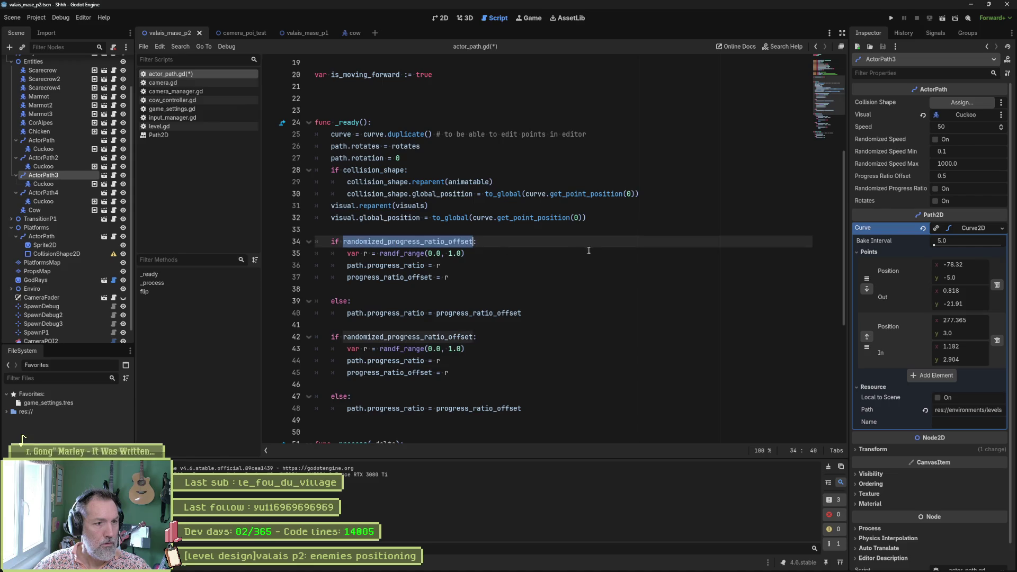
pyautogui.hotkey('ctrl', 'v')
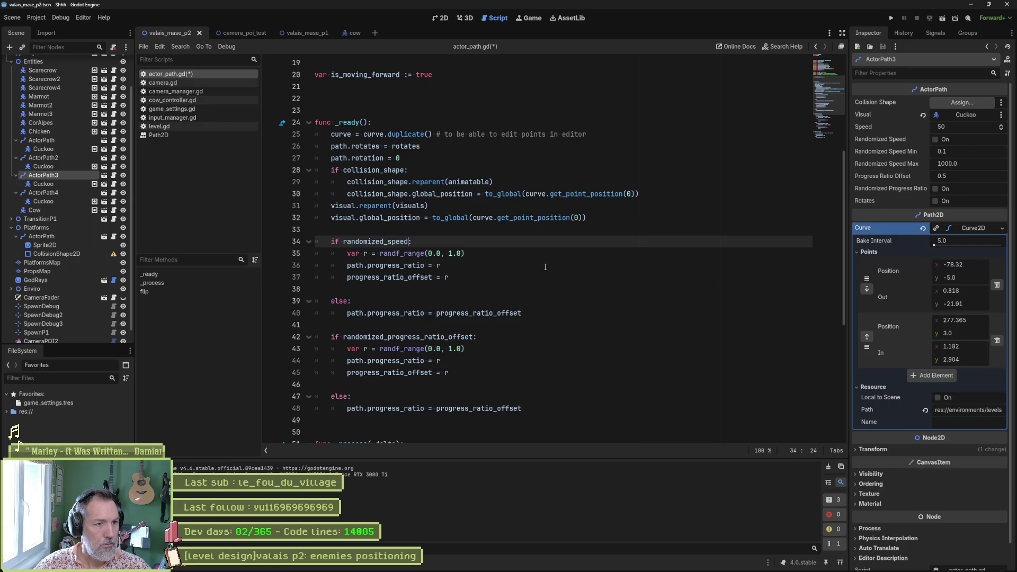
# Step: Make the copied randf_range use randomized_speed_min and randomized_speed_max as its bounds
pyautogui.scroll(4, 501, 261)
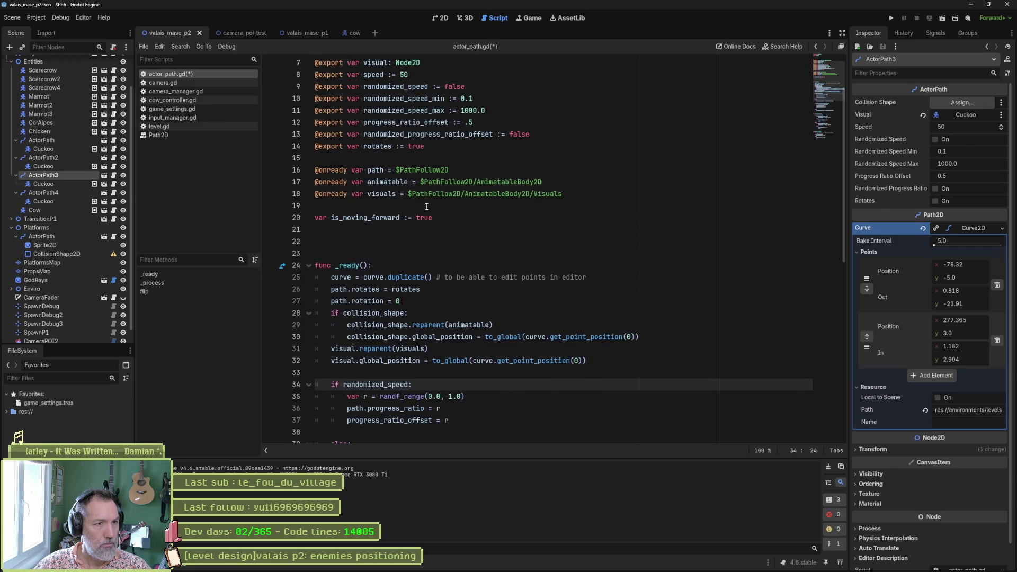
pyautogui.click(408, 98)
pyautogui.doubleClick(408, 99)
pyautogui.hotkey('ctrl', 'c')
pyautogui.doubleClick(429, 396)
pyautogui.hotkey('ctrl', 'v')
pyautogui.doubleClick(418, 110)
pyautogui.hotkey('ctrl', 'c')
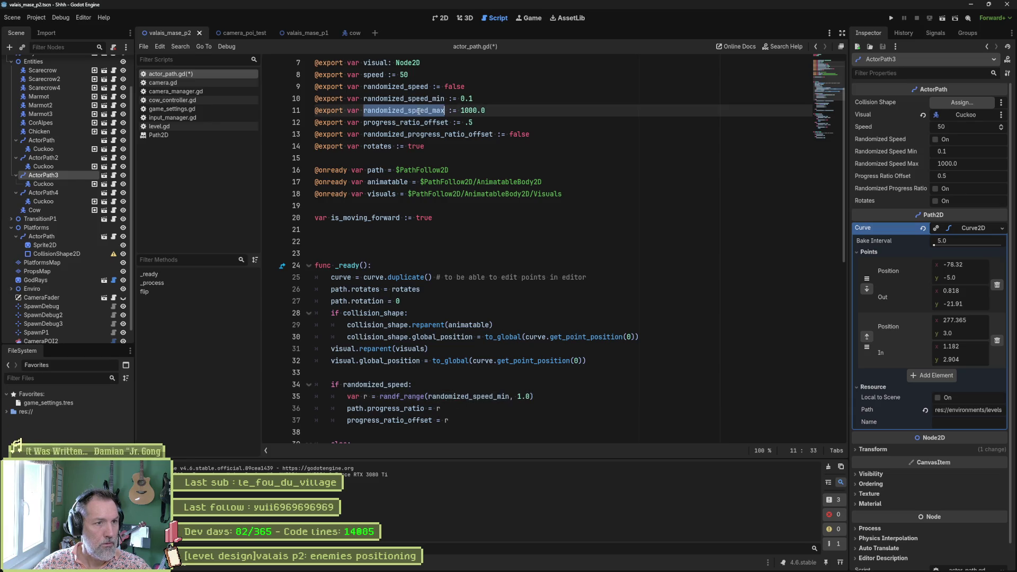
pyautogui.doubleClick(527, 397)
pyautogui.hotkey('ctrl', 'v')
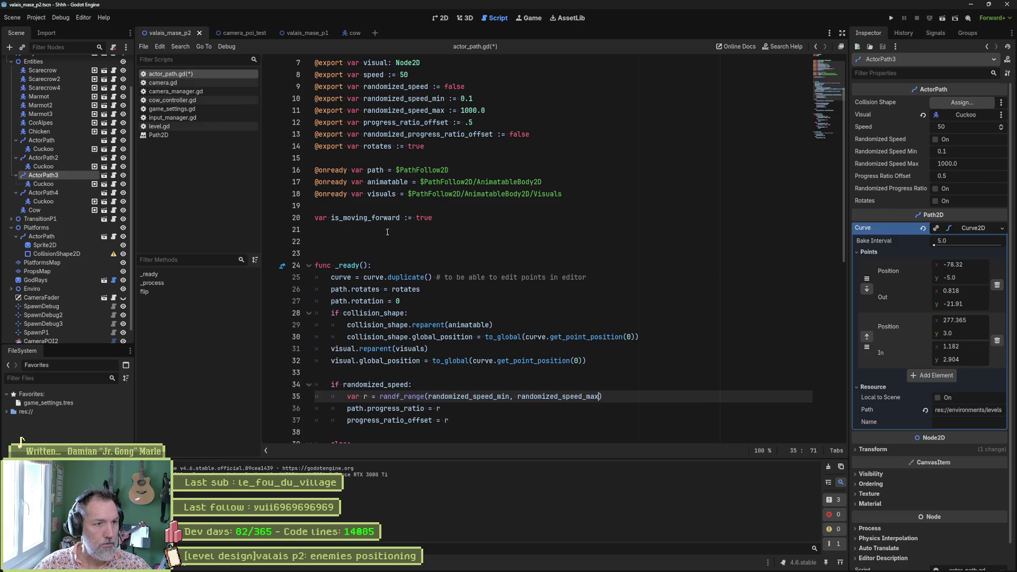
# Step: Replace the progress_ratio assignment with 'speed = r', remove the offset line, and save
pyautogui.moveTo(378, 306)
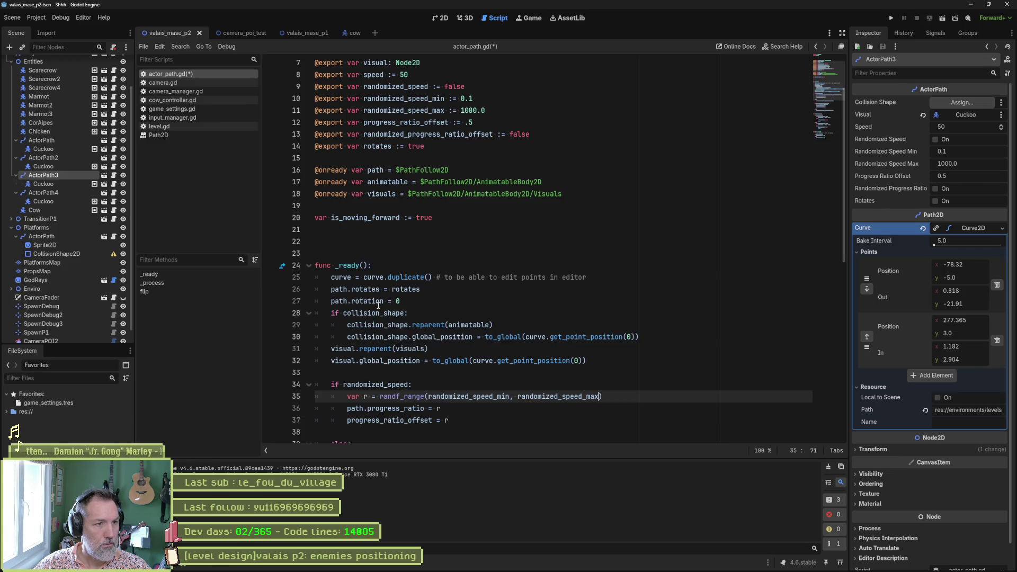
pyautogui.doubleClick(380, 75)
pyautogui.scroll(-2, 449, 342)
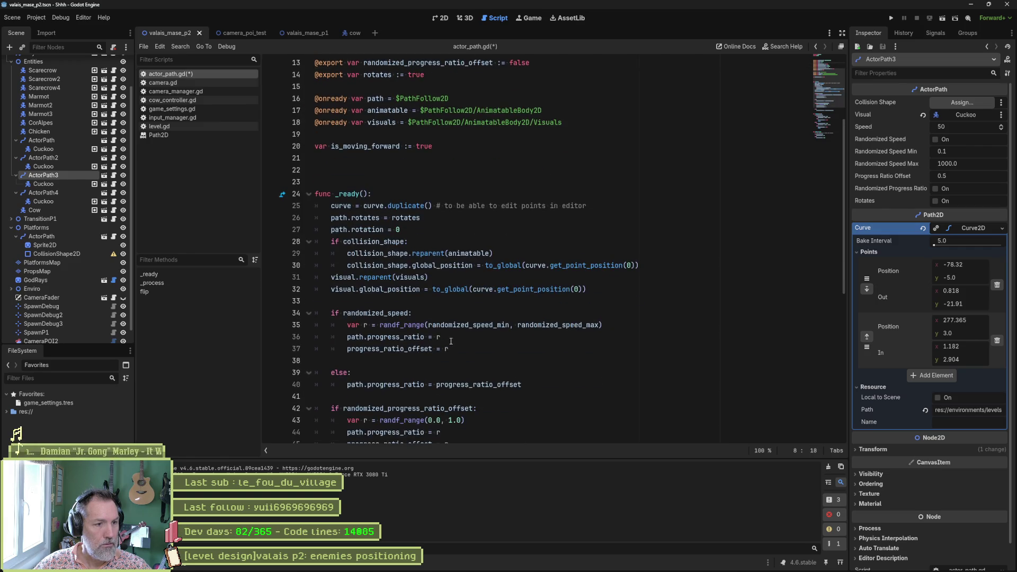
pyautogui.click(439, 337)
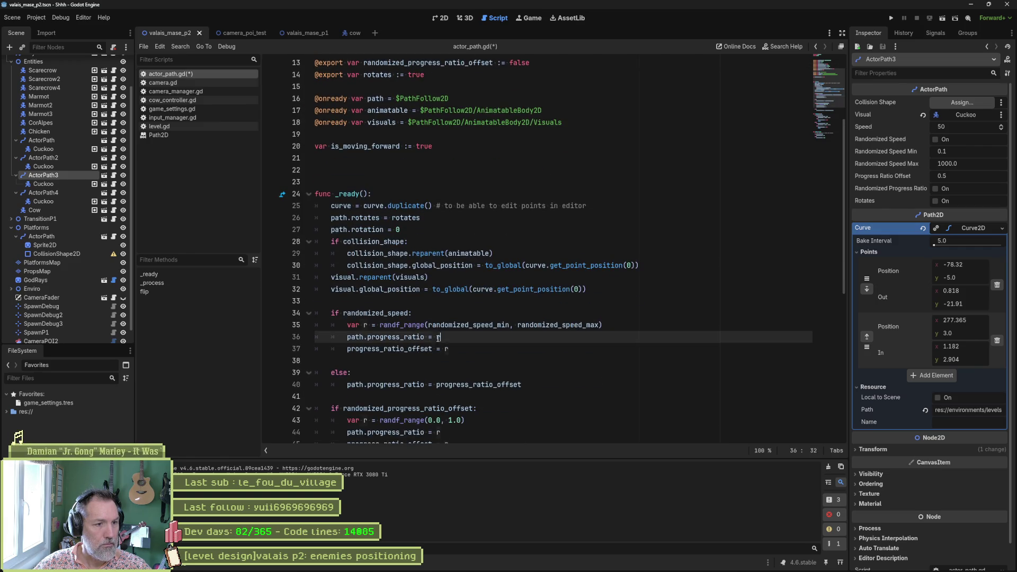
pyautogui.write('speed')
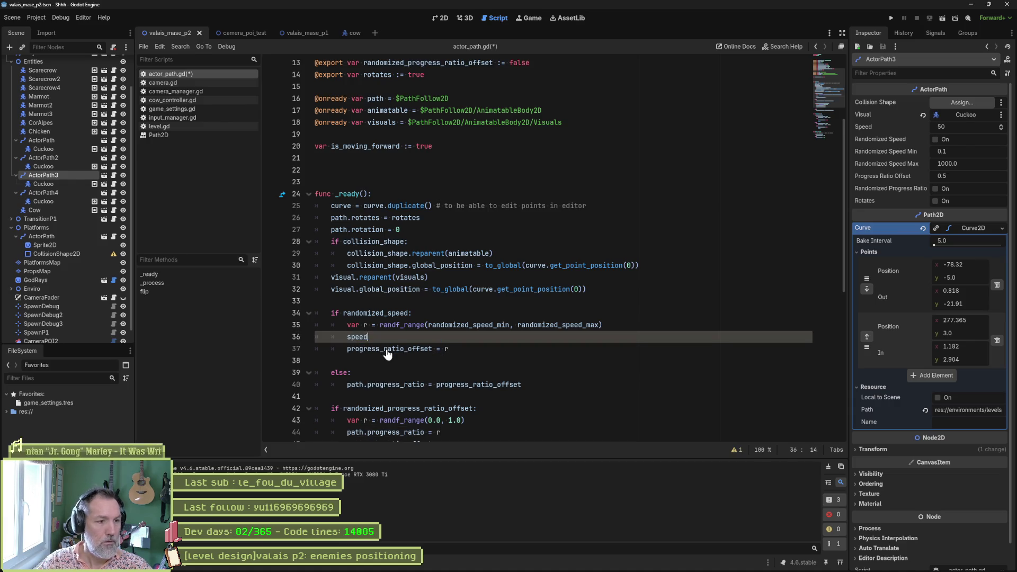
pyautogui.write(' = r')
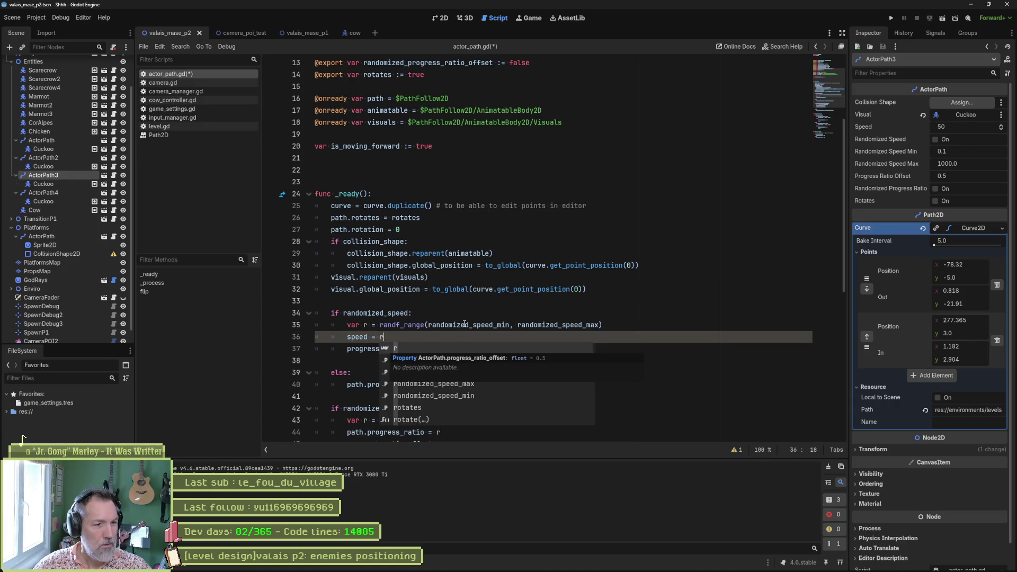
pyautogui.press('Escape')
pyautogui.moveTo(466, 350); pyautogui.dragTo(465, 341)
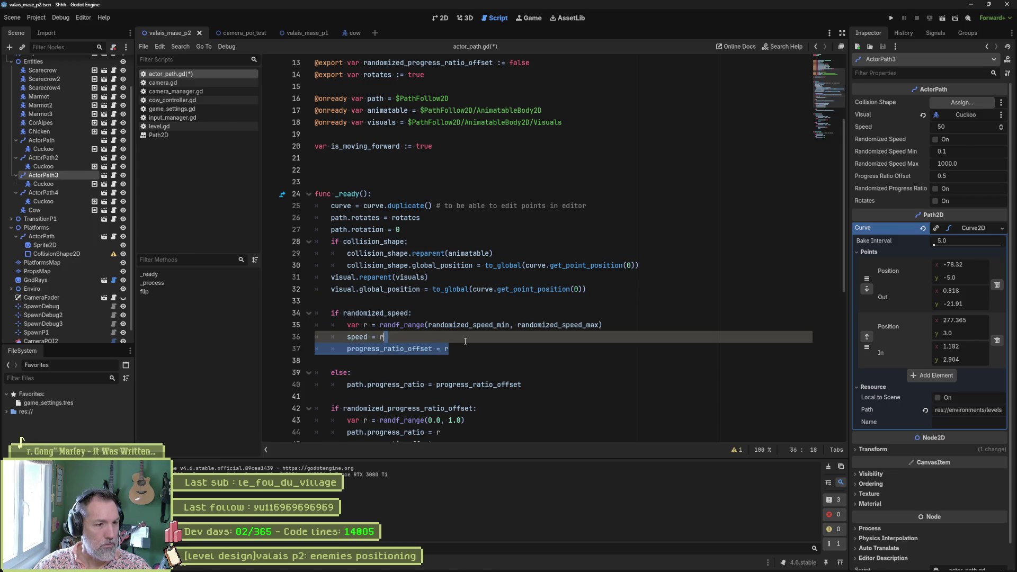
pyautogui.press('Delete')
pyautogui.hotkey('ctrl', 's')
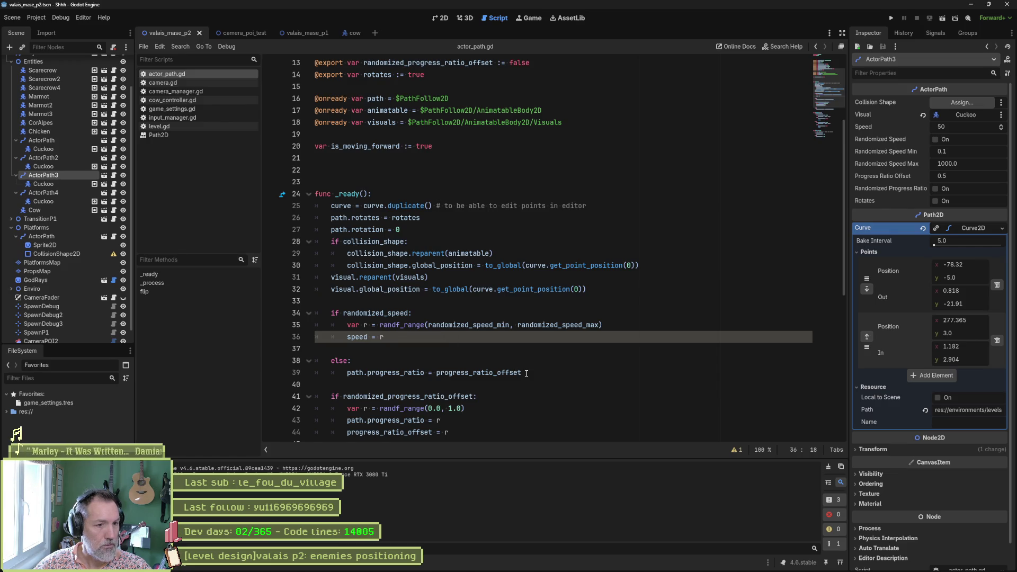
pyautogui.hotkey('ctrl', 'z')
pyautogui.hotkey('ctrl', 'z')
pyautogui.hotkey('ctrl', 'z')
pyautogui.hotkey('ctrl', 's')
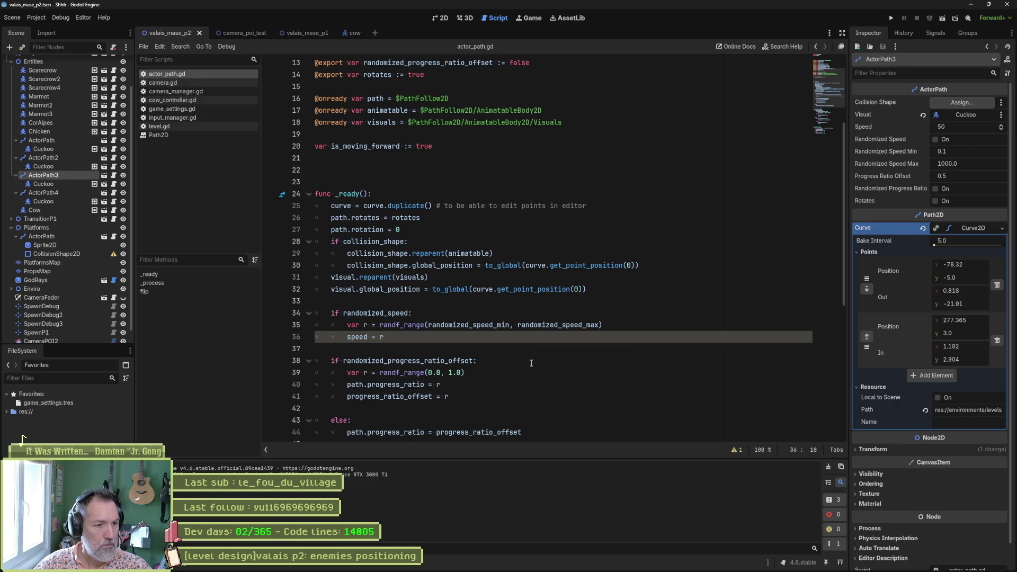
pyautogui.scroll(-2, 439, 409)
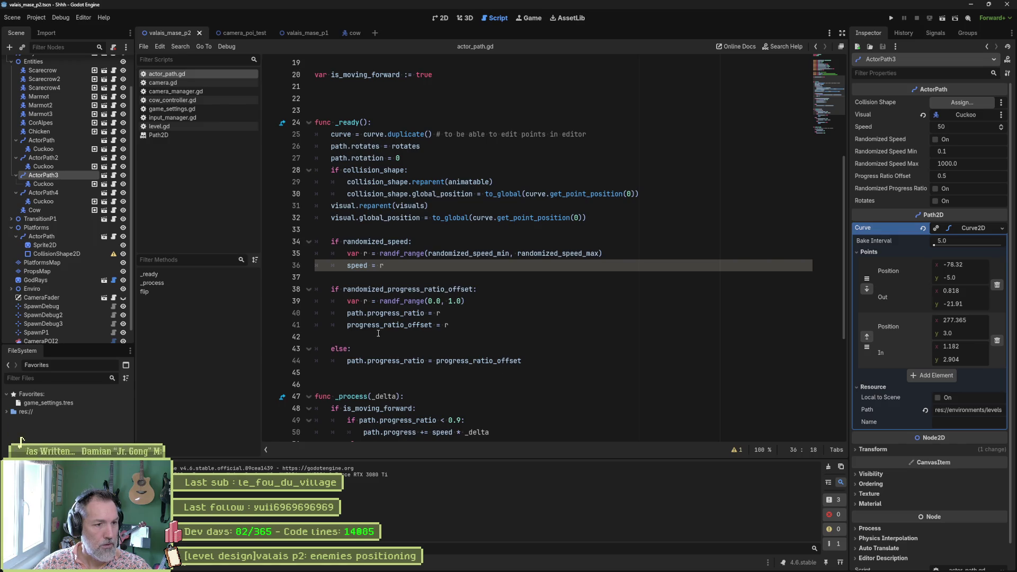
# Step: Remove the blank line before else and change the speed default to the float 50.0
pyautogui.click(378, 335)
pyautogui.press('Delete')
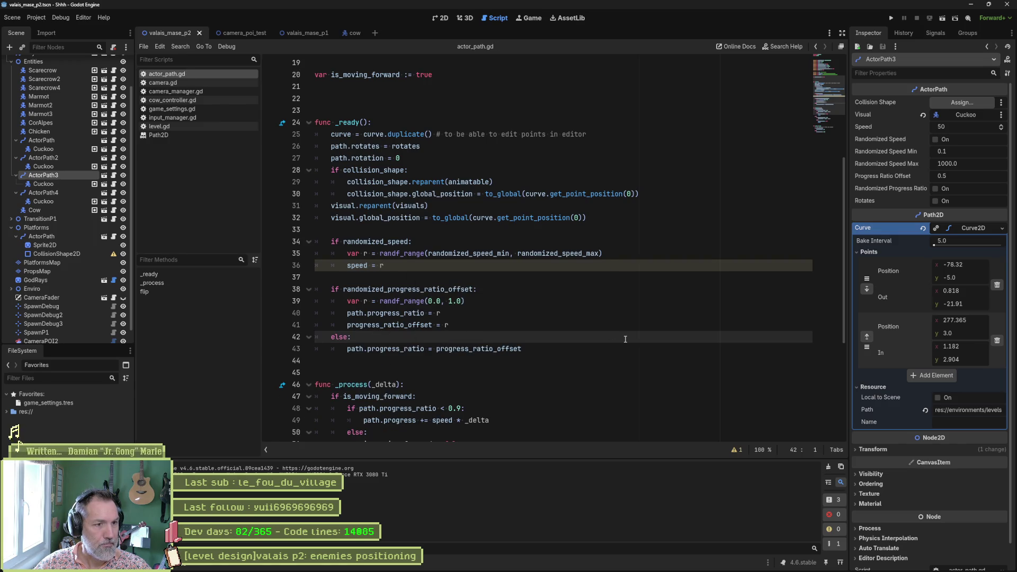
pyautogui.click(546, 289)
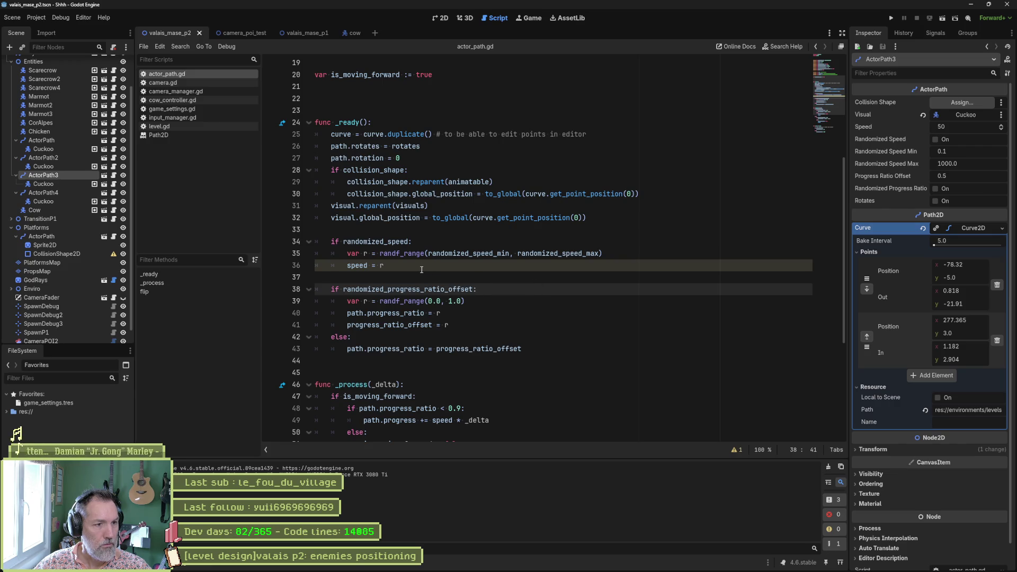
pyautogui.click(735, 449)
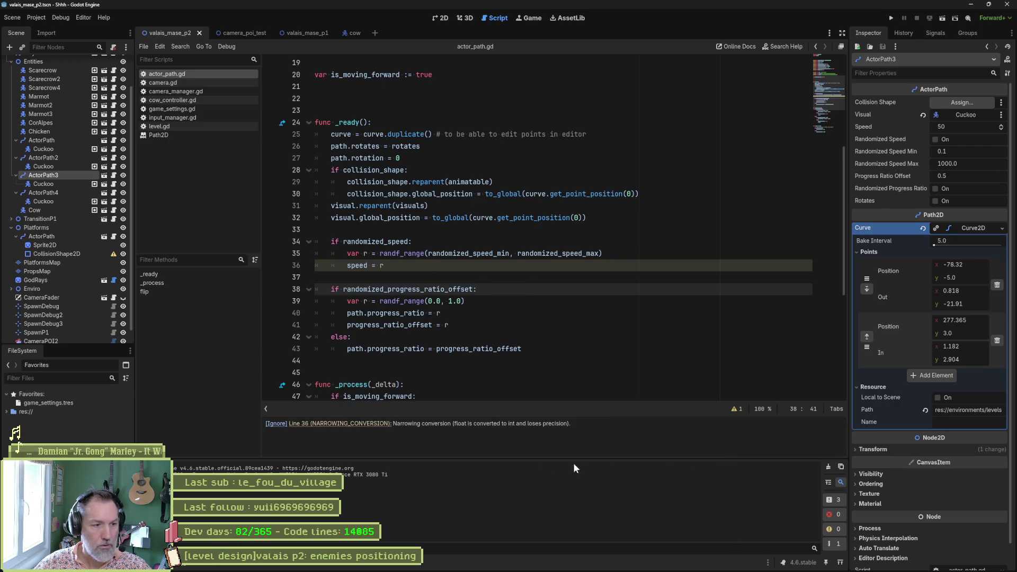
pyautogui.click(424, 253)
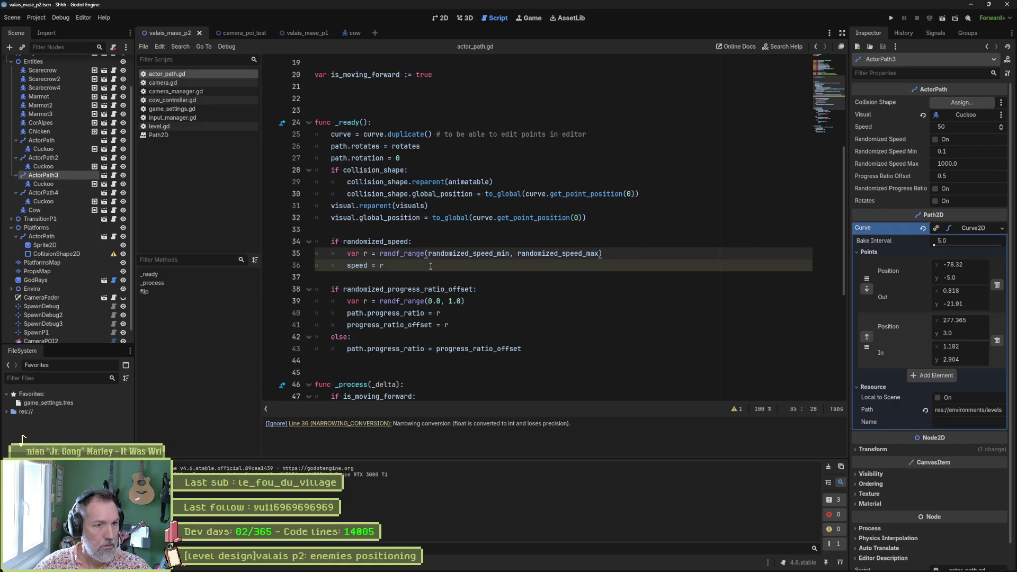
pyautogui.scroll(6, 401, 194)
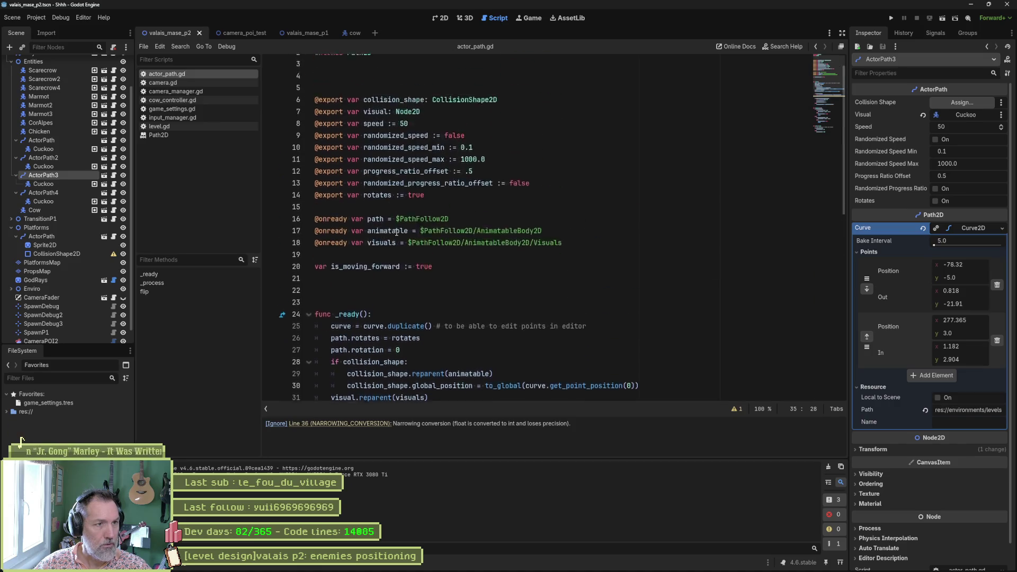
pyautogui.click(404, 146)
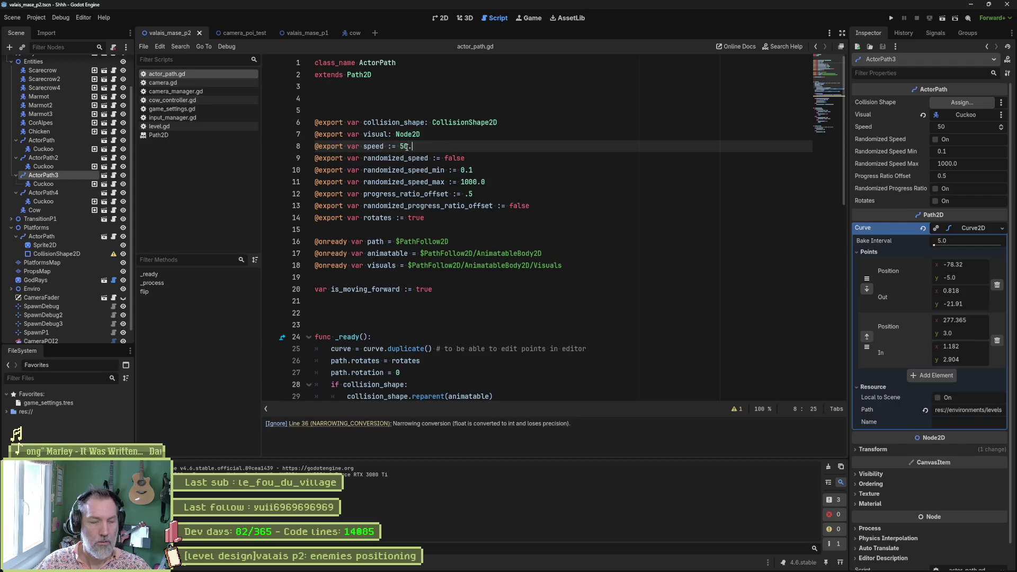
pyautogui.write('0')
pyautogui.scroll(-5, 502, 215)
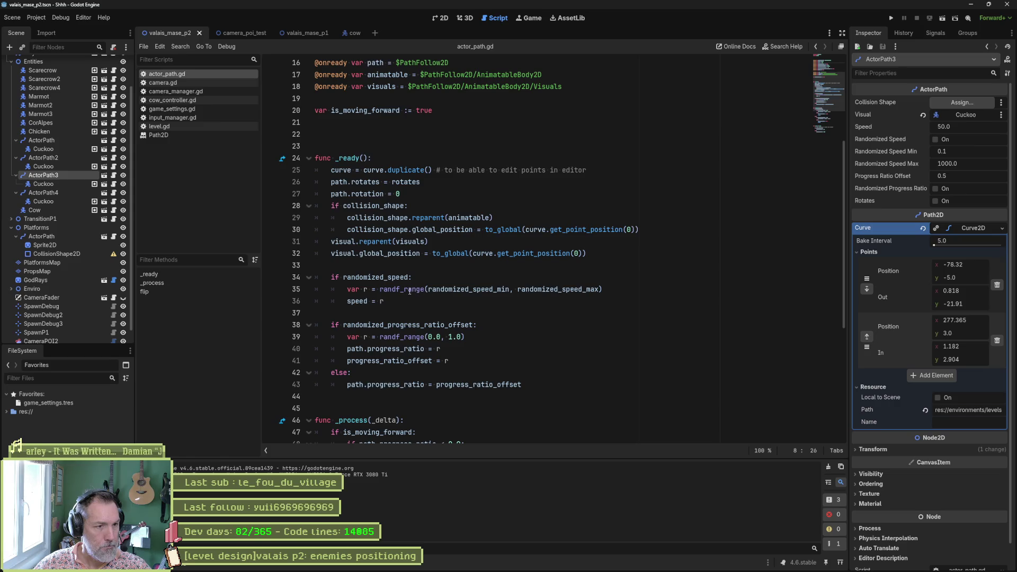
# Step: Assign speed directly from the randf_range call, delete 'var r', save, and show the 2D view
pyautogui.moveTo(380, 289); pyautogui.dragTo(598, 289)
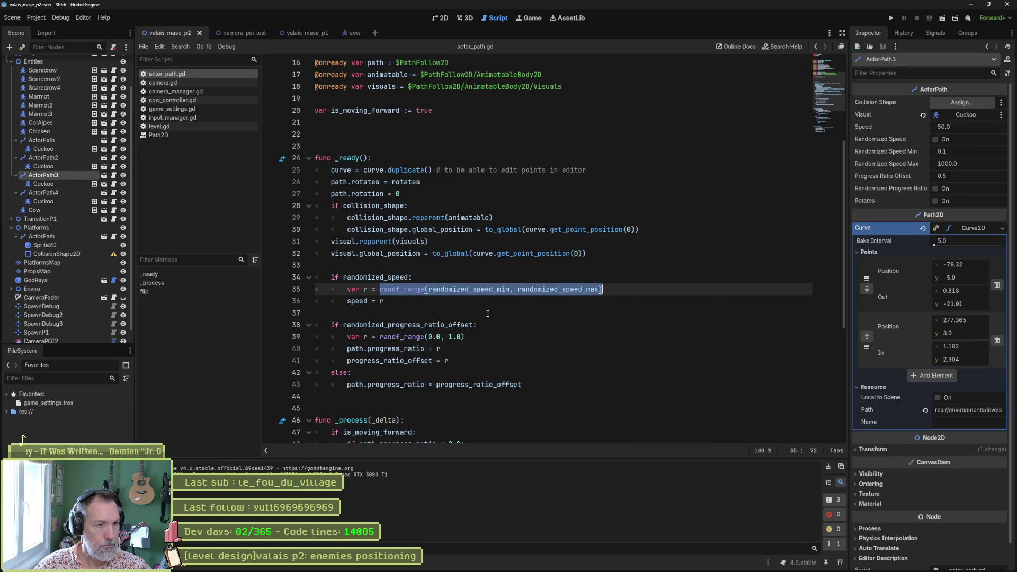
pyautogui.hotkey('ctrl', 'c')
pyautogui.doubleClick(381, 301)
pyautogui.hotkey('ctrl', 'v')
pyautogui.click(388, 289)
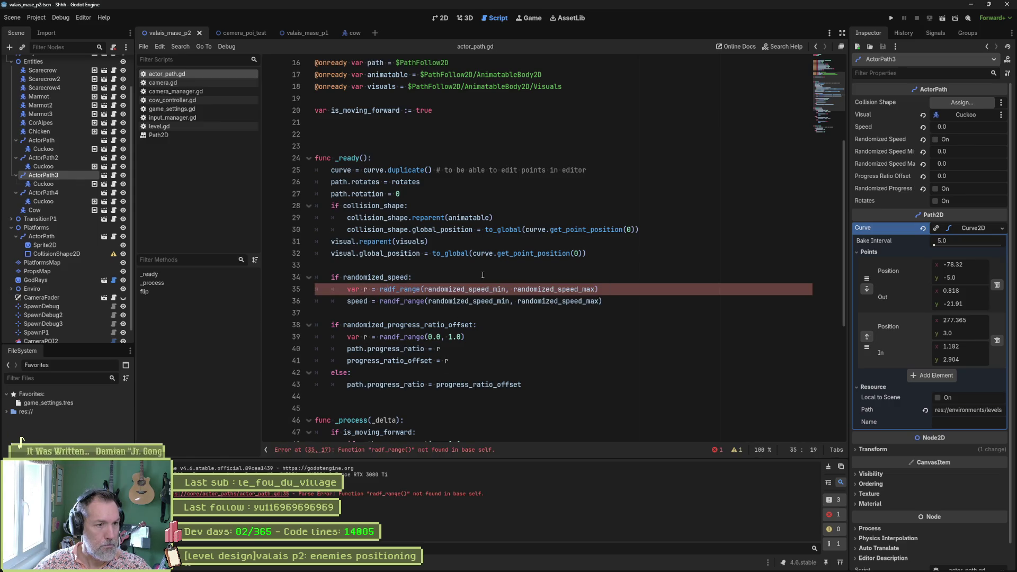
pyautogui.hotkey('ctrl', 'shift', 'k')
pyautogui.hotkey('ctrl', 's')
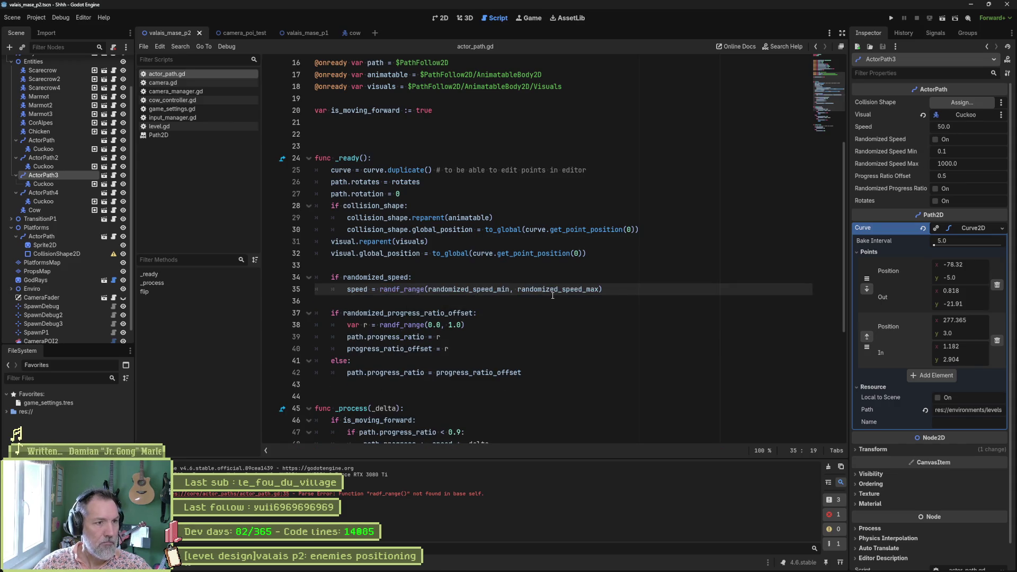
pyautogui.scroll(-1, 559, 301)
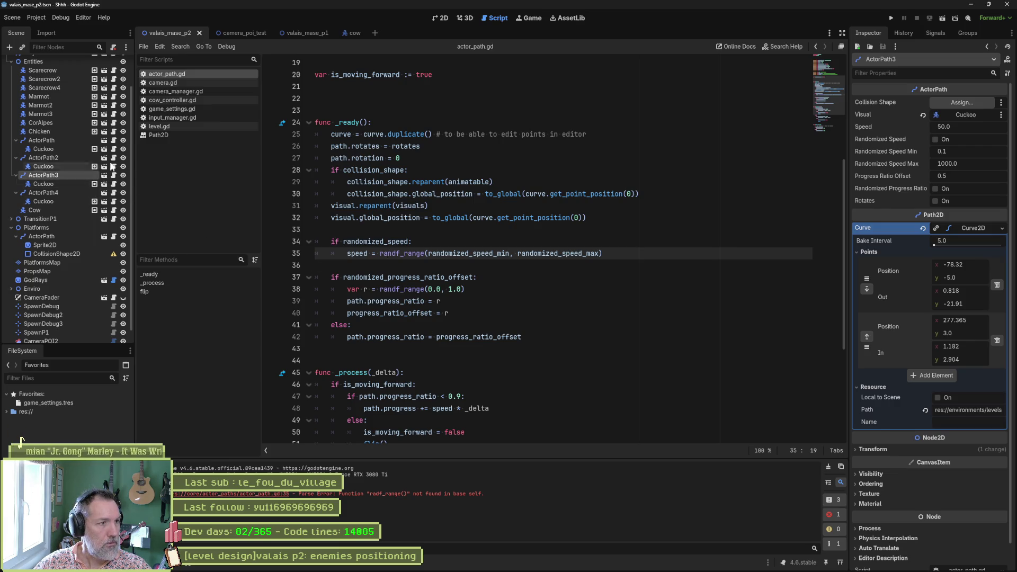
pyautogui.click(439, 18)
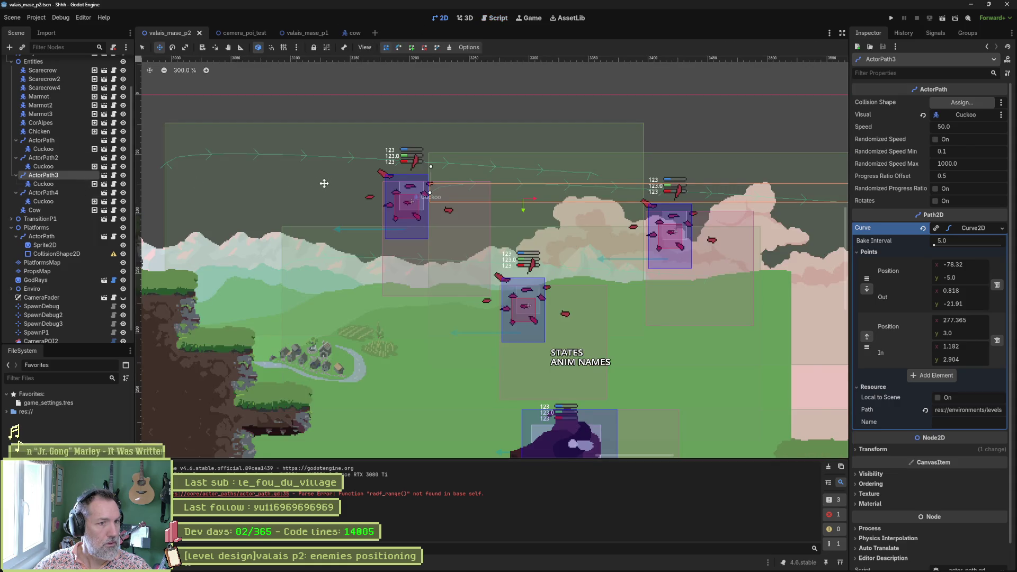
# Step: Turn on Randomized Speed for ActorPath4 with range 20 to 100, then run the level
pyautogui.click(44, 193)
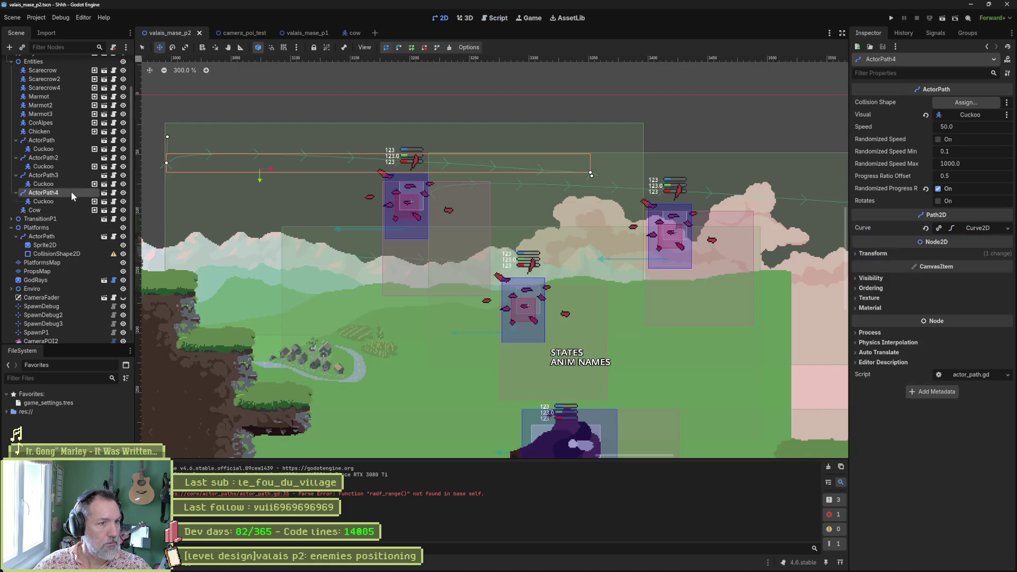
pyautogui.click(938, 141)
pyautogui.click(949, 151)
pyautogui.write('20')
pyautogui.press('Tab')
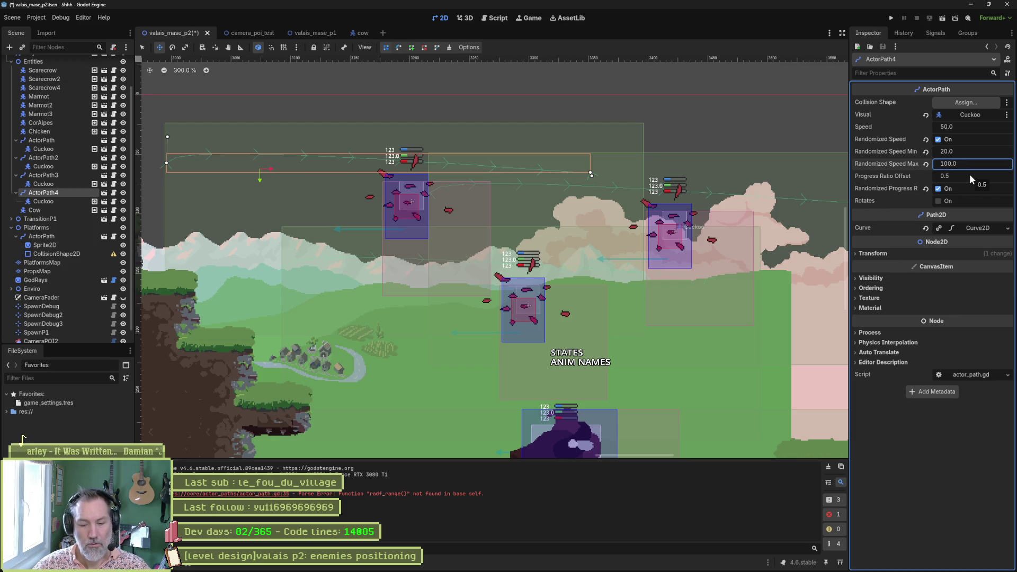
pyautogui.press('F6')
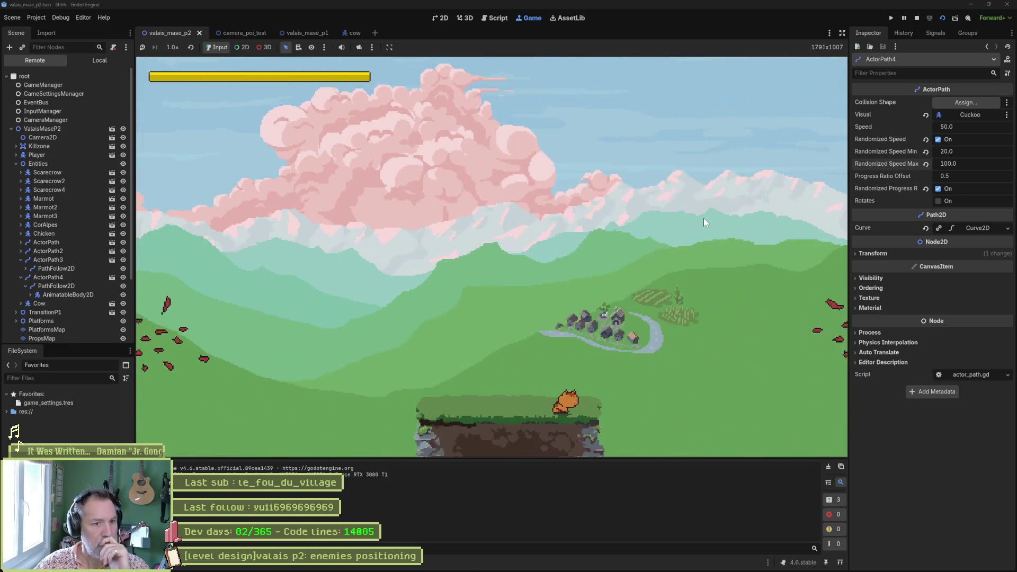
# Step: Walk the cat right off the platform, then stop the game and return to the editor
pyautogui.press('Right')
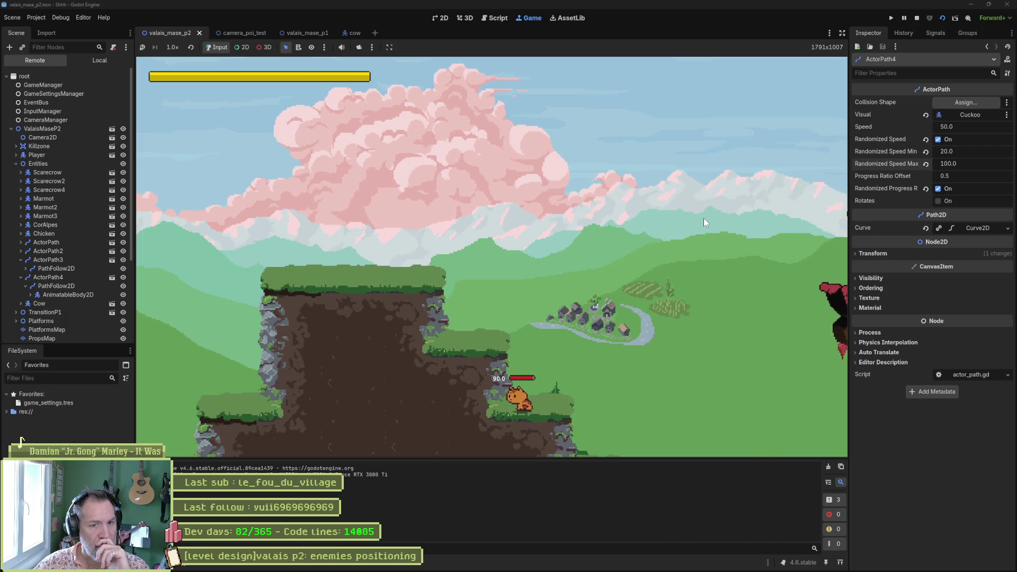
pyautogui.hotkey('ctrl', 'F1')
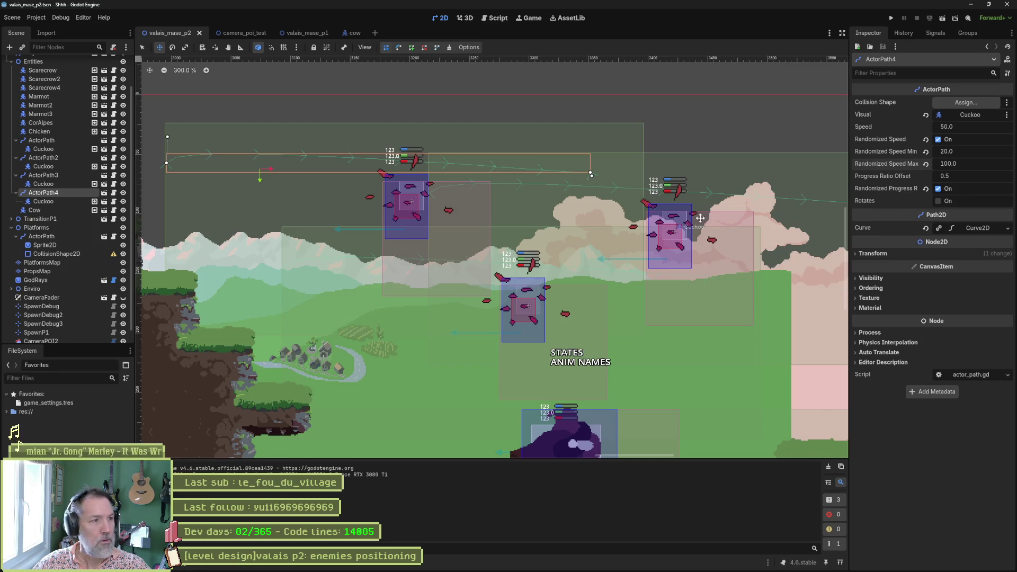
# Step: Turn on Randomized Speed for ActorPath3 and ActorPath2 with a minimum speed of 30
pyautogui.click(71, 175)
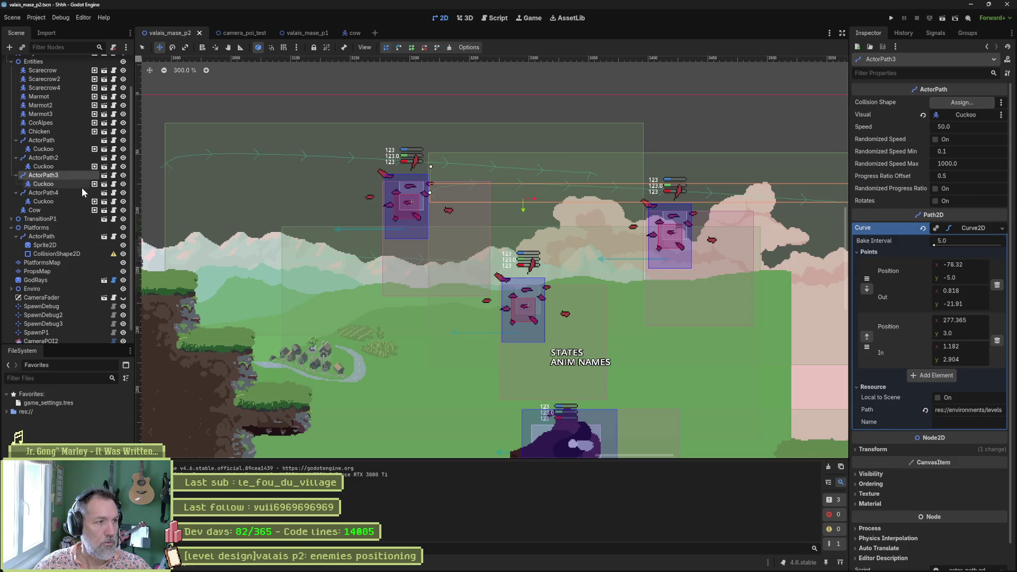
pyautogui.click(952, 140)
pyautogui.click(971, 152)
pyautogui.write('30')
pyautogui.press('Tab')
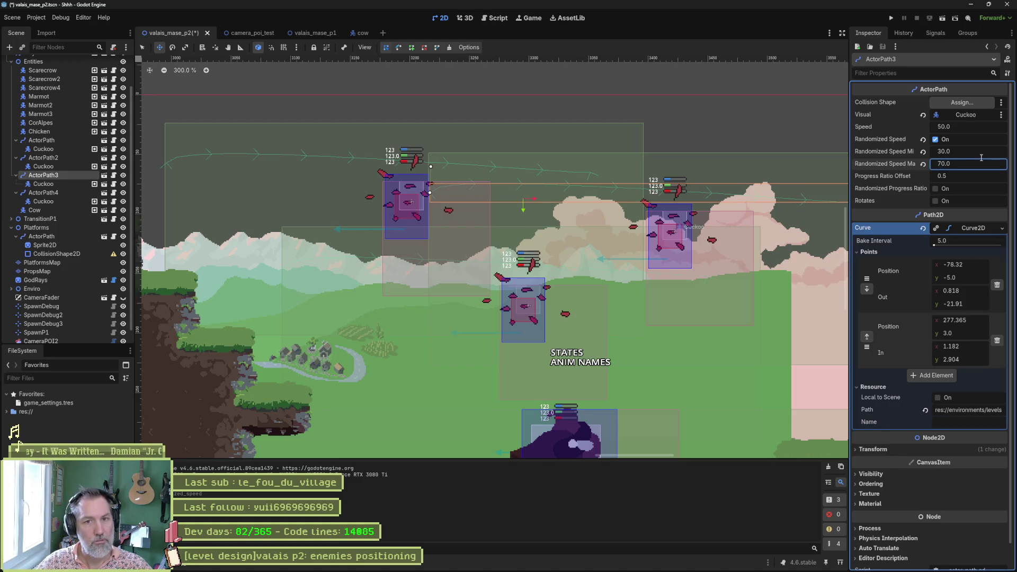
pyautogui.click(53, 158)
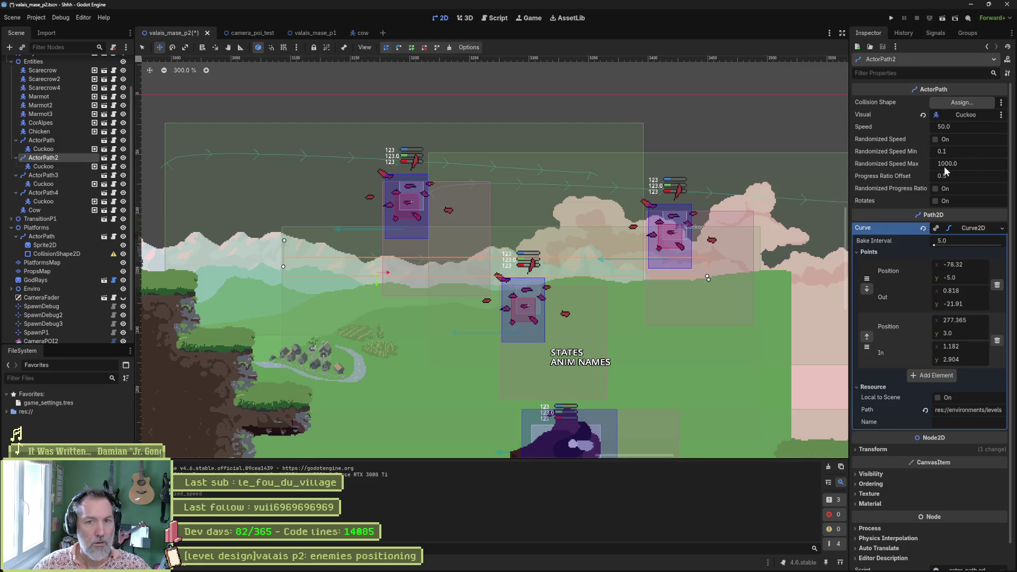
pyautogui.write('30')
pyautogui.press('Tab')
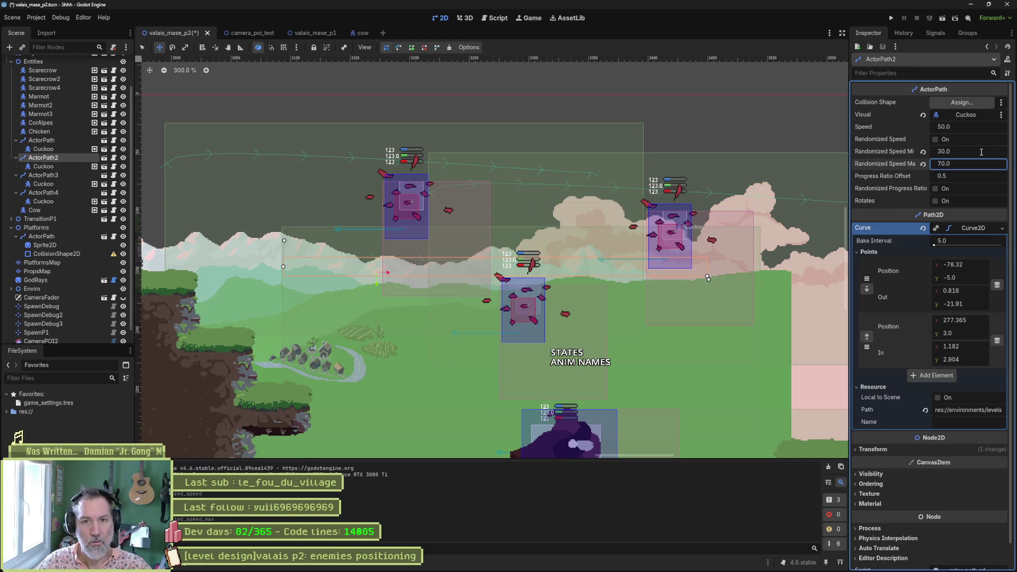
pyautogui.click(935, 139)
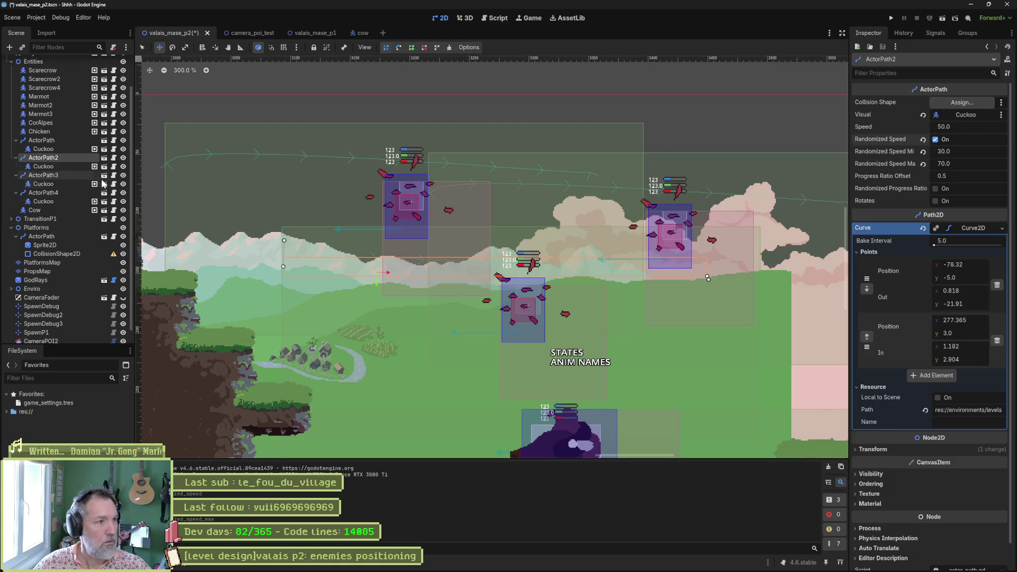
# Step: Raise ActorPath4's minimum random speed to 30 and run the level
pyautogui.click(61, 191)
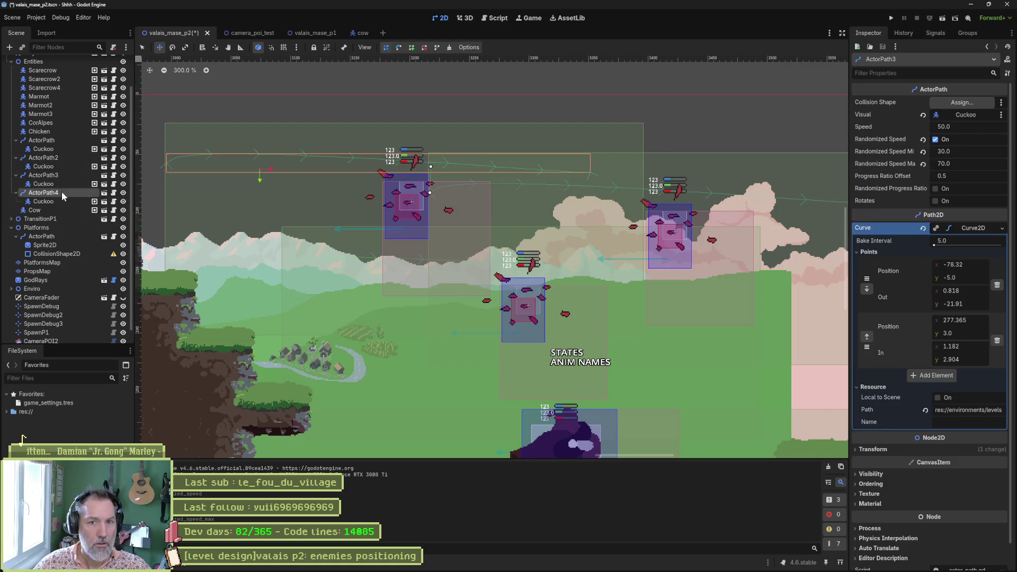
pyautogui.write('30')
pyautogui.press('Tab')
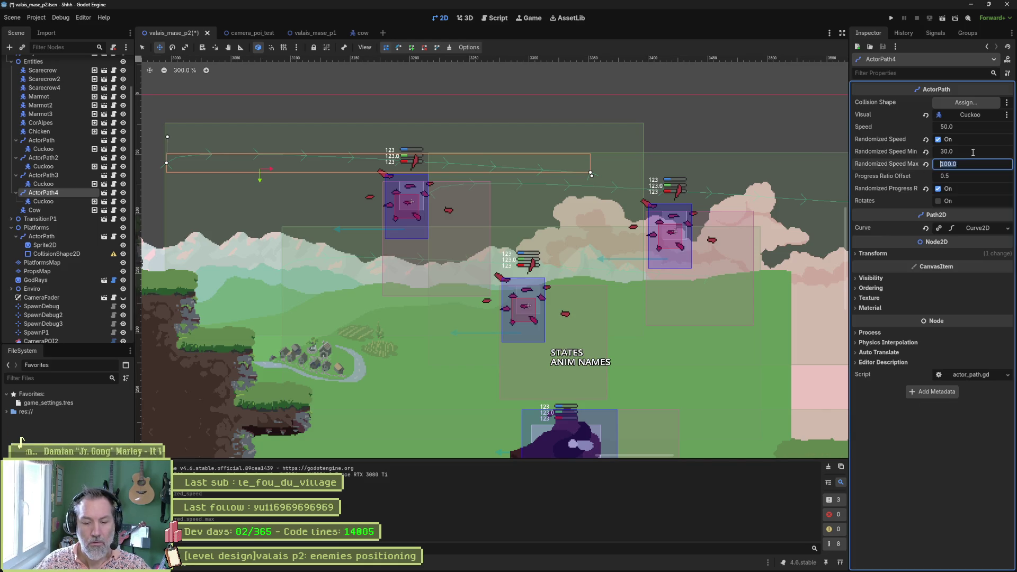
pyautogui.press('F6')
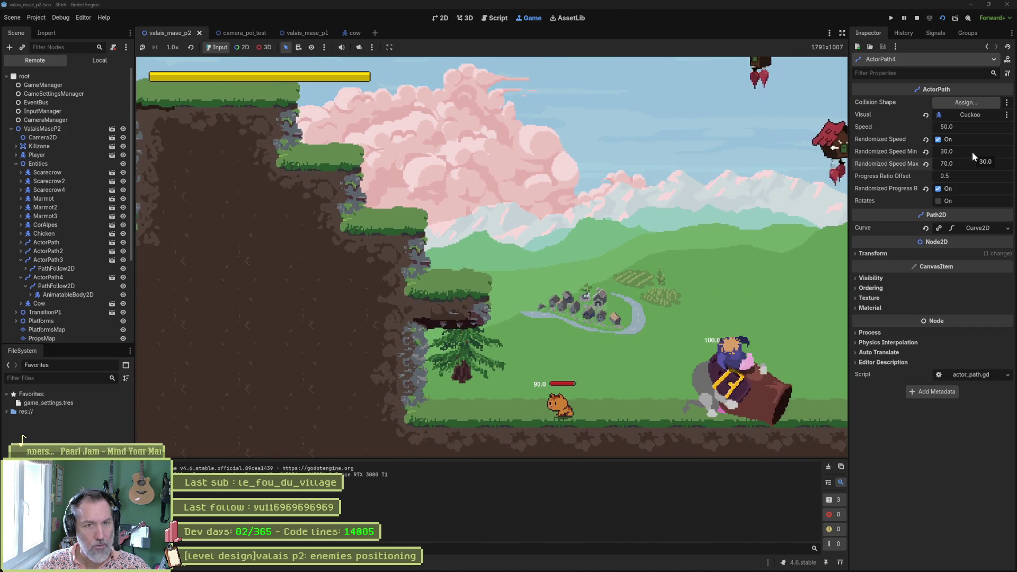
# Step: Stop the test run with F8 after watching the new enemy speeds
pyautogui.press('F8')
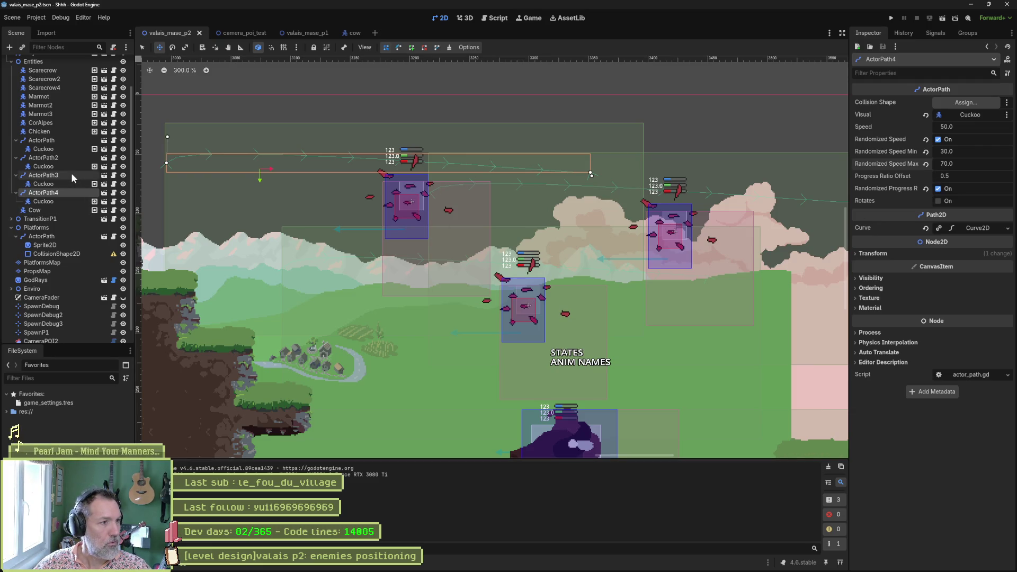
# Step: Drag ActorPath3's path 21 px lower and play-test the level twice with F6/F8
pyautogui.click(43, 175)
pyautogui.moveTo(519, 210); pyautogui.dragTo(521, 235)
pyautogui.press('F6')
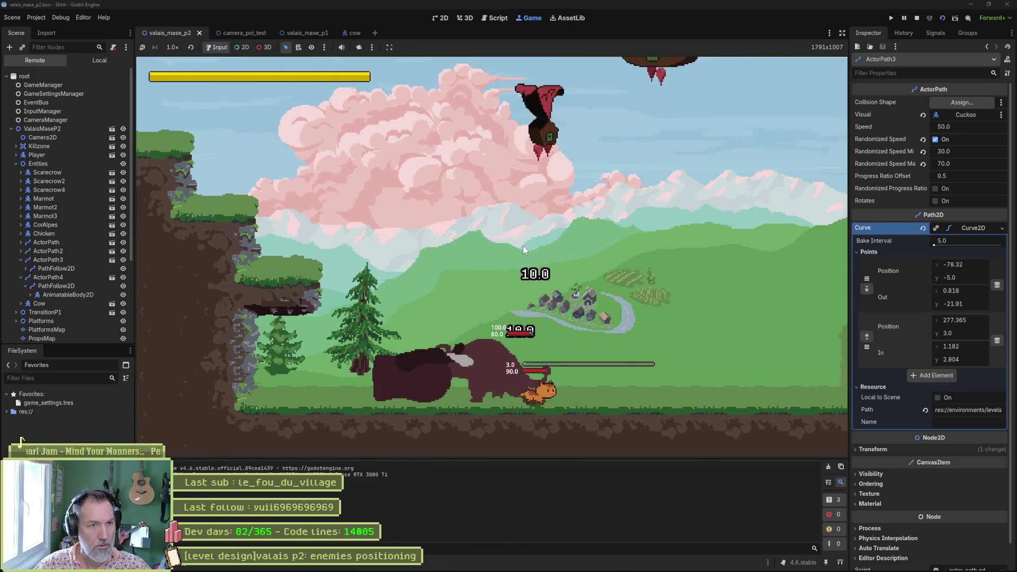
pyautogui.press('F8')
pyautogui.press('F6')
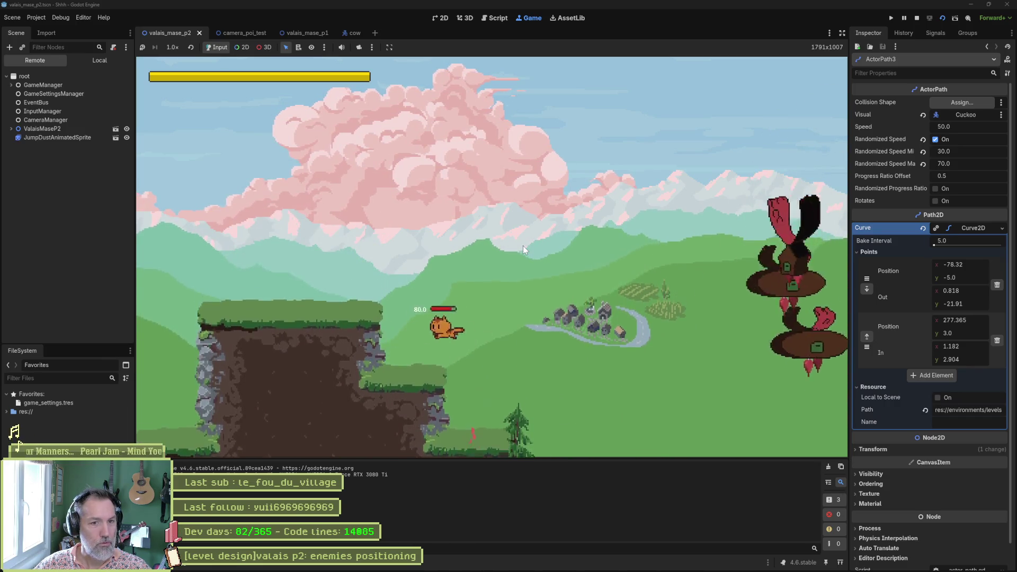
pyautogui.press('F8')
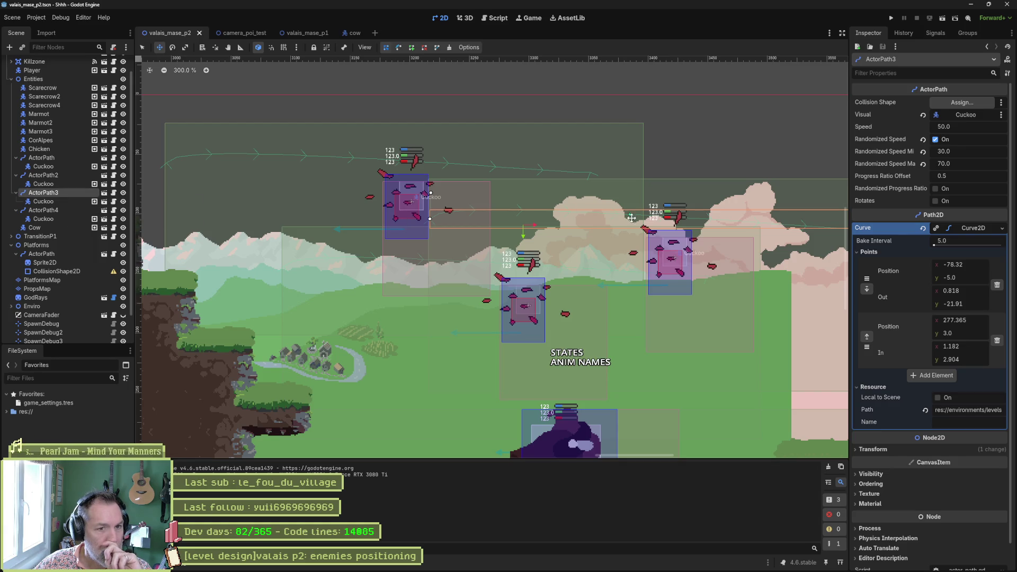
# Step: Move ActorPath3's curve start to x -47.75, make the curve local to scene, then save and close the level
pyautogui.press('f')
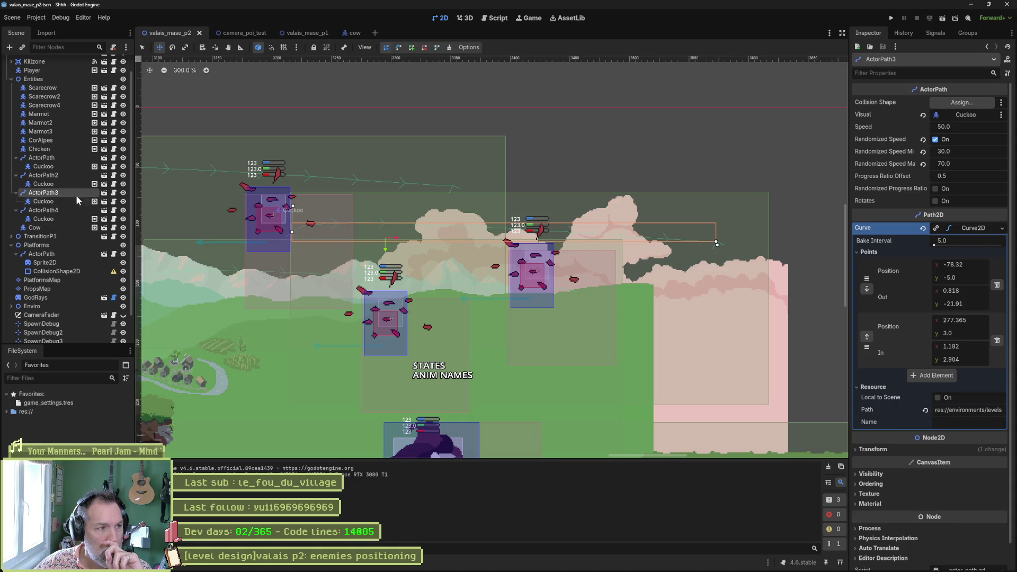
pyautogui.moveTo(397, 236); pyautogui.dragTo(398, 237)
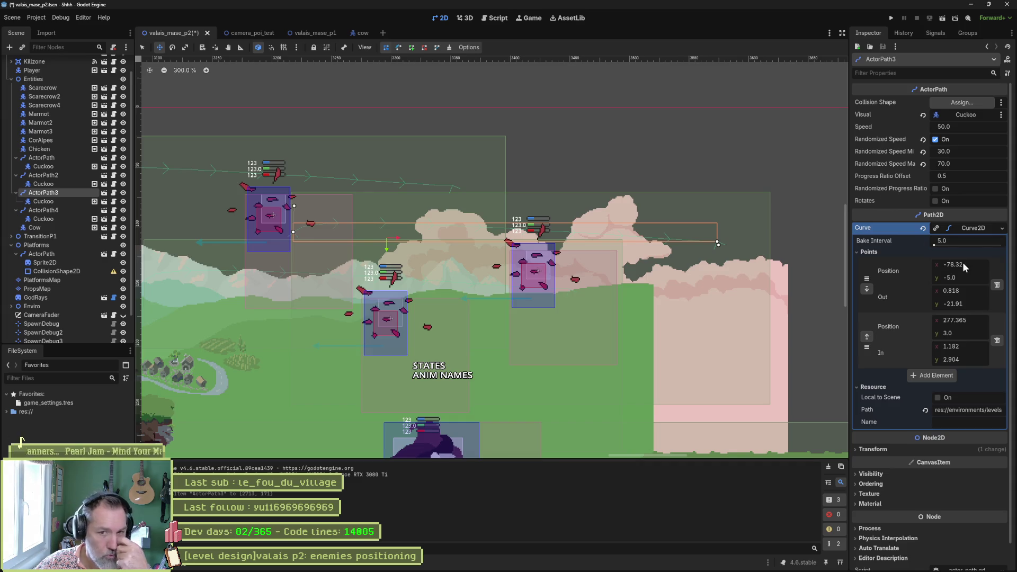
pyautogui.moveTo(975, 264); pyautogui.dragTo(1001, 264)
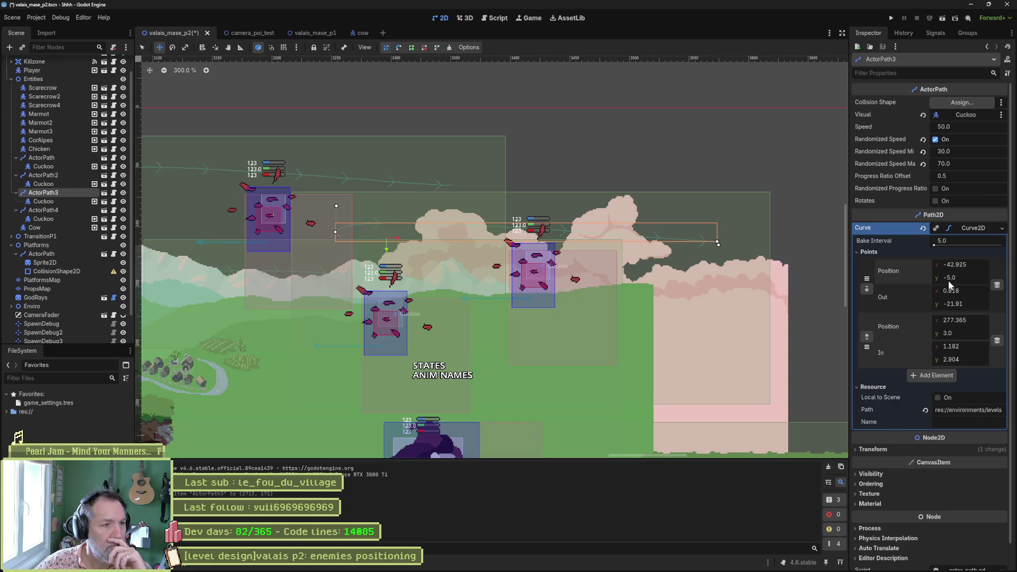
pyautogui.moveTo(973, 262); pyautogui.dragTo(962, 262)
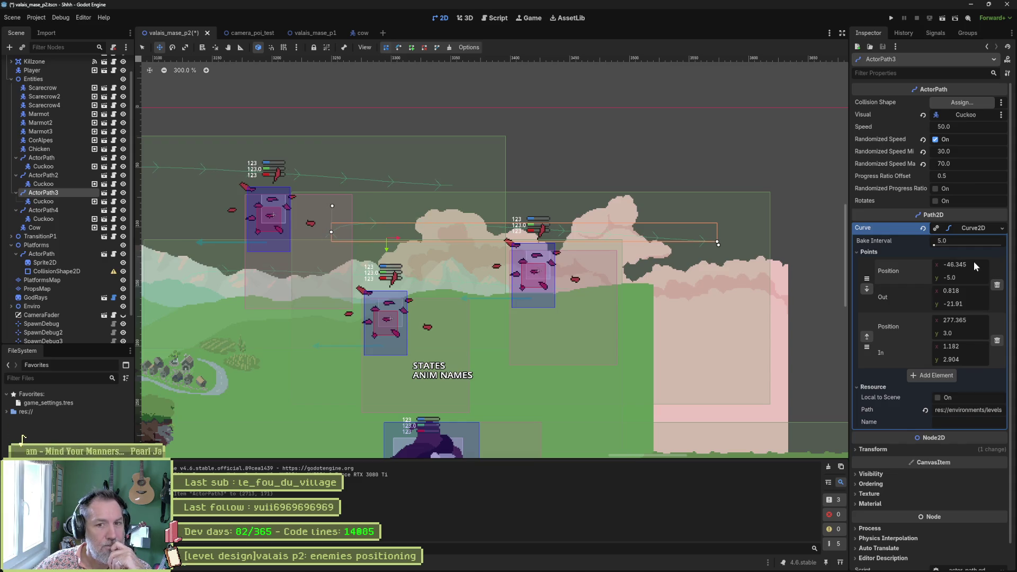
pyautogui.click(937, 397)
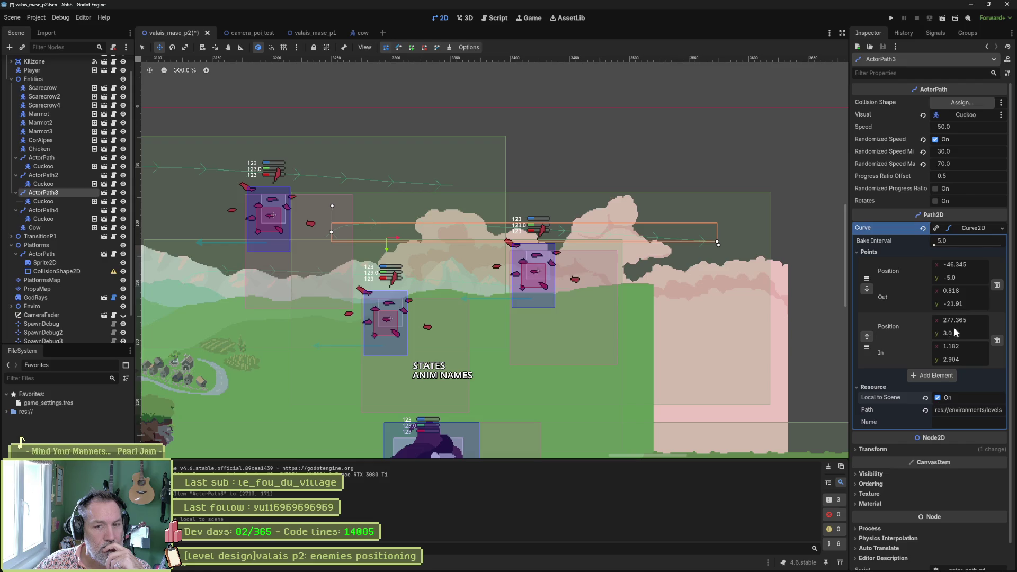
pyautogui.moveTo(954, 264); pyautogui.dragTo(956, 265)
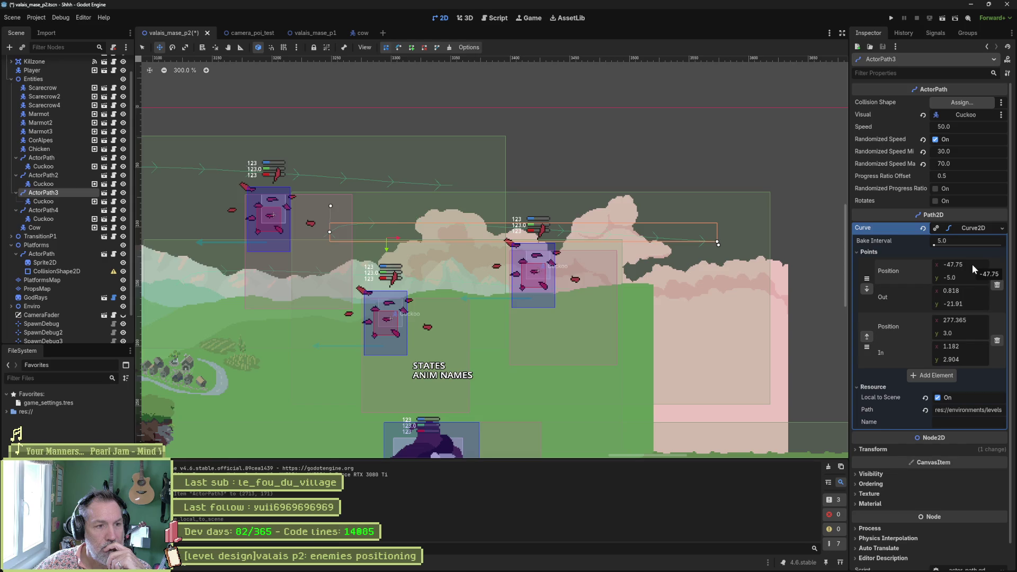
pyautogui.hotkey('ctrl', 's')
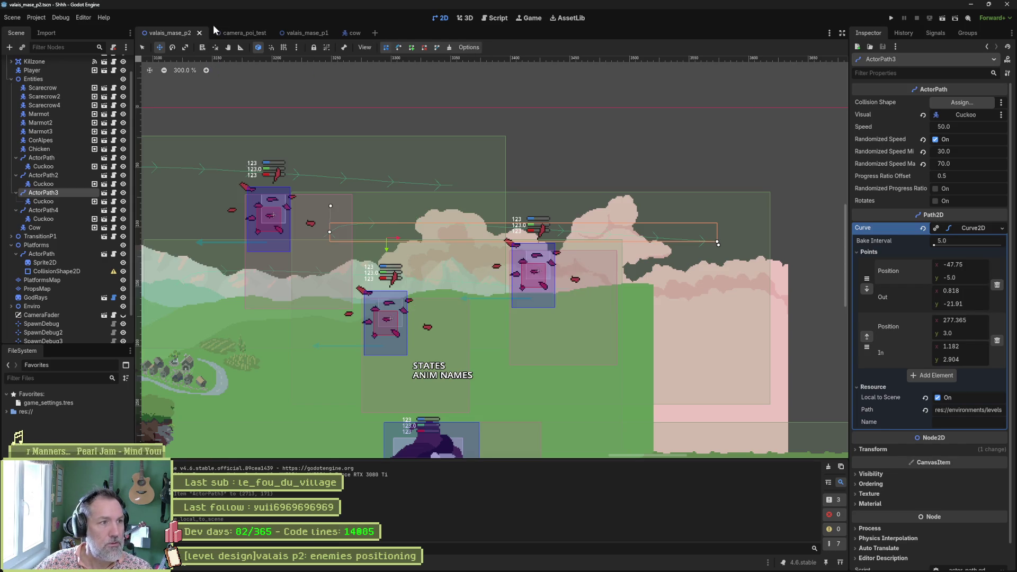
pyautogui.click(200, 33)
# Step: Reopen the valais_mase_p2 level through a 'p2' quick-open search
pyautogui.hotkey('alt', 'shift', 'o')
pyautogui.write('p2')
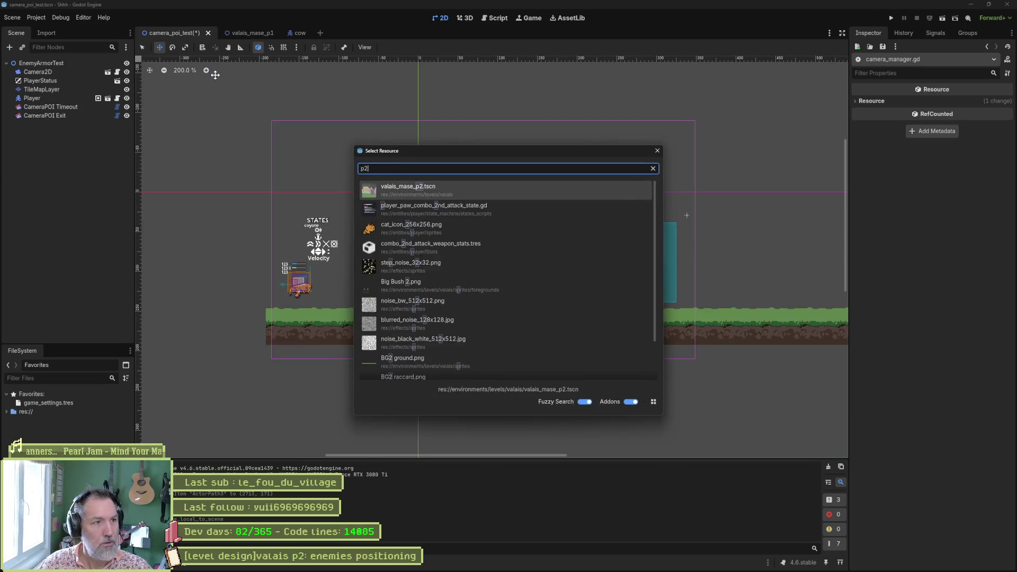
pyautogui.press('Return')
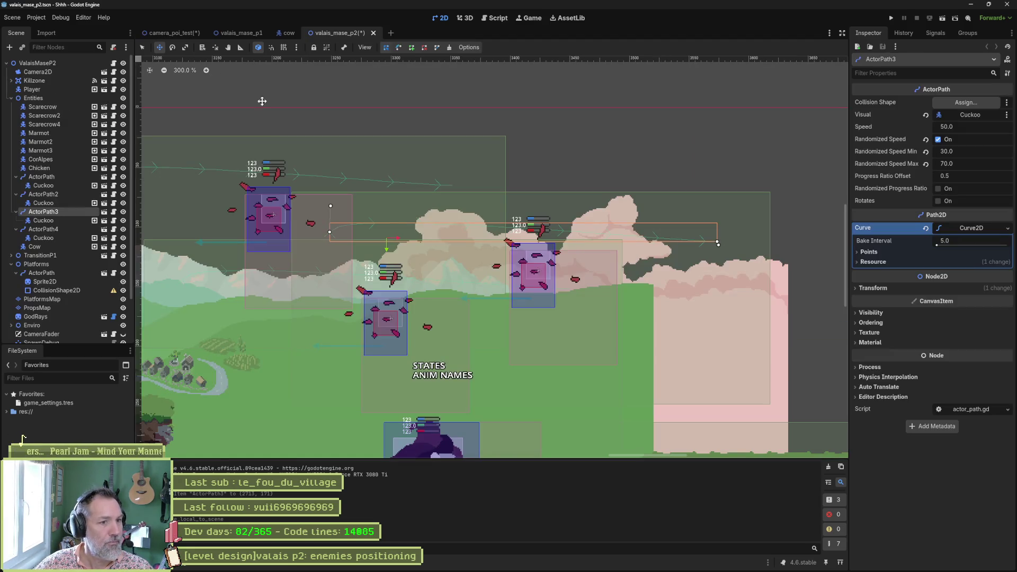
# Step: Set ActorPath3's first curve point to x -38.08, save the level, and run it with F6
pyautogui.click(962, 229)
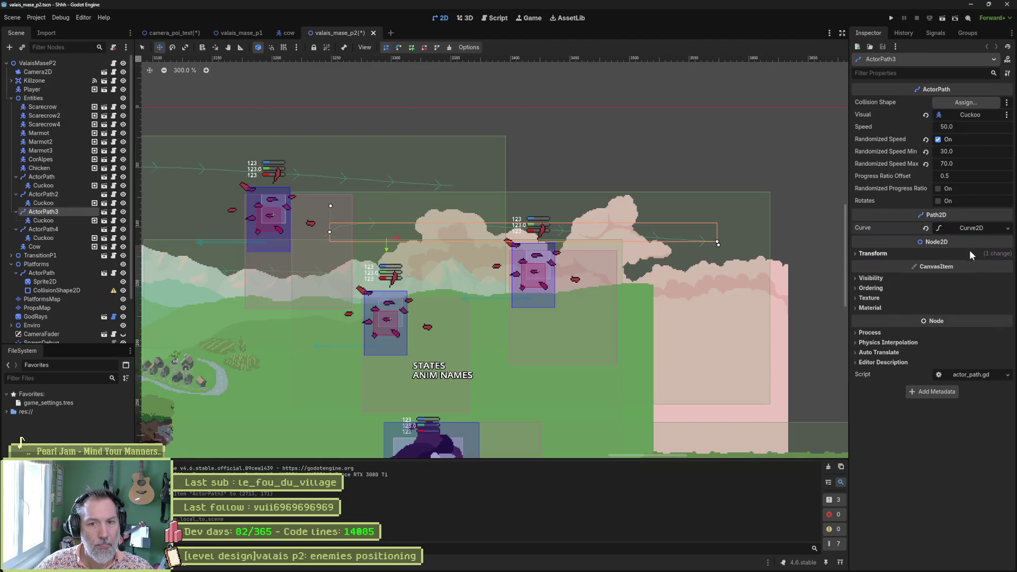
pyautogui.click(962, 229)
pyautogui.click(884, 252)
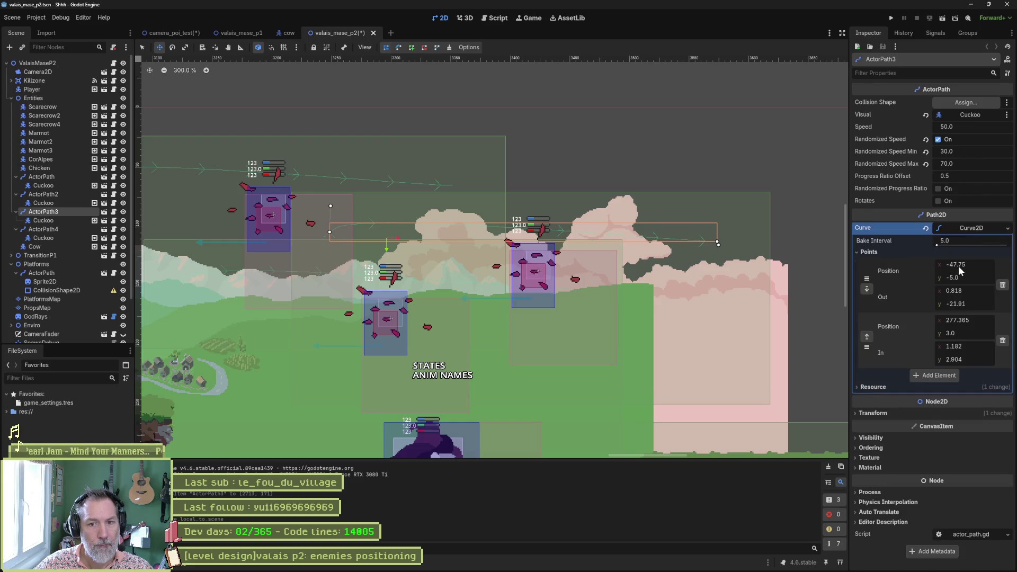
pyautogui.moveTo(979, 262); pyautogui.dragTo(956, 263)
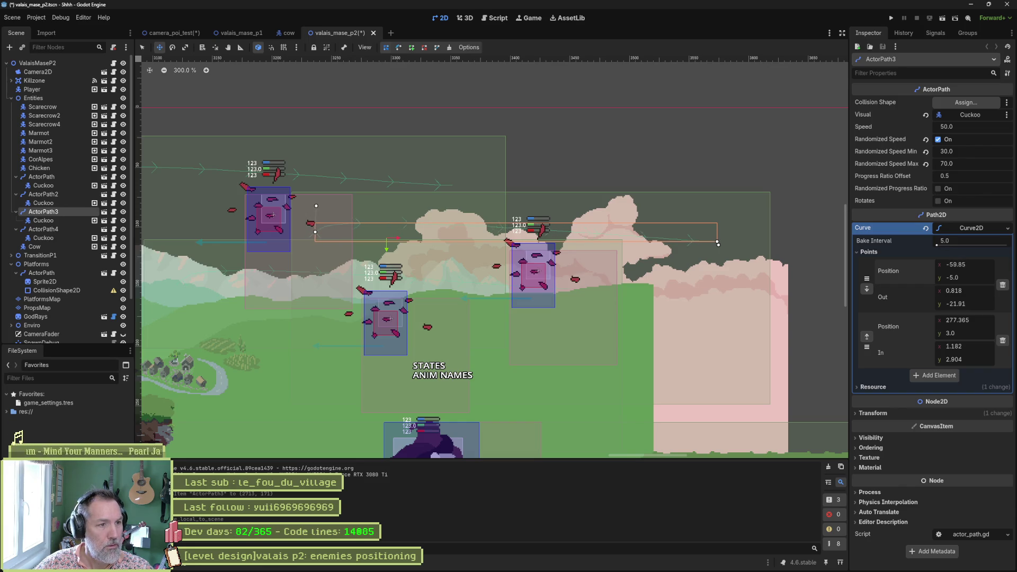
pyautogui.hotkey('ctrl', 's')
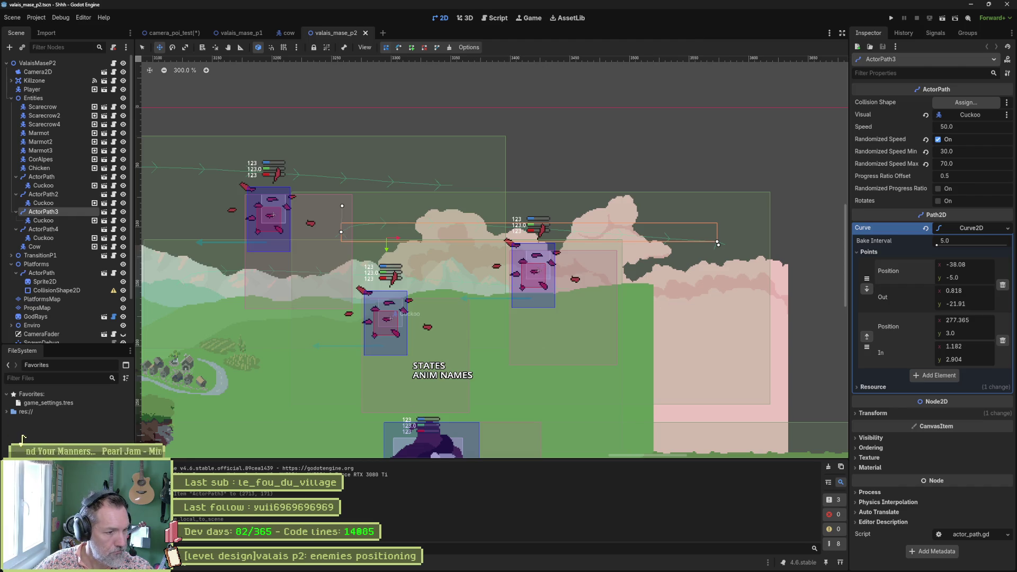
pyautogui.moveTo(246, 265)
pyautogui.mouseDown()
pyautogui.moveTo(437, 265)
pyautogui.moveTo(323, 269)
pyautogui.mouseUp()
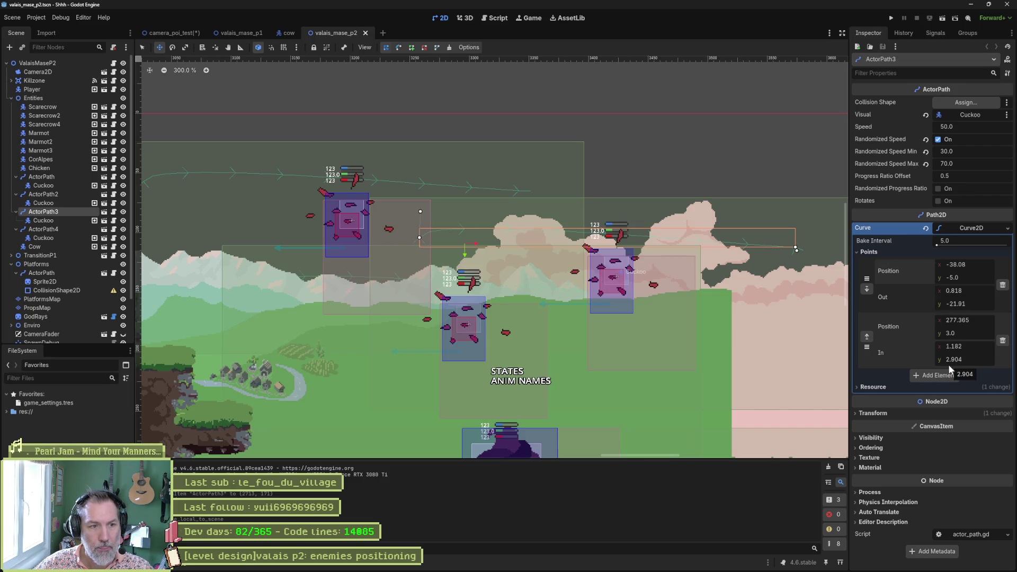
pyautogui.press('F6')
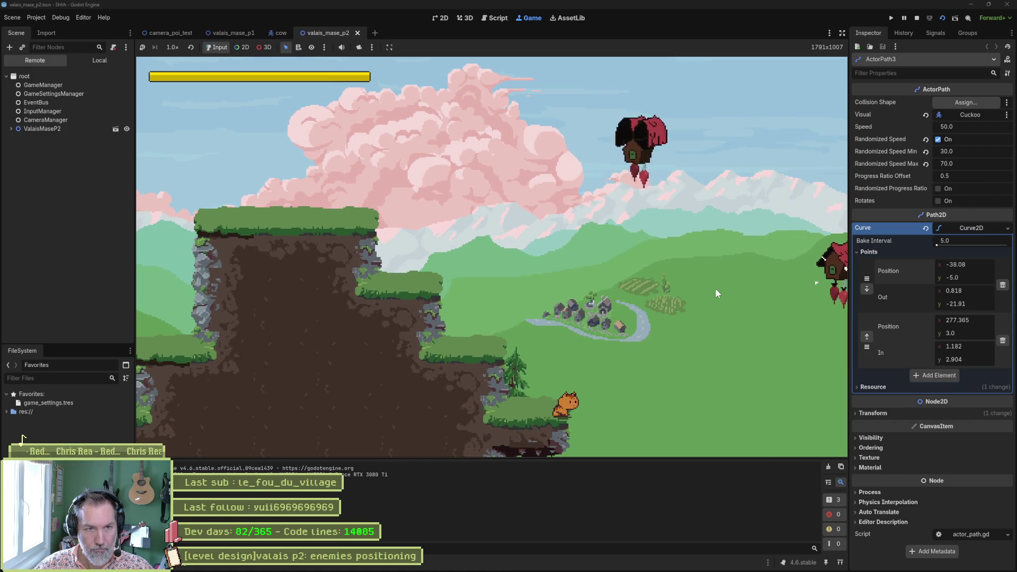
pyautogui.press('space')
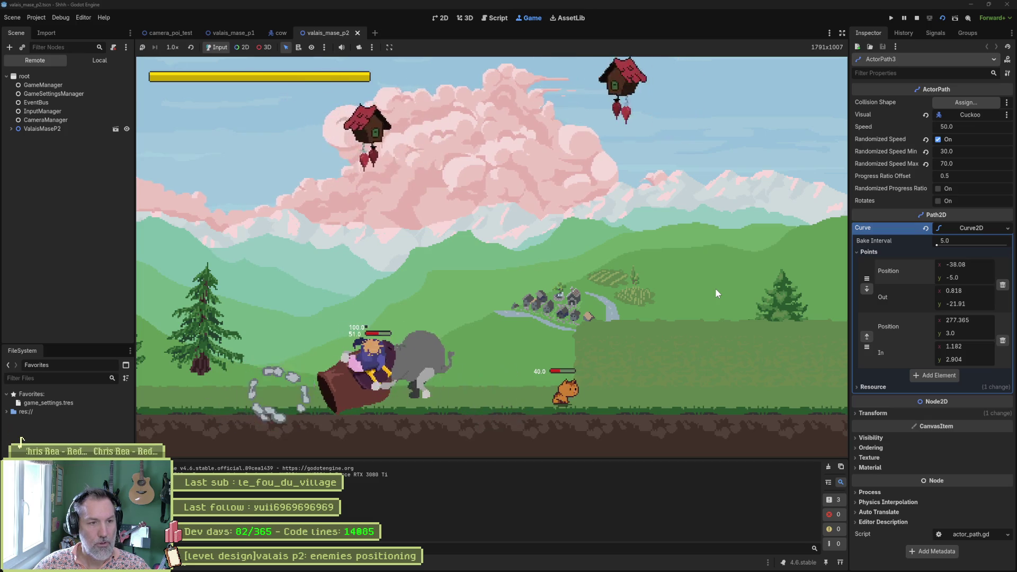
pyautogui.press('F8')
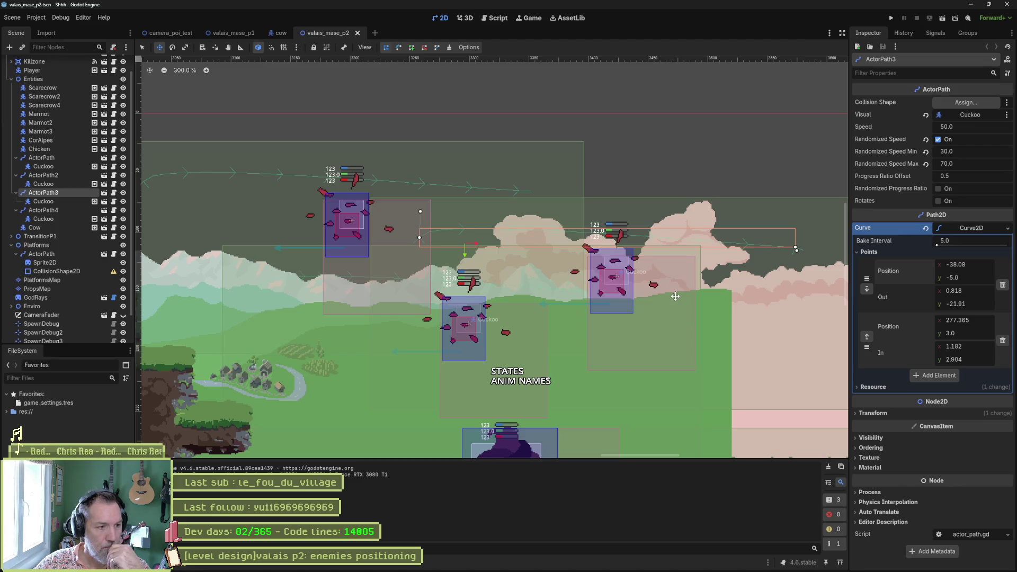
# Step: Zoom the 2D view out, run the current scene with F6, then stop it with F8
pyautogui.scroll(-2, 653, 287)
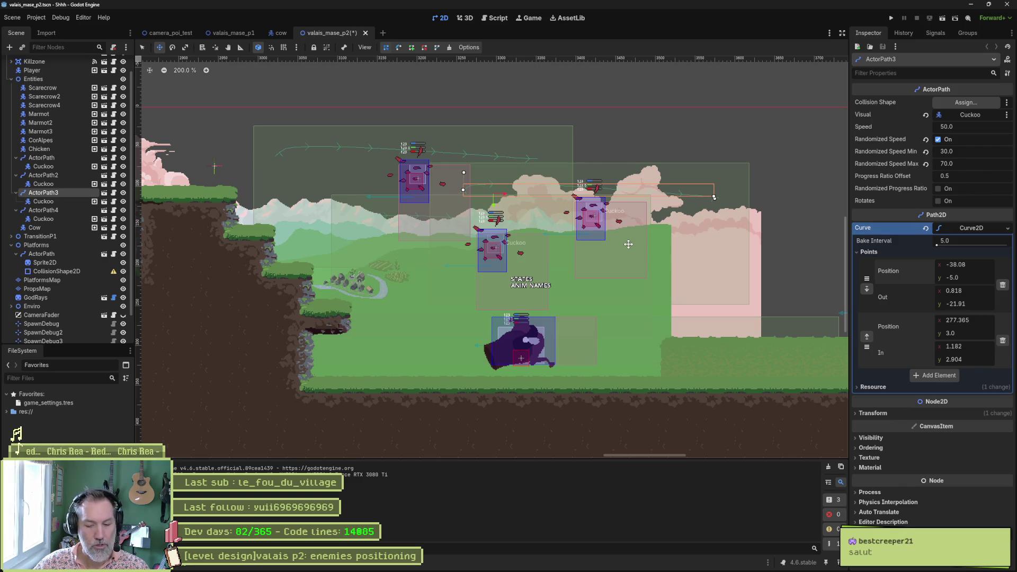
pyautogui.press('F6')
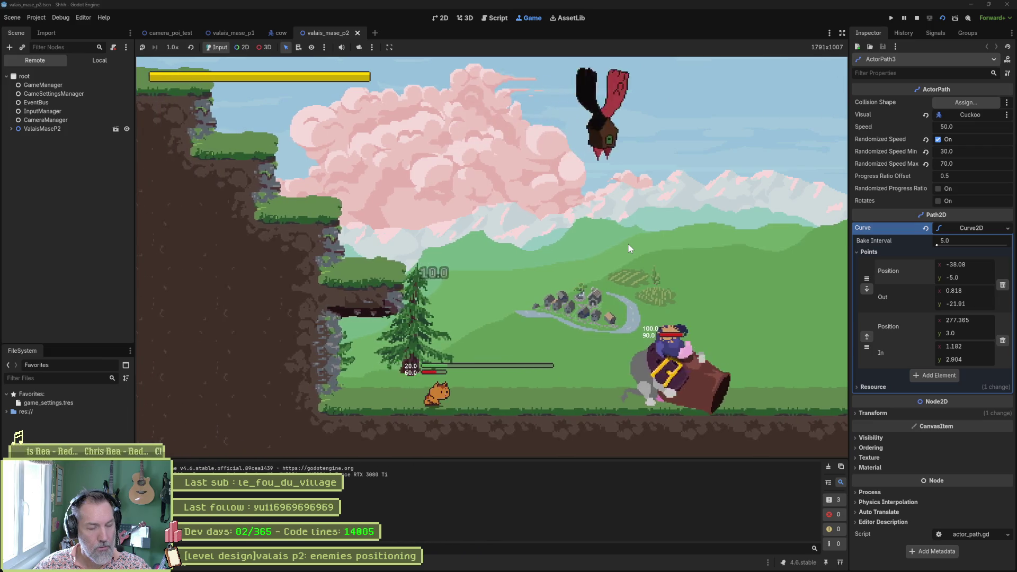
pyautogui.press('F8')
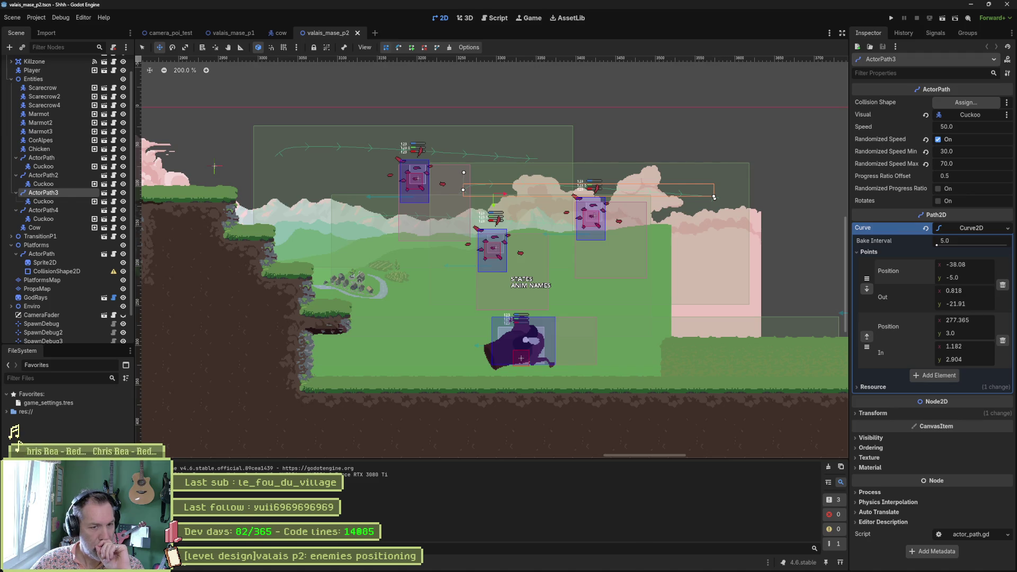
# Step: Switch from Godot to the browser showing the Gemini chat
pyautogui.click(457, 566)
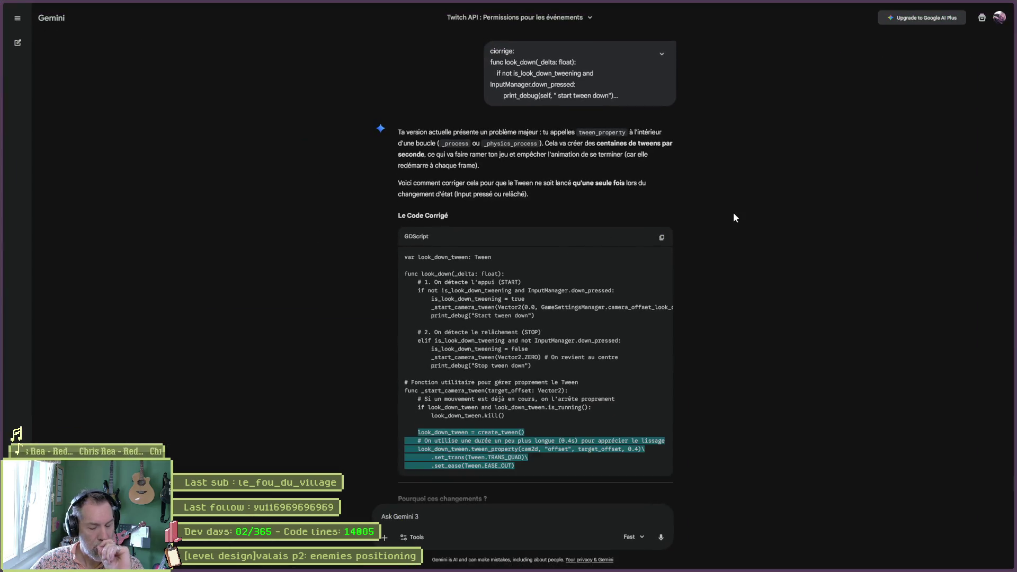
# Step: Search the web for 'stop vaches' and browse the image results
pyautogui.hotkey('ctrl', 't')
pyautogui.write('stop vaches')
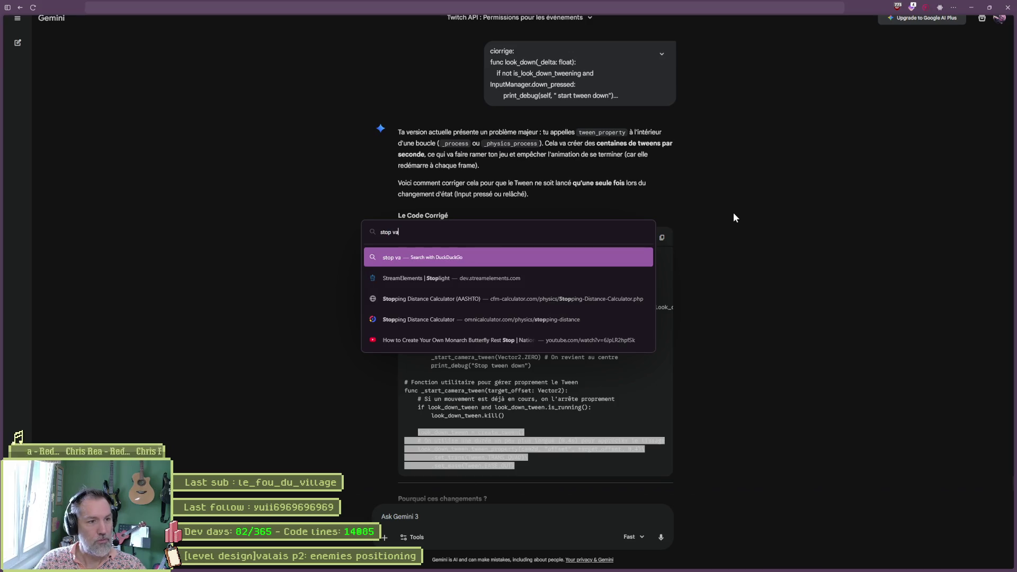
pyautogui.press('Return')
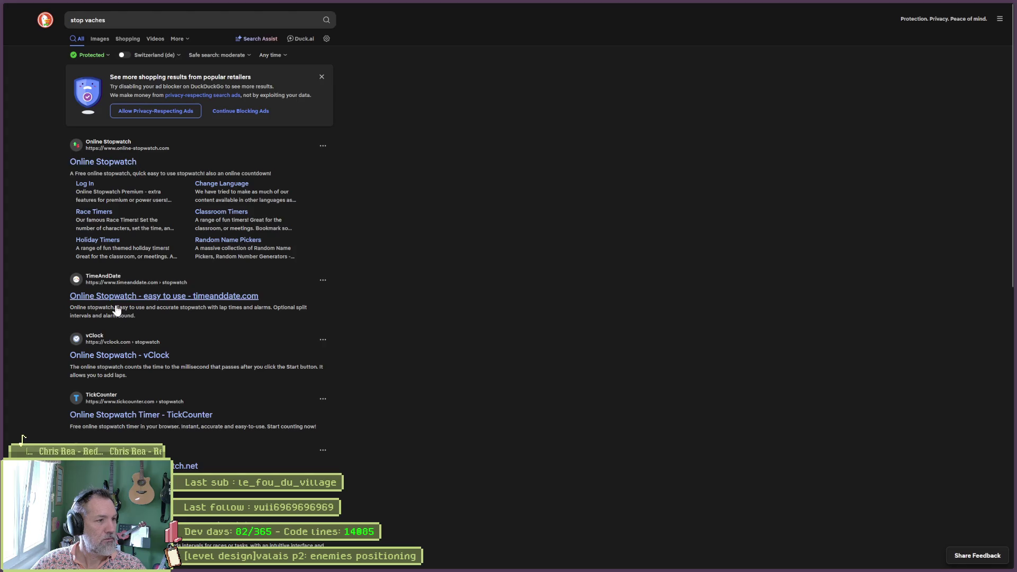
pyautogui.click(100, 39)
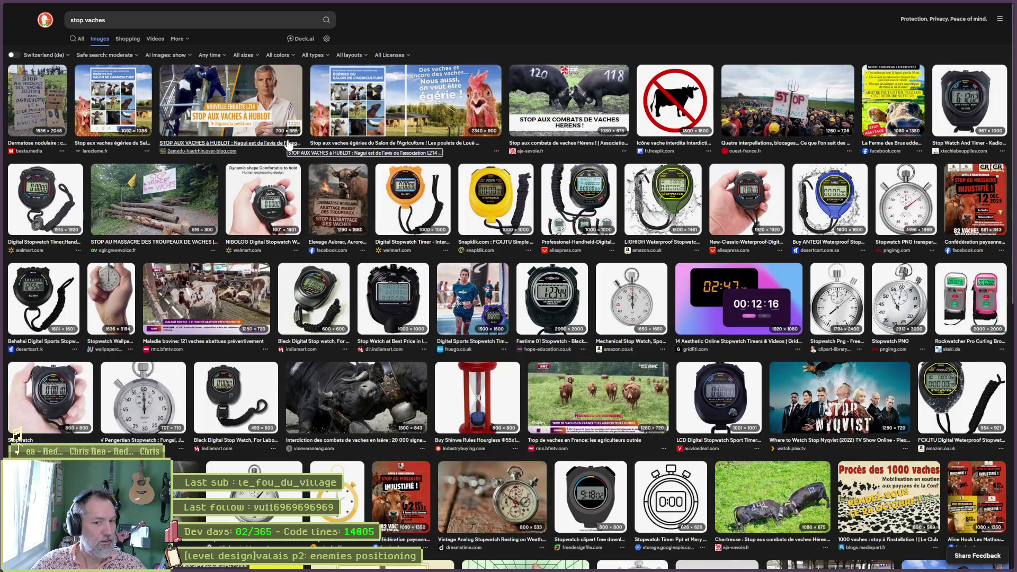
pyautogui.scroll(-3, 294, 150)
pyautogui.scroll(-3, 297, 148)
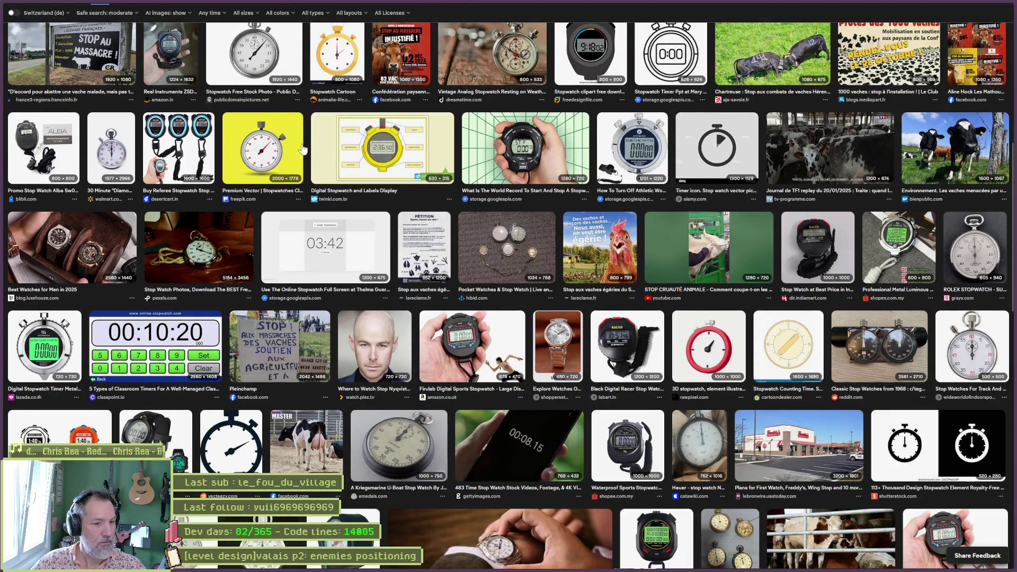
pyautogui.scroll(3, 308, 145)
pyautogui.scroll(2, 309, 145)
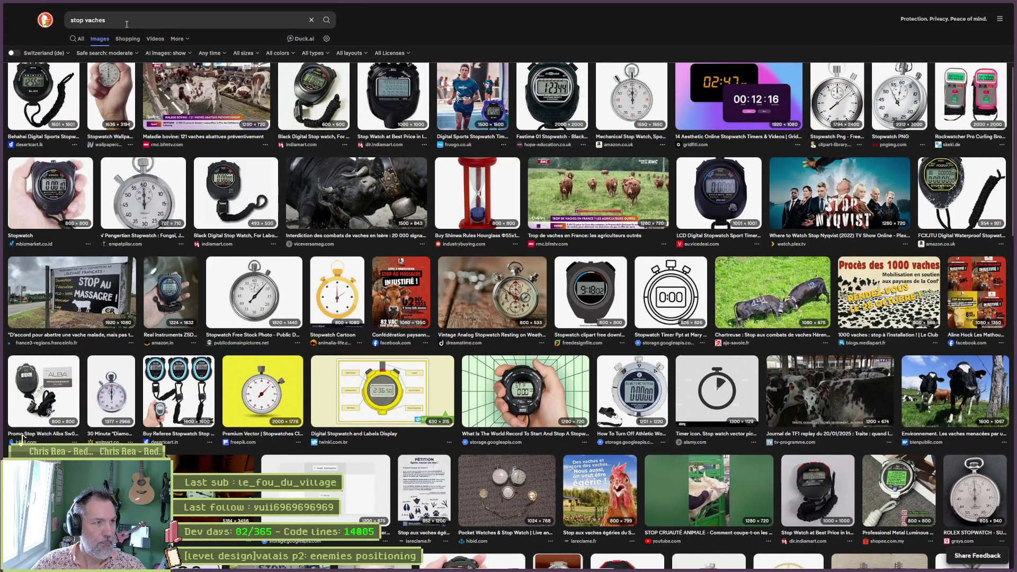
# Step: Change the query to 'bloque vaches', preview the first image, and return to Gemini
pyautogui.doubleClick(81, 20)
pyautogui.press('BackSpace')
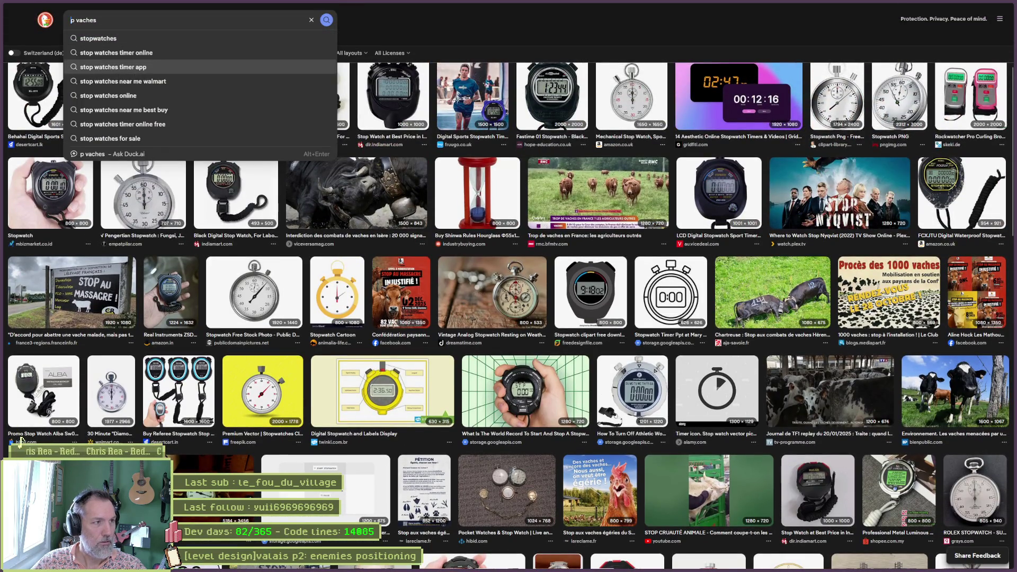
pyautogui.write('bloque')
pyautogui.press('Return')
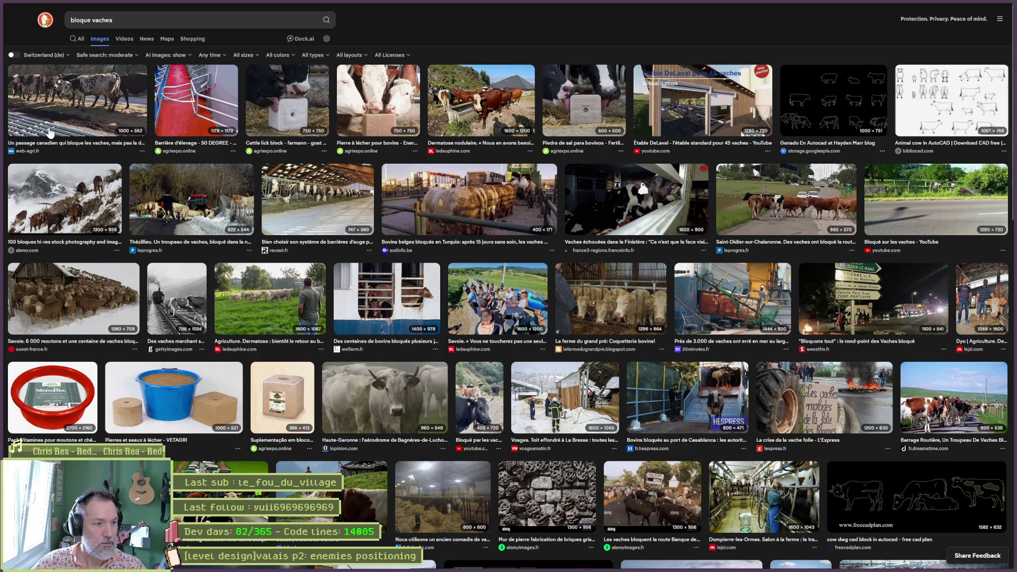
pyautogui.click(50, 132)
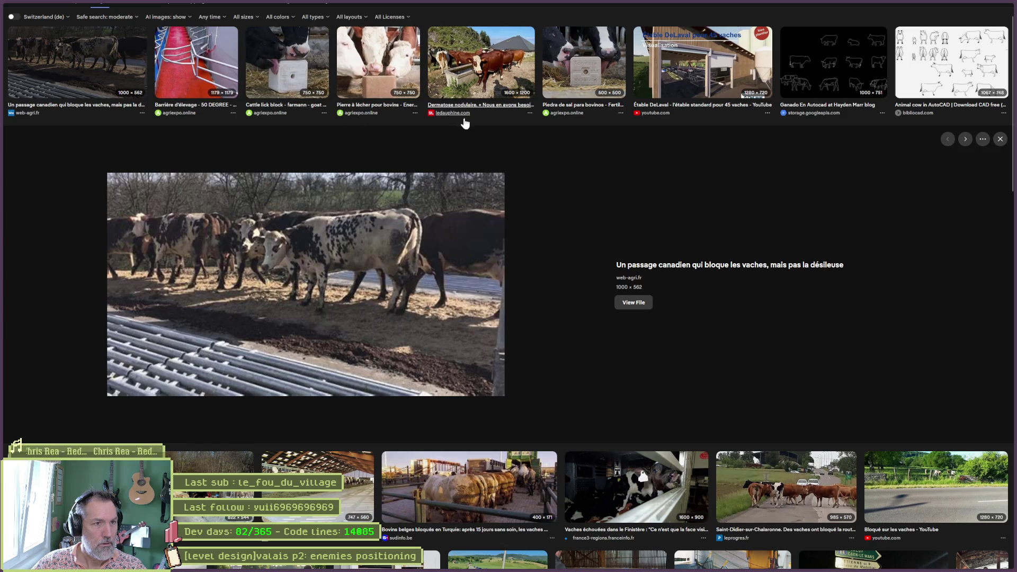
pyautogui.moveTo(5, 58)
pyautogui.click(46, 57)
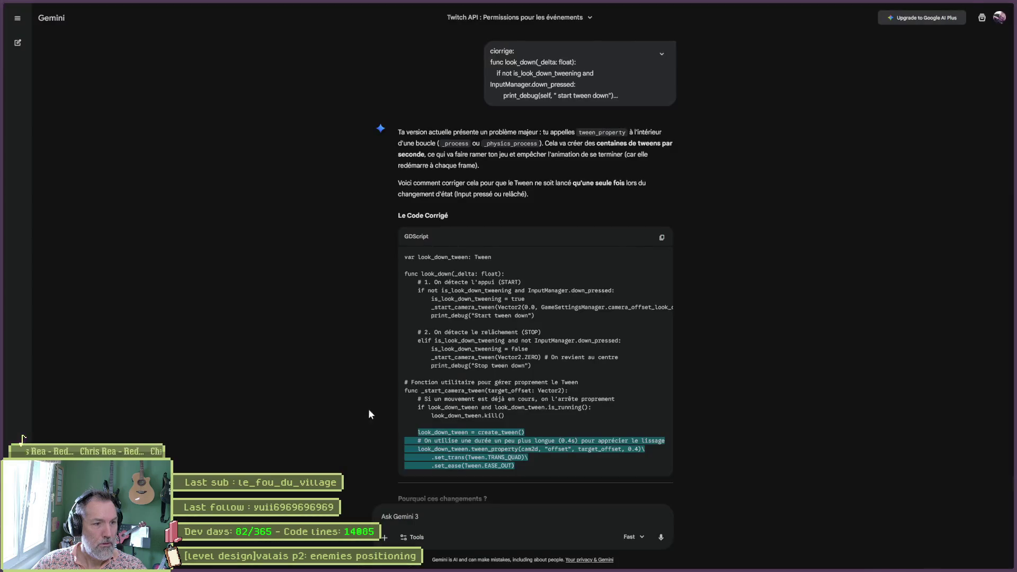
# Step: Ask Gemini what the metal road bars used to block cows are called
pyautogui.click(434, 515)
pyautogui.write('comment s-ap')
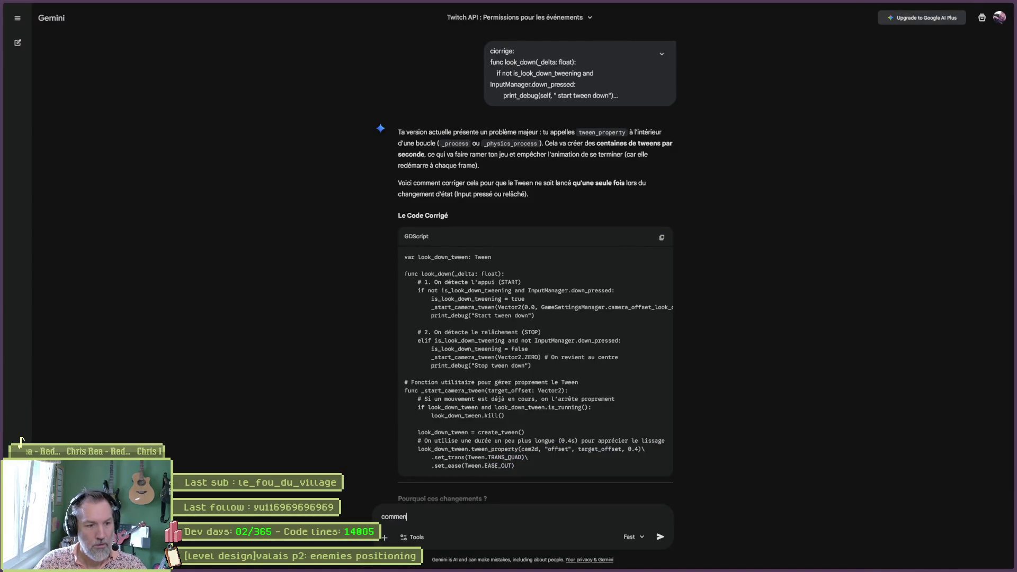
pyautogui.write('pel les barres ')
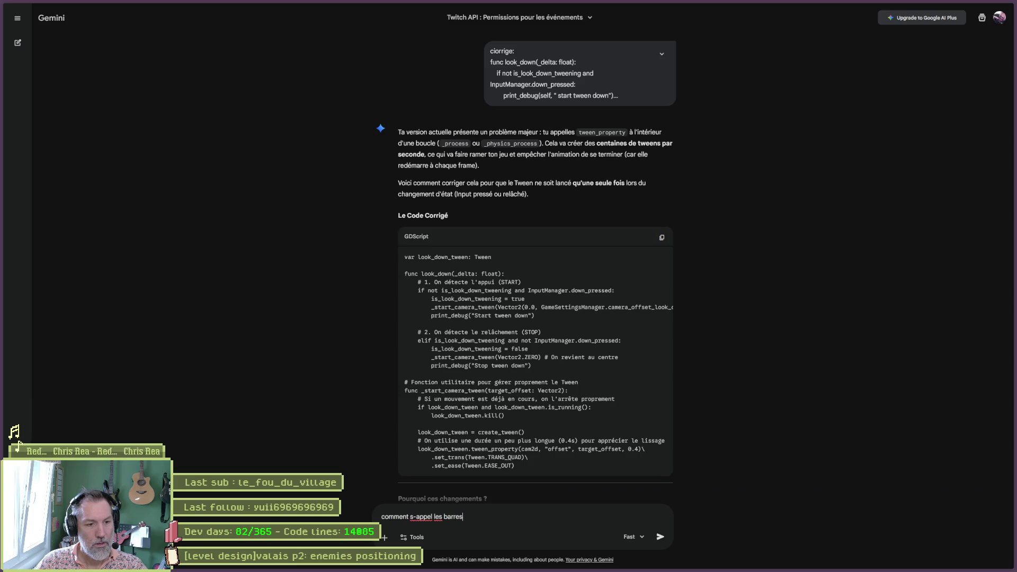
pyautogui.write('metalliques sur les routes pour evi')
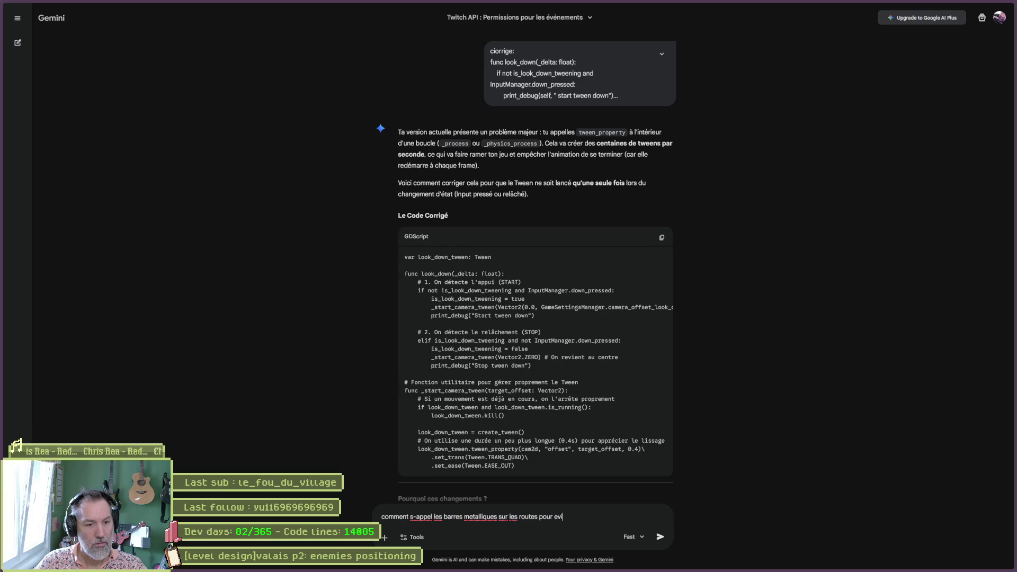
pyautogui.press('BackSpace')
pyautogui.press('BackSpace')
pyautogui.press('BackSpace')
pyautogui.write('bloquer les vaches')
pyautogui.press('Return')
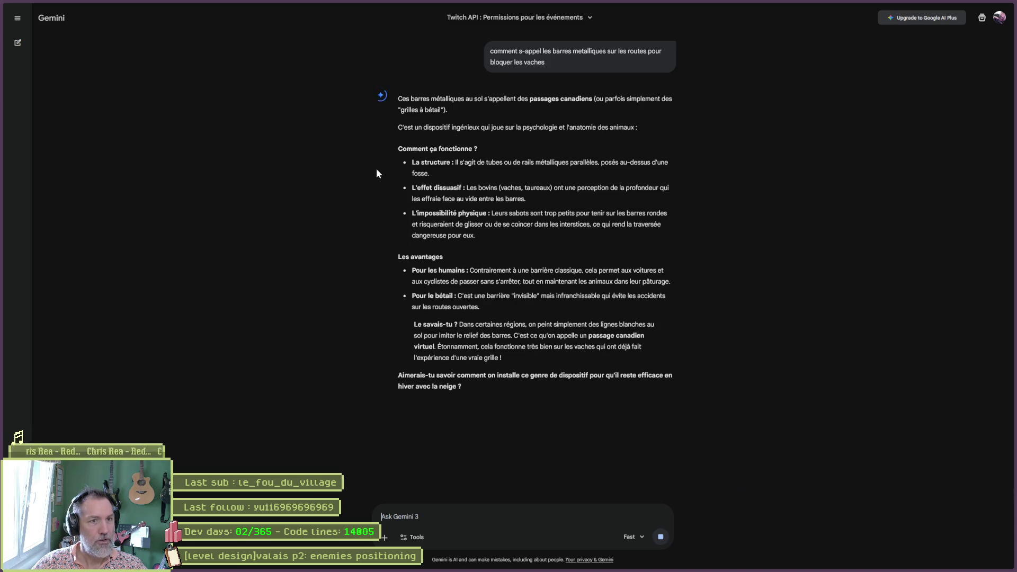
# Step: Search the web for 'passages canadiens'
pyautogui.hotkey('ctrl', 'l')
pyautogui.write('passages canadiens')
pyautogui.press('Return')
# Step: Preview 'passages canadiens' images, view image results for 'grille a betail', then return to Godot
pyautogui.click(112, 49)
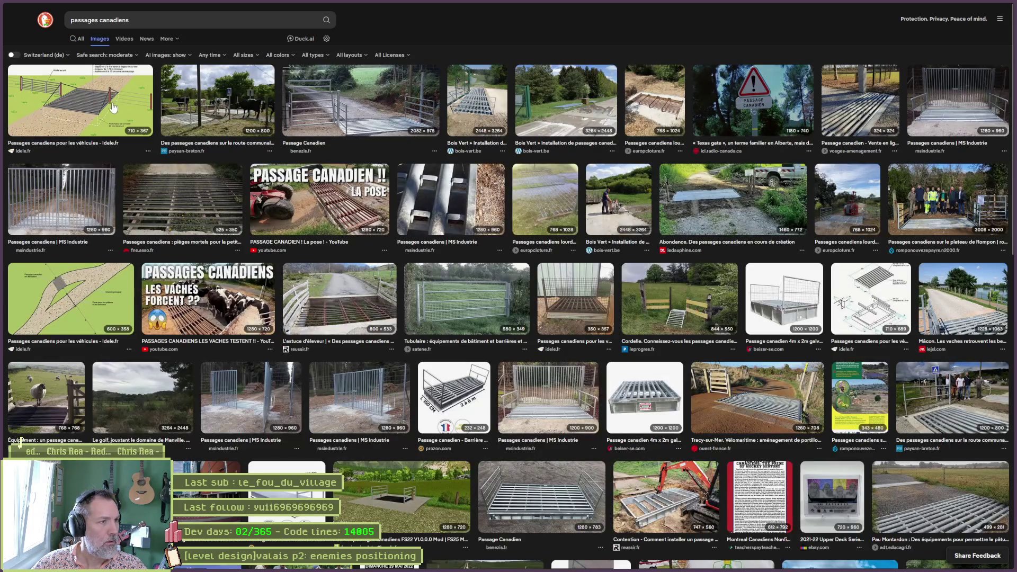
pyautogui.click(118, 110)
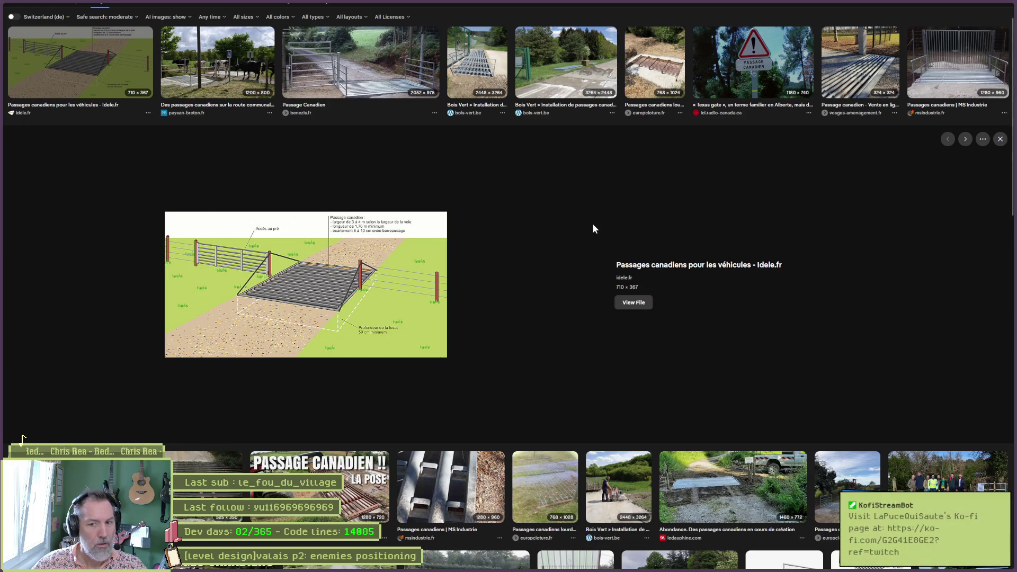
pyautogui.hotkey('ctrl', 'l')
pyautogui.write('grille a be')
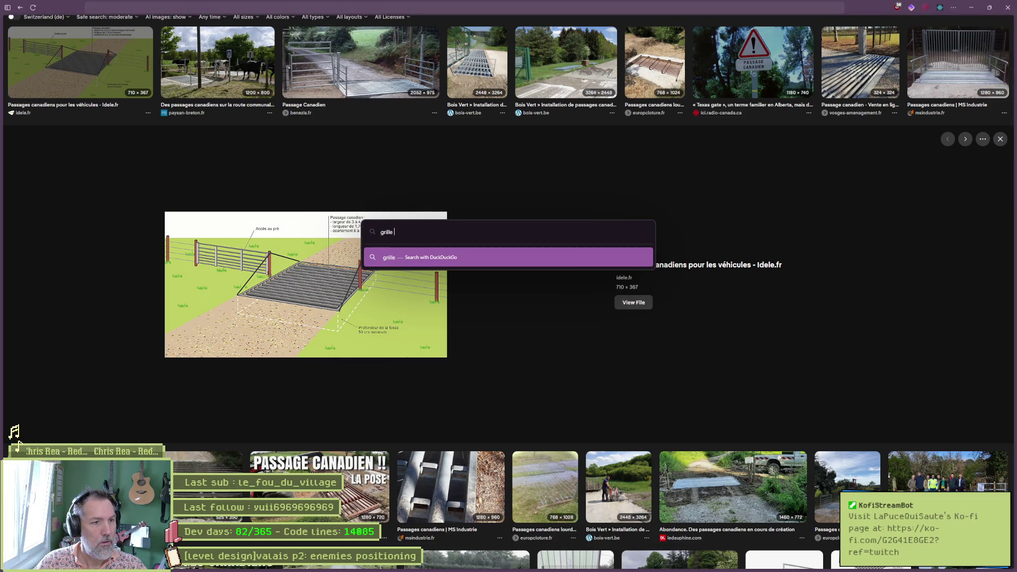
pyautogui.write('tail')
pyautogui.press('Return')
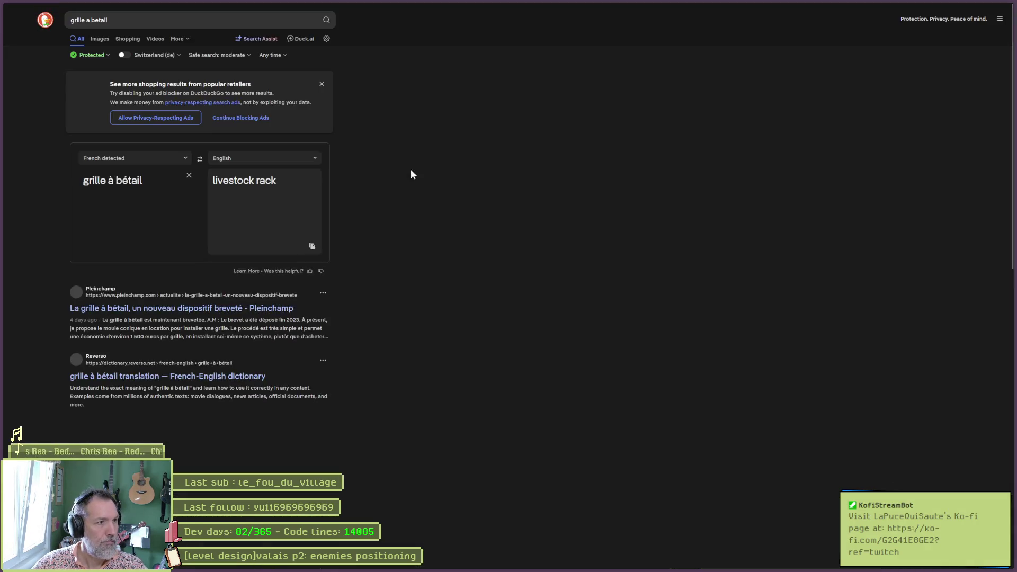
pyautogui.click(99, 41)
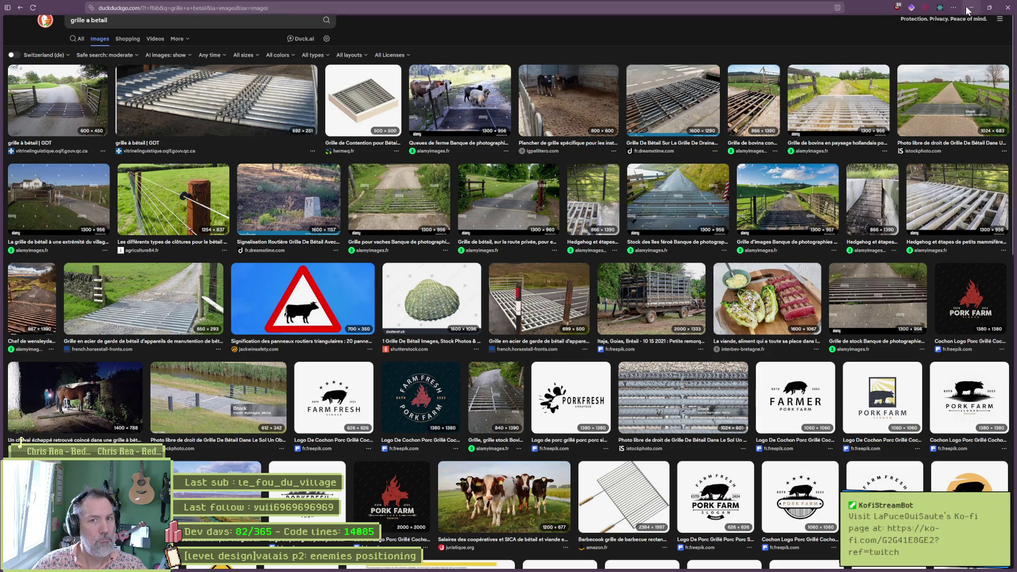
pyautogui.hotkey('alt', 'Tab')
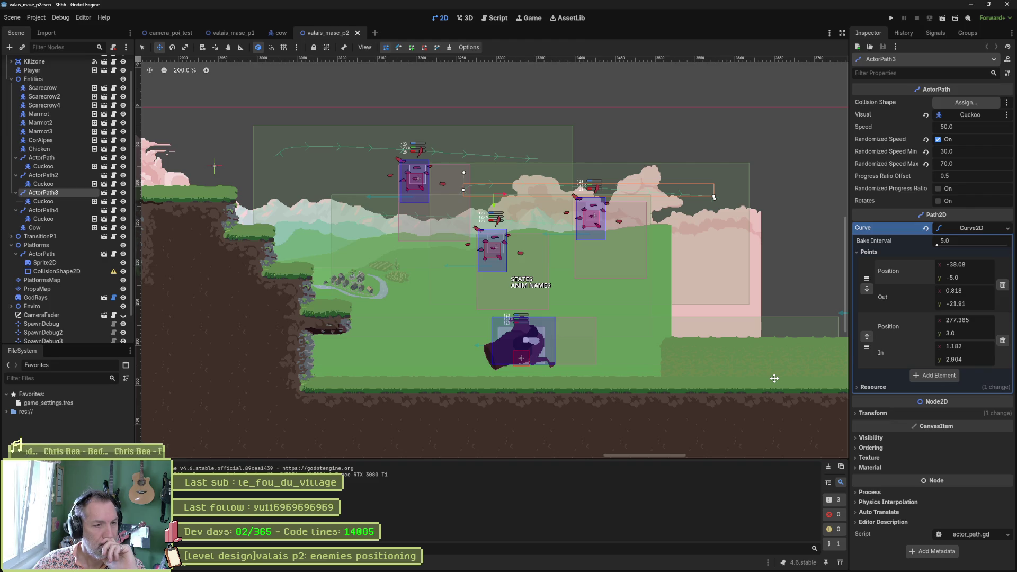
# Step: Pan the level view and screen-capture the area with its enemies for the paint app
pyautogui.moveTo(749, 352); pyautogui.dragTo(627, 366)
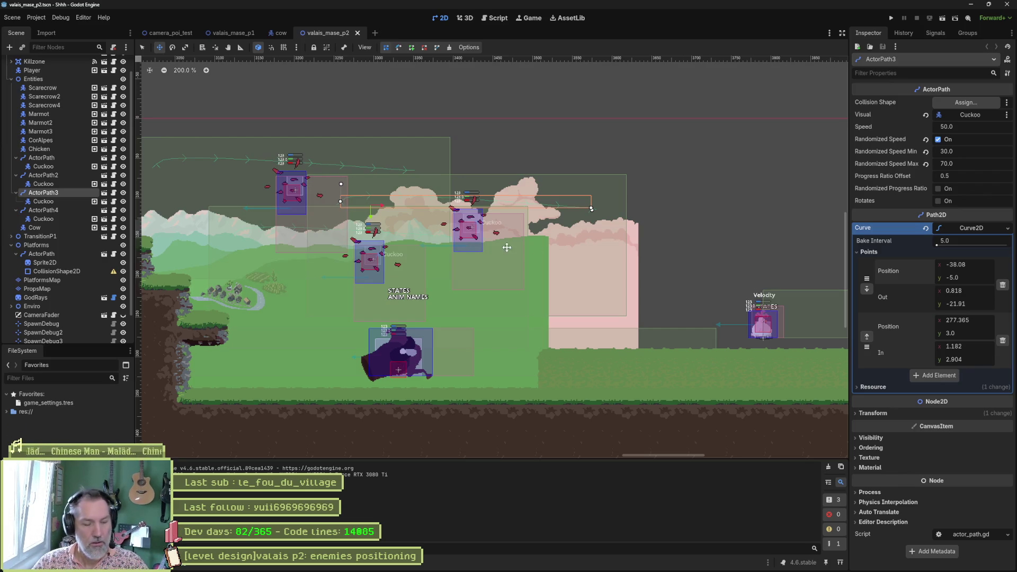
pyautogui.press('super+shift+s')
pyautogui.moveTo(154, 116)
pyautogui.mouseDown()
pyautogui.moveTo(711, 431)
pyautogui.moveTo(781, 434)
pyautogui.mouseUp()
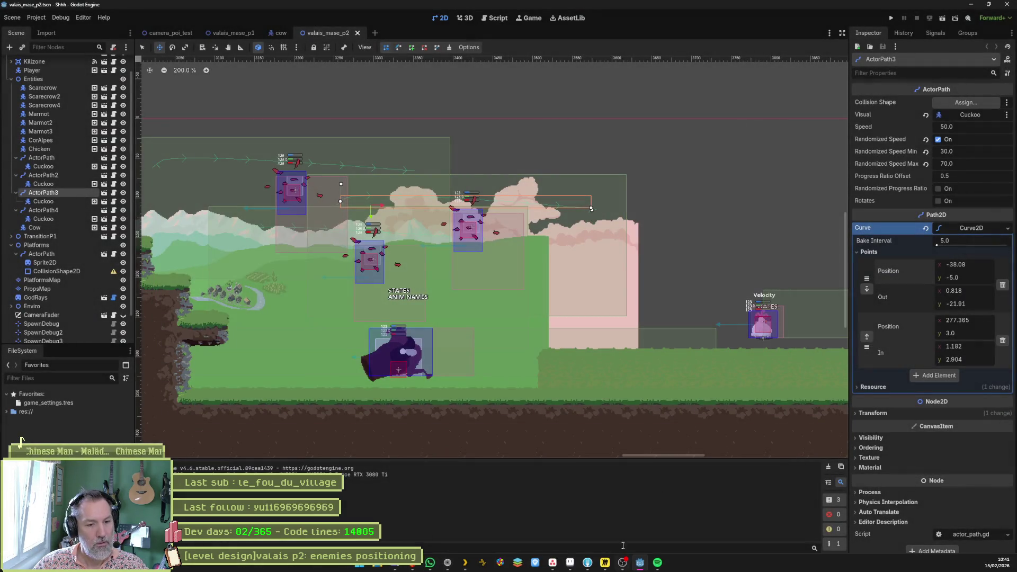
pyautogui.hotkey('alt', 'Tab')
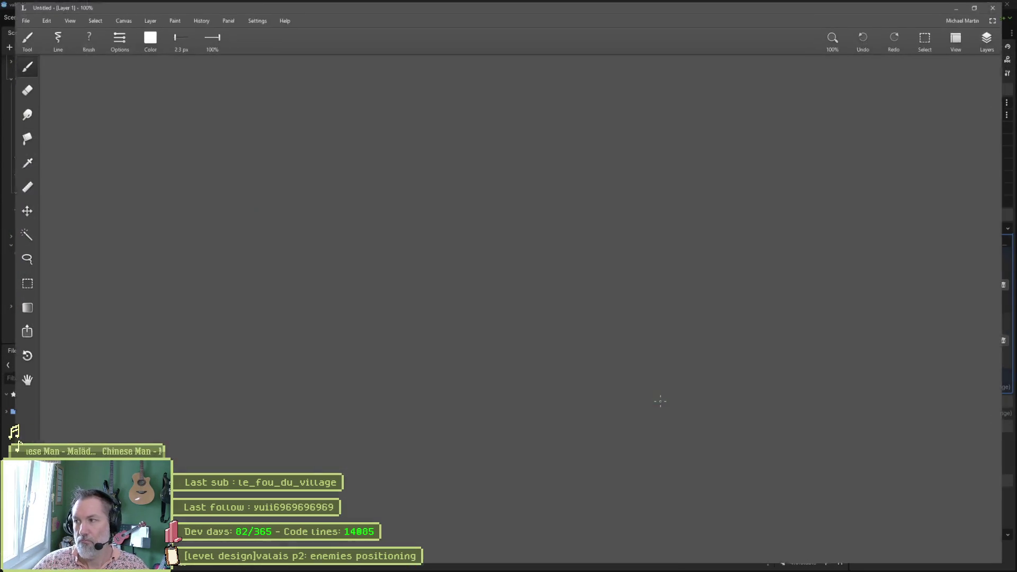
# Step: Paste the level screenshot and paint sampled dark grey over its right side with a 56 px brush
pyautogui.hotkey('ctrl', 'v')
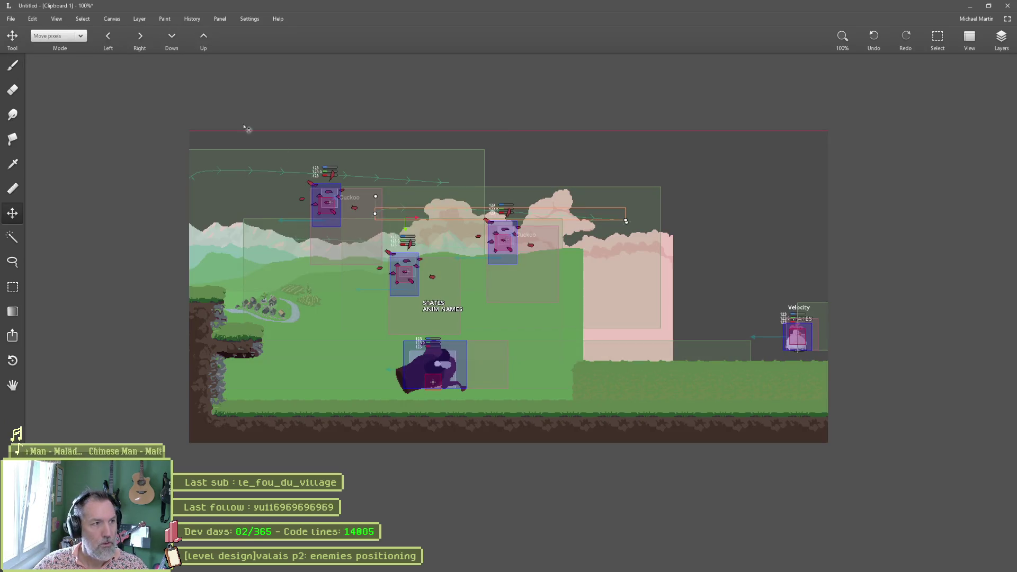
pyautogui.click(139, 38)
pyautogui.moveTo(182, 73); pyautogui.dragTo(906, 74)
pyautogui.click(907, 95)
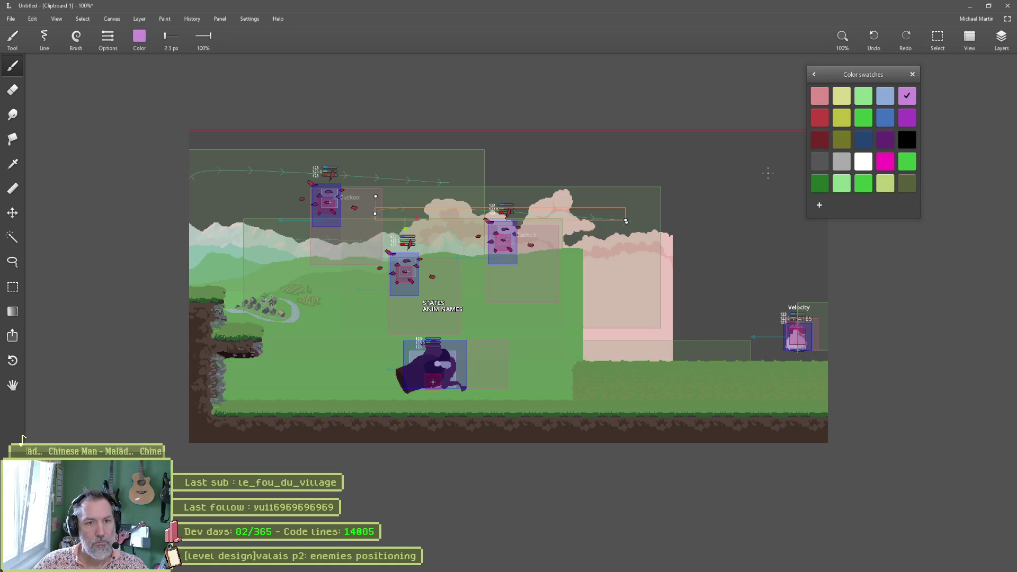
pyautogui.keyDown('alt'); pyautogui.click(761, 195); pyautogui.keyUp('alt')
pyautogui.moveTo(171, 37); pyautogui.dragTo(171, 71)
pyautogui.click(643, 318)
pyautogui.moveTo(647, 331)
pyautogui.mouseDown()
pyautogui.moveTo(665, 290)
pyautogui.moveTo(717, 329)
pyautogui.moveTo(744, 428)
pyautogui.moveTo(723, 426)
pyautogui.moveTo(692, 341)
pyautogui.moveTo(649, 314)
pyautogui.moveTo(644, 443)
pyautogui.moveTo(613, 470)
pyautogui.moveTo(620, 409)
pyautogui.moveTo(580, 336)
pyautogui.moveTo(699, 313)
pyautogui.moveTo(687, 348)
pyautogui.moveTo(647, 333)
pyautogui.moveTo(626, 285)
pyautogui.moveTo(604, 289)
pyautogui.moveTo(606, 360)
pyautogui.moveTo(662, 308)
pyautogui.moveTo(708, 200)
pyautogui.moveTo(711, 237)
pyautogui.moveTo(633, 298)
pyautogui.moveTo(616, 123)
pyautogui.moveTo(687, 207)
pyautogui.mouseUp()
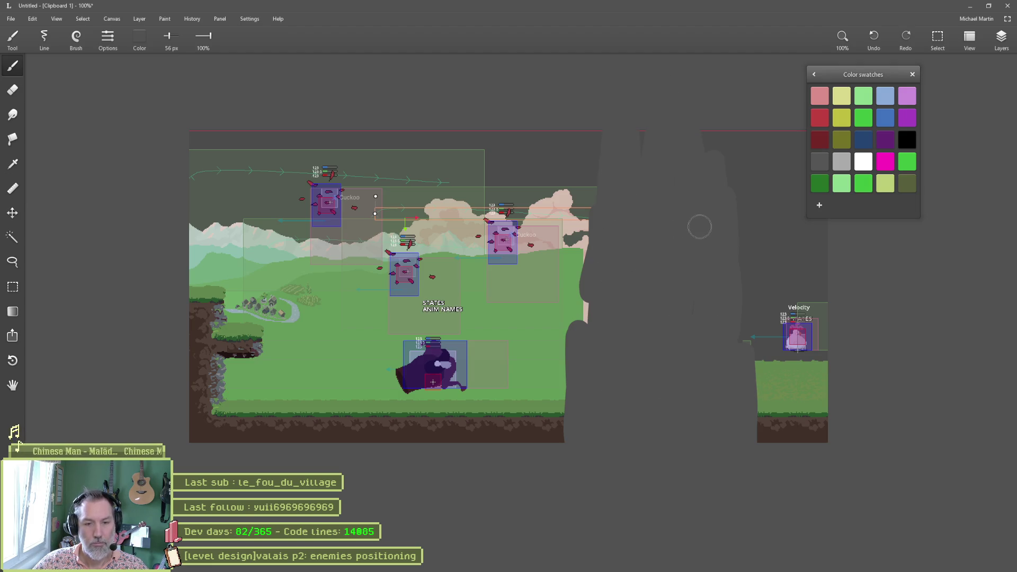
# Step: Clear a rectangular area in the middle-right of the screenshot
pyautogui.press('m')
pyautogui.moveTo(555, 109)
pyautogui.mouseDown()
pyautogui.moveTo(637, 300)
pyautogui.moveTo(761, 500)
pyautogui.mouseUp()
pyautogui.press('Delete')
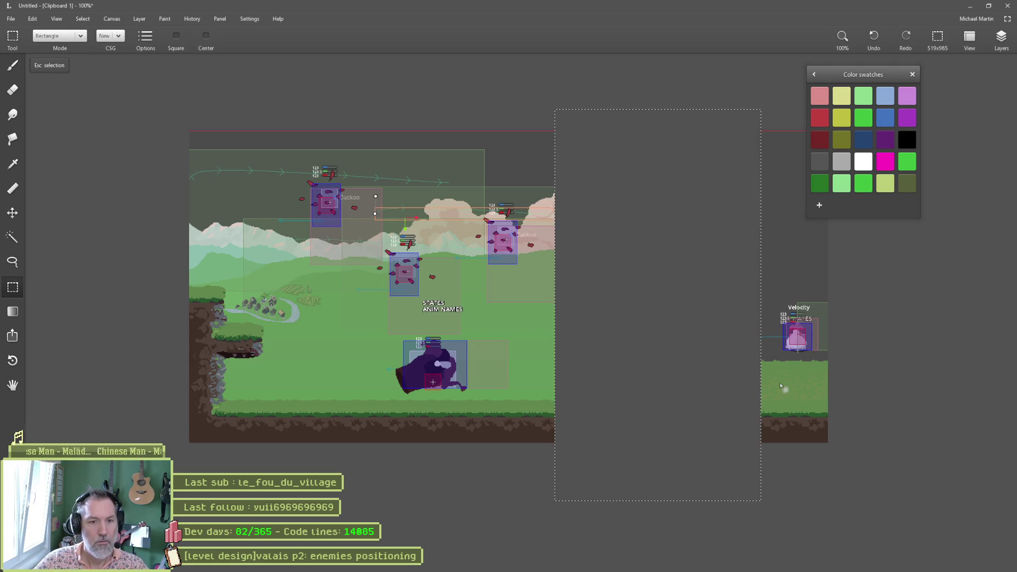
# Step: Paint a diagonal row of eight red dots rising up-left from the right-hand grass
pyautogui.press('b')
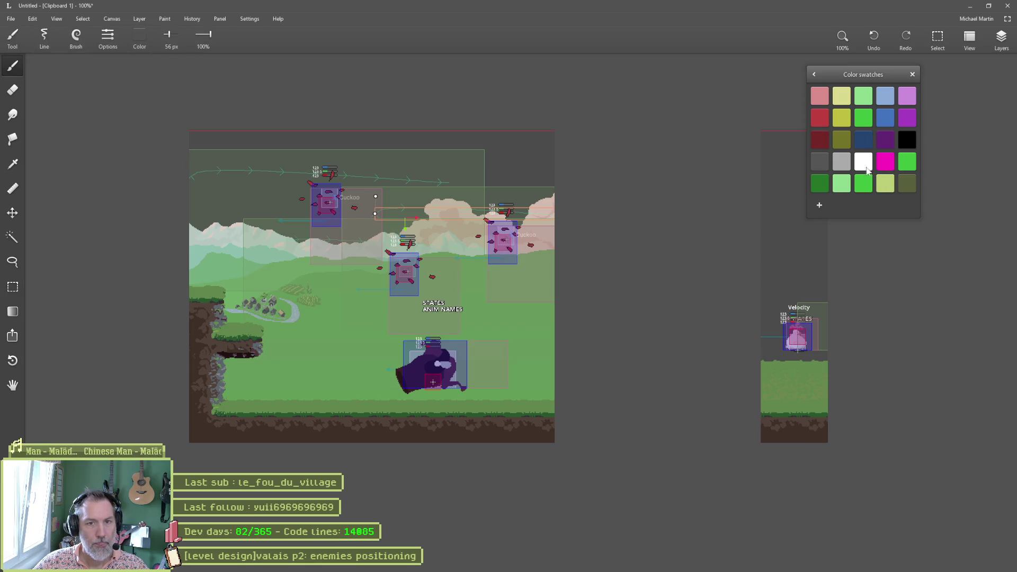
pyautogui.click(819, 117)
pyautogui.click(760, 357)
pyautogui.click(747, 339)
pyautogui.click(730, 324)
pyautogui.click(713, 308)
pyautogui.click(696, 290)
pyautogui.click(681, 276)
pyautogui.click(662, 258)
pyautogui.click(650, 244)
# Step: With a 12 px light green brush, paint grass and a line from the top red dot
pyautogui.click(863, 95)
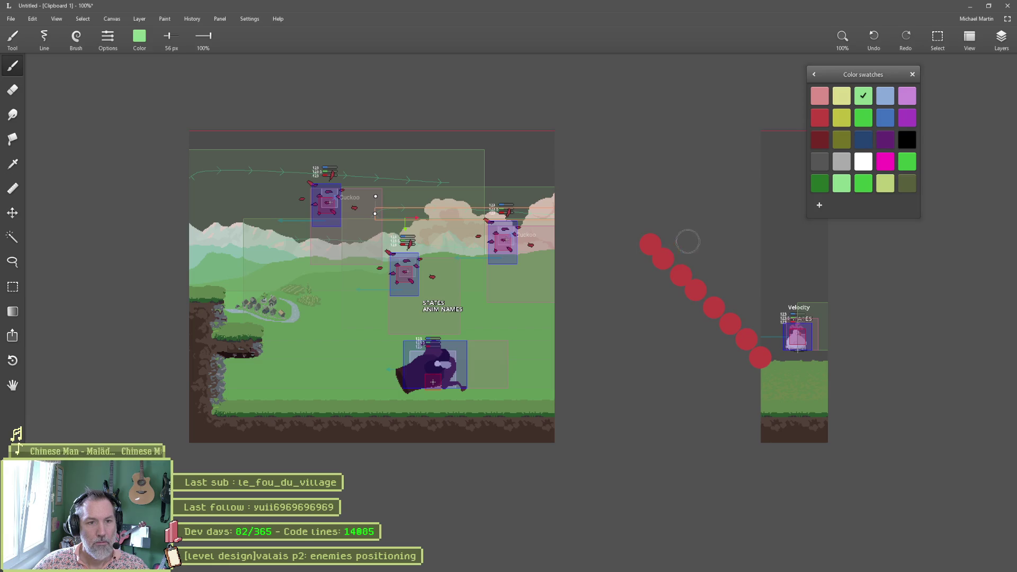
pyautogui.moveTo(172, 29); pyautogui.dragTo(171, 59)
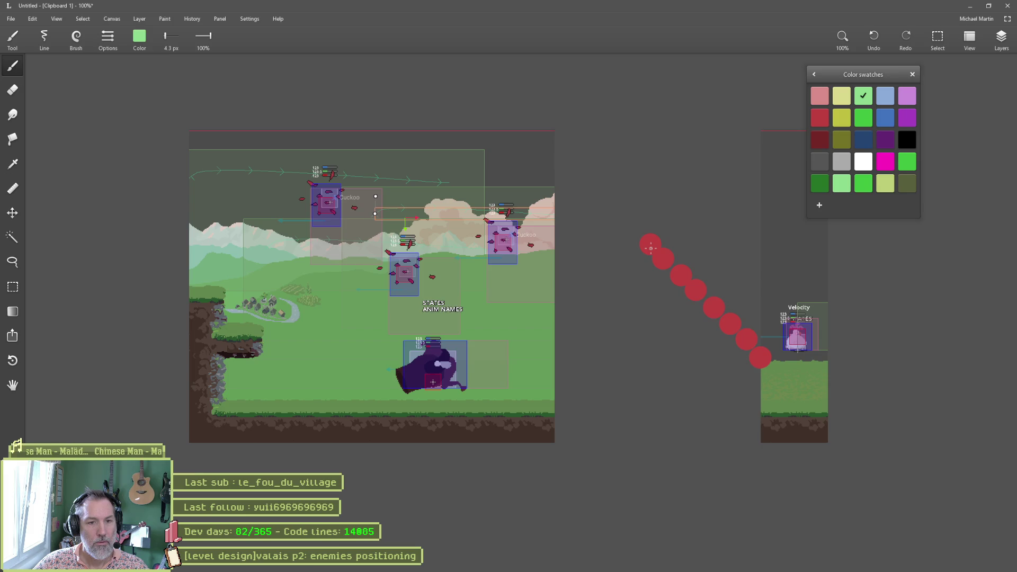
pyautogui.moveTo(762, 364)
pyautogui.mouseDown()
pyautogui.moveTo(767, 297)
pyautogui.moveTo(774, 339)
pyautogui.mouseUp()
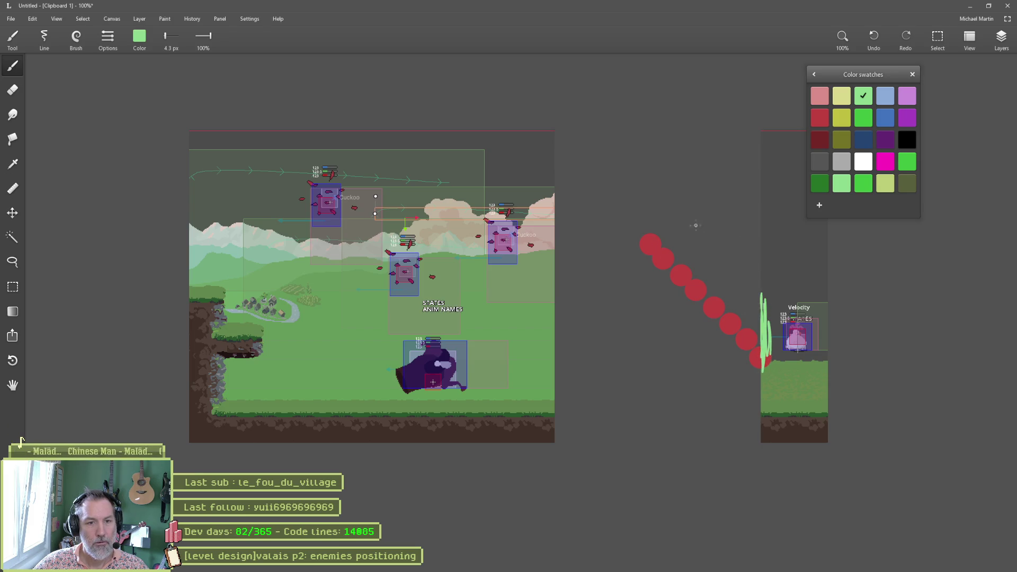
pyautogui.moveTo(657, 238); pyautogui.dragTo(763, 306)
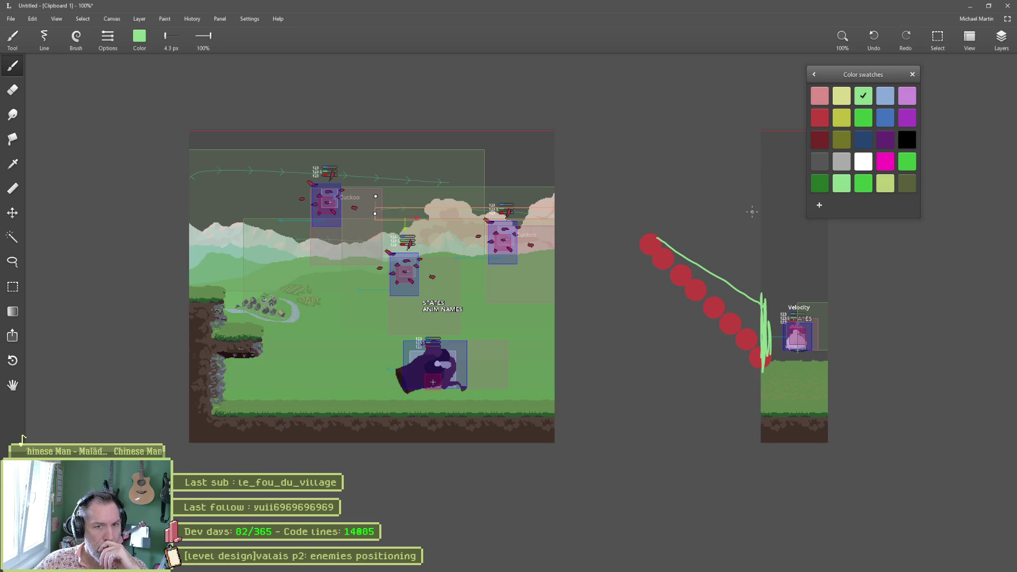
# Step: Paint a row of seven white dots in the grey gap with a 61 px brush
pyautogui.click(863, 161)
pyautogui.moveTo(171, 36)
pyautogui.mouseDown()
pyautogui.moveTo(225, 37)
pyautogui.moveTo(215, 37)
pyautogui.mouseUp()
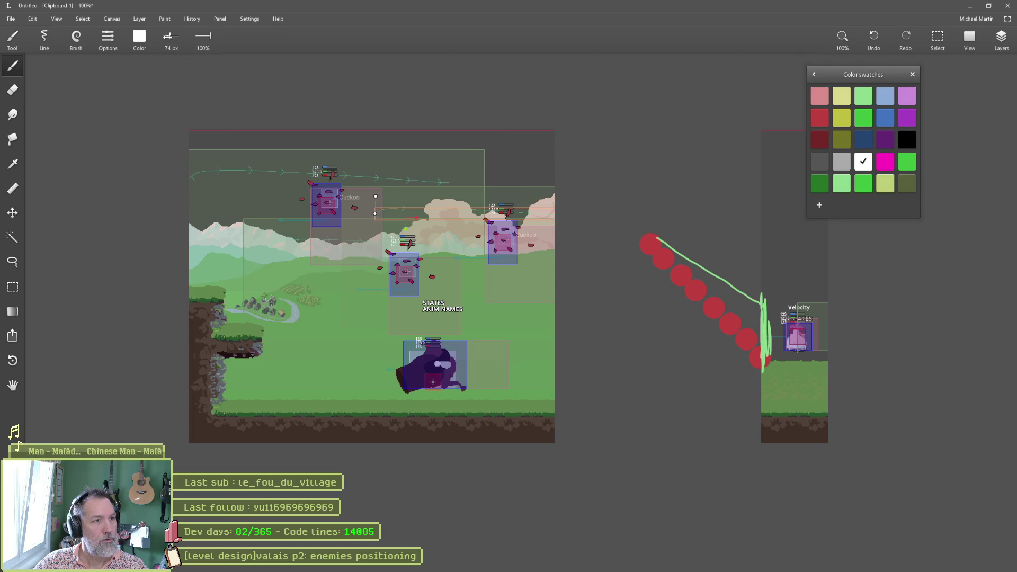
pyautogui.click(578, 409)
pyautogui.click(598, 410)
pyautogui.click(620, 411)
pyautogui.click(645, 410)
pyautogui.click(660, 410)
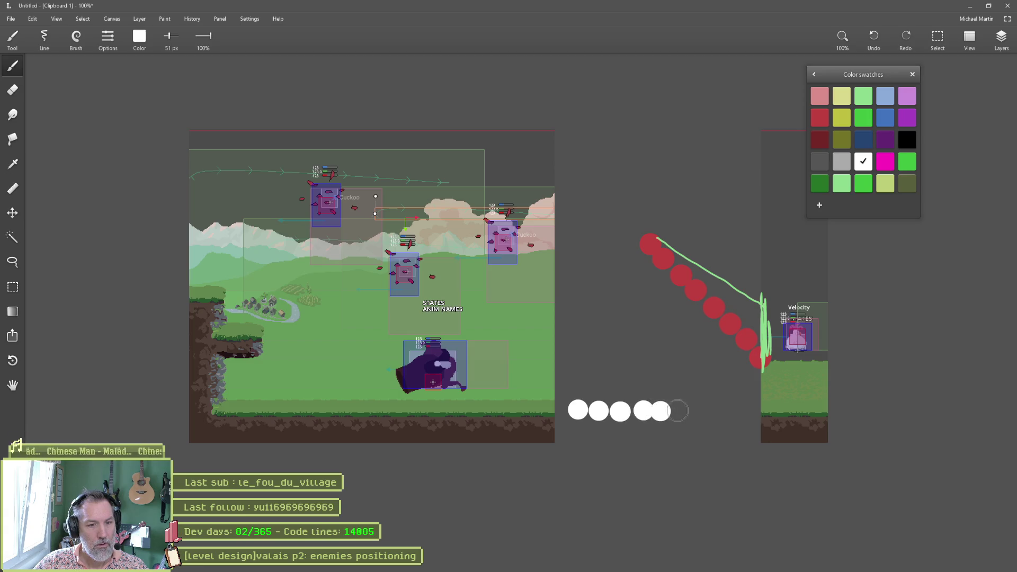
pyautogui.click(682, 410)
pyautogui.click(703, 411)
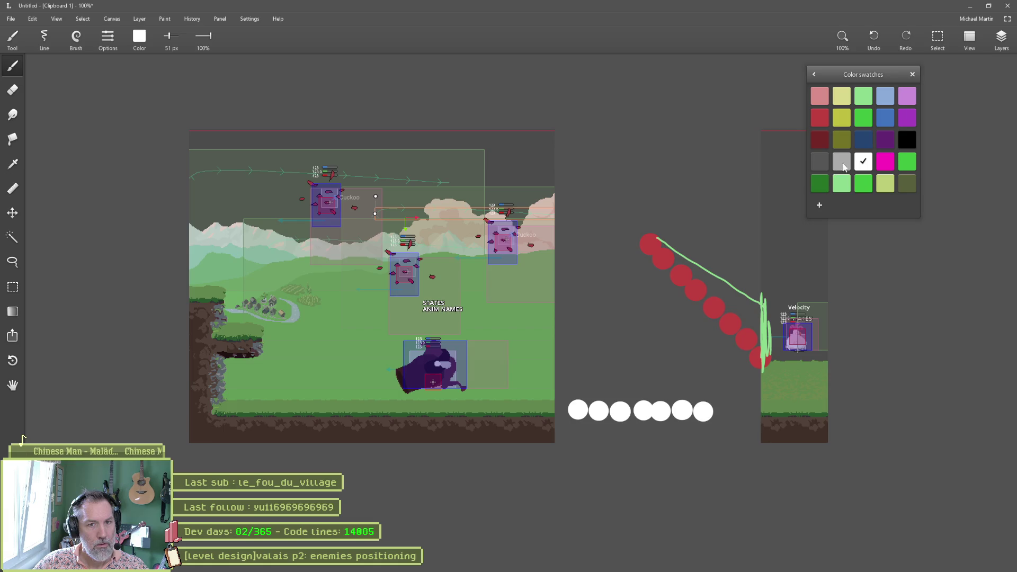
# Step: Draw a thin 15 px green zigzag above the dots and magic-wand select it
pyautogui.click(903, 164)
pyautogui.moveTo(168, 35); pyautogui.dragTo(171, 75)
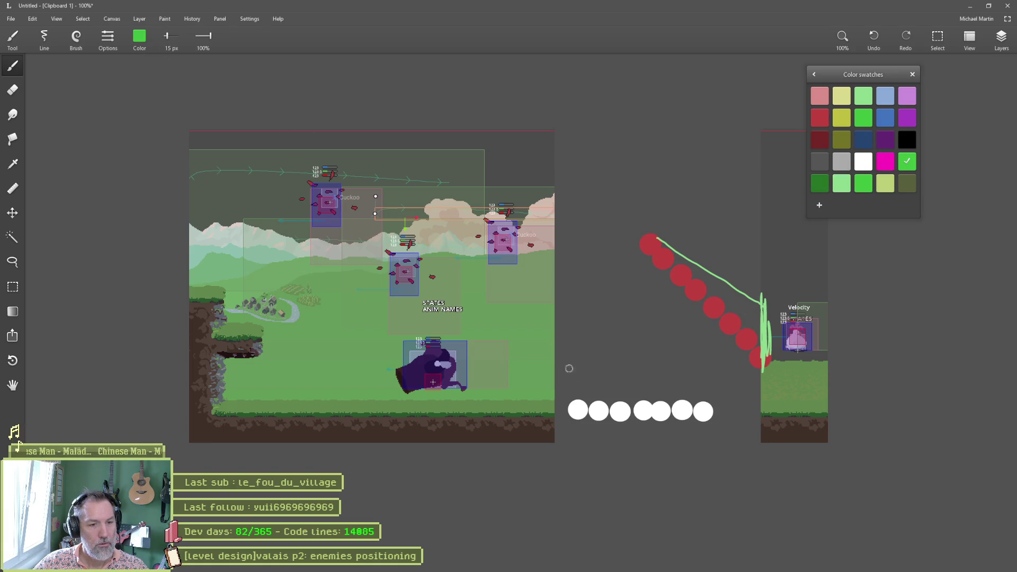
pyautogui.moveTo(582, 399); pyautogui.dragTo(702, 395)
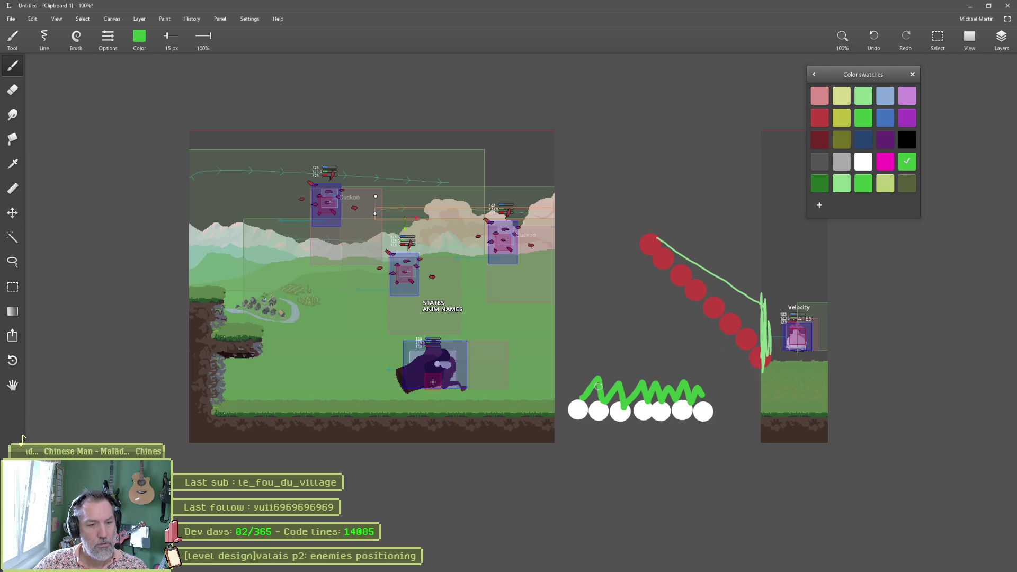
pyautogui.press('w')
pyautogui.click(609, 401)
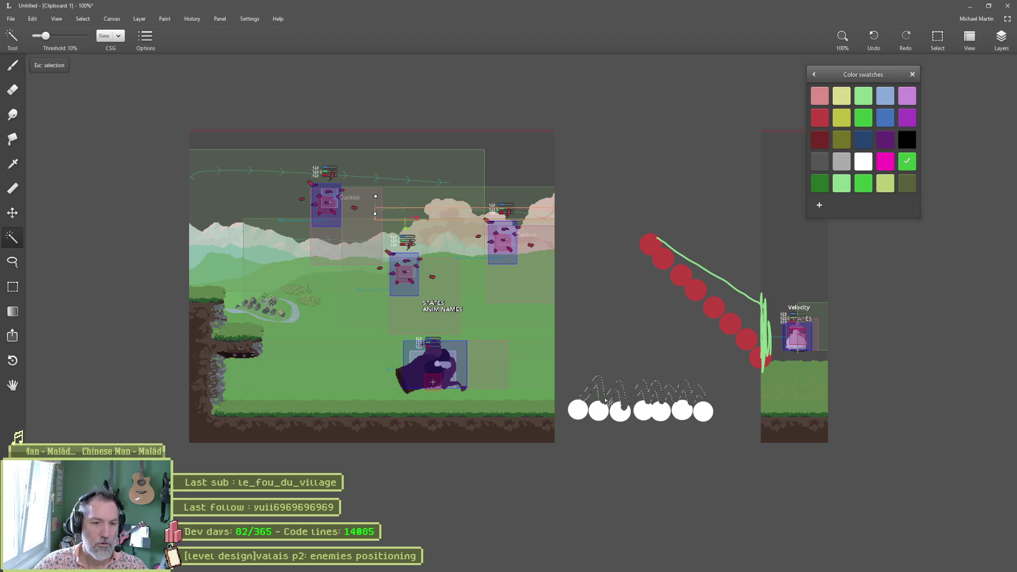
pyautogui.hotkey('alt', 'Tab')
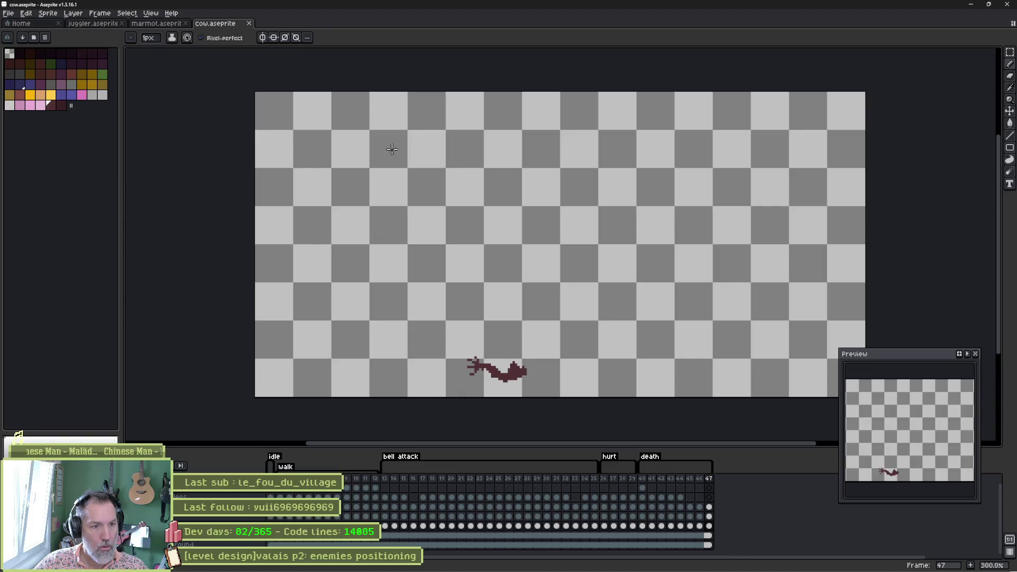
# Step: Jump back to frame 1 of the cow animation
pyautogui.press('Home')
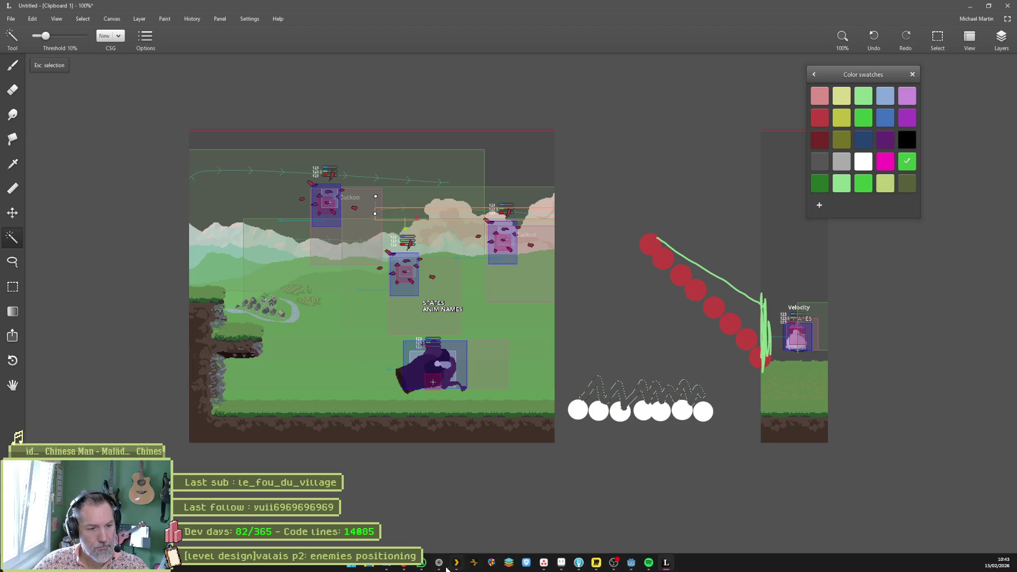
# Step: Bring the DuckDuckGo 'grille a betail' image results back to the front
pyautogui.click(439, 563)
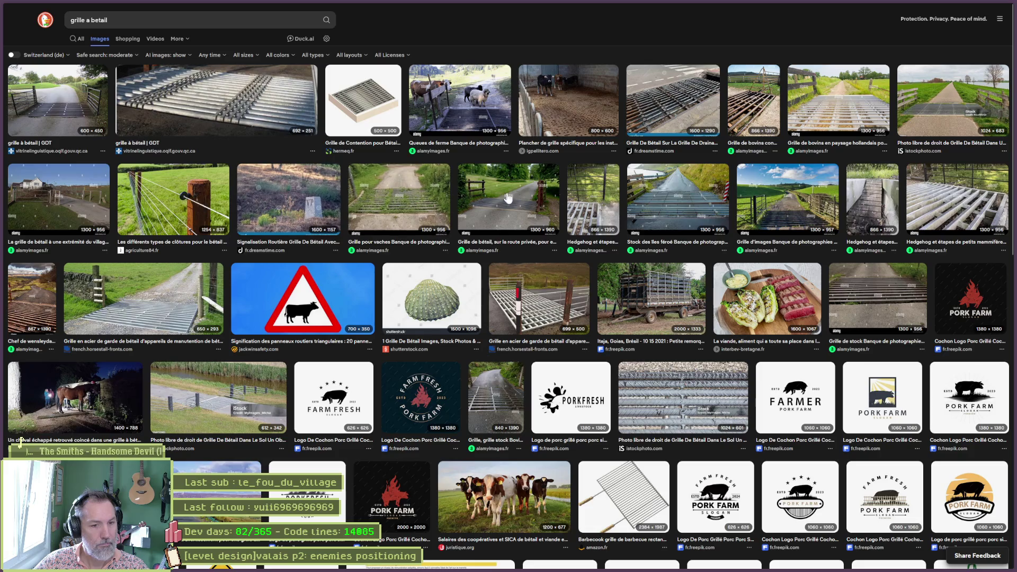
# Step: Go from the cattle-grid images back to the level sketch in the paint app
pyautogui.hotkey('alt', 'Tab')
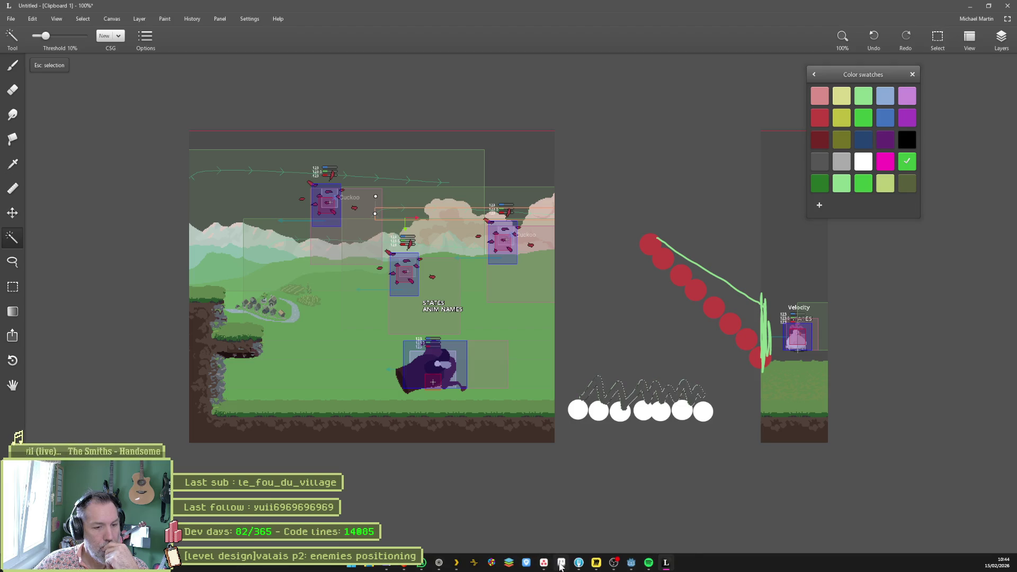
# Step: Bring cow.aseprite in Aseprite to the front and start a new sprite
pyautogui.click(560, 567)
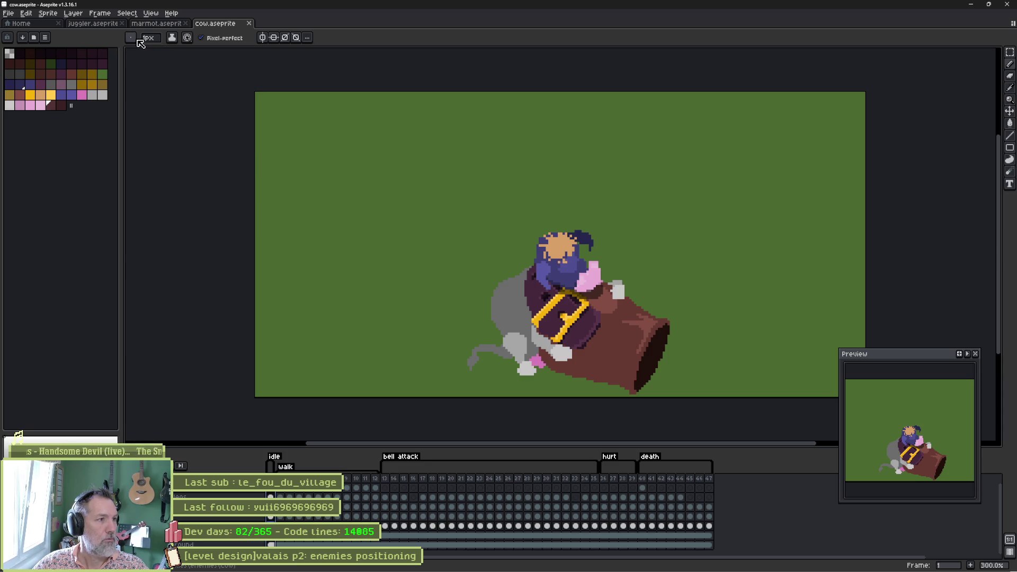
pyautogui.hotkey('ctrl', 'n')
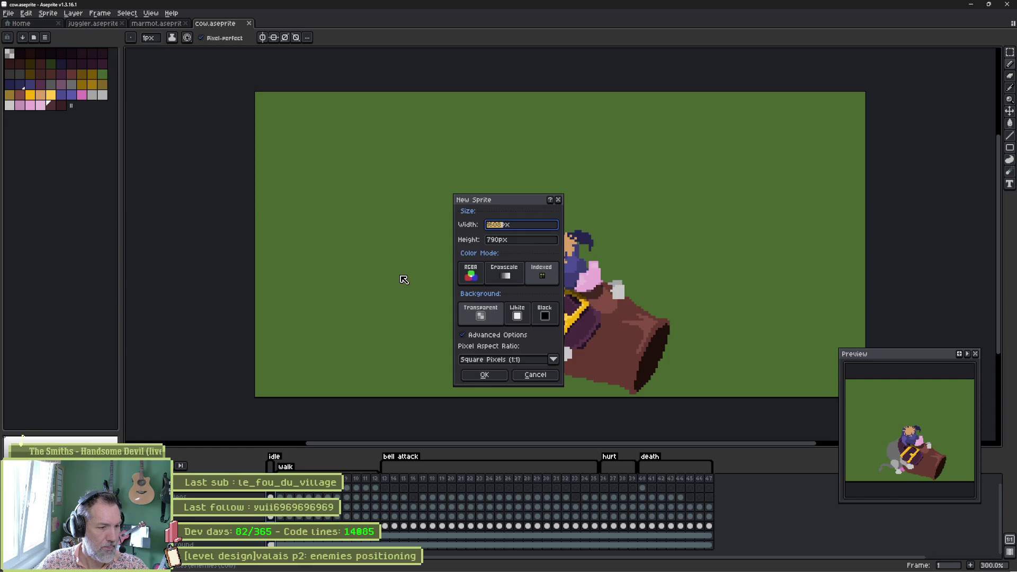
# Step: Cancel the New Sprite dialog and switch to the Godot editor
pyautogui.press('Escape')
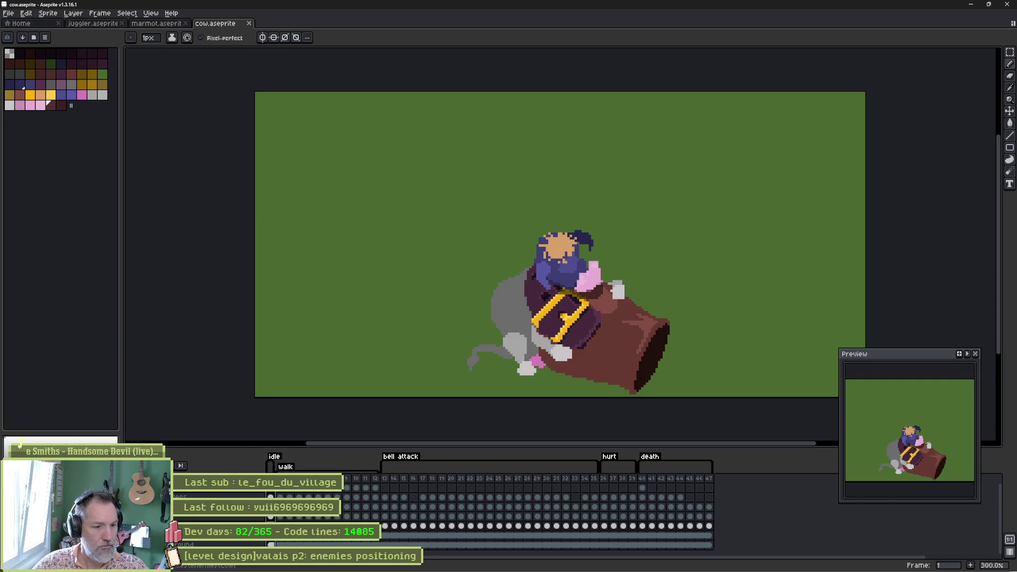
pyautogui.moveTo(567, 568)
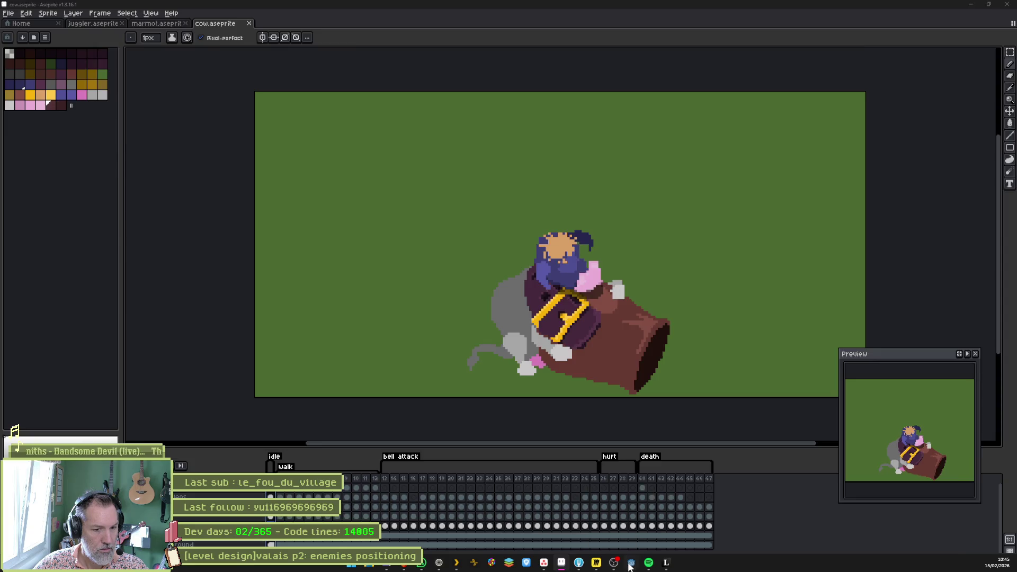
pyautogui.click(631, 563)
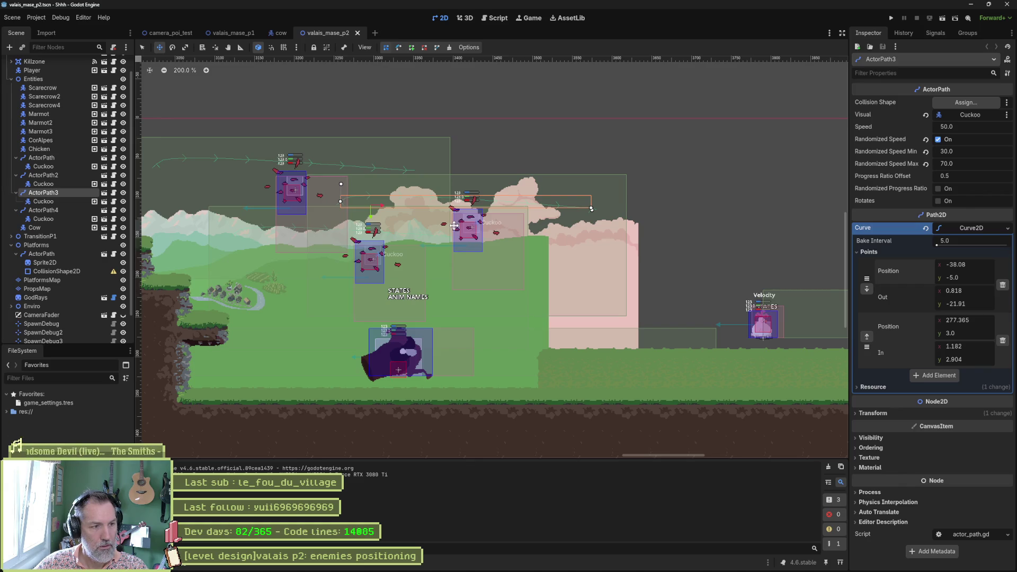
# Step: Run the valais_mase_p2 scene and screenshot the landscape and platforms in the game view
pyautogui.press('F6')
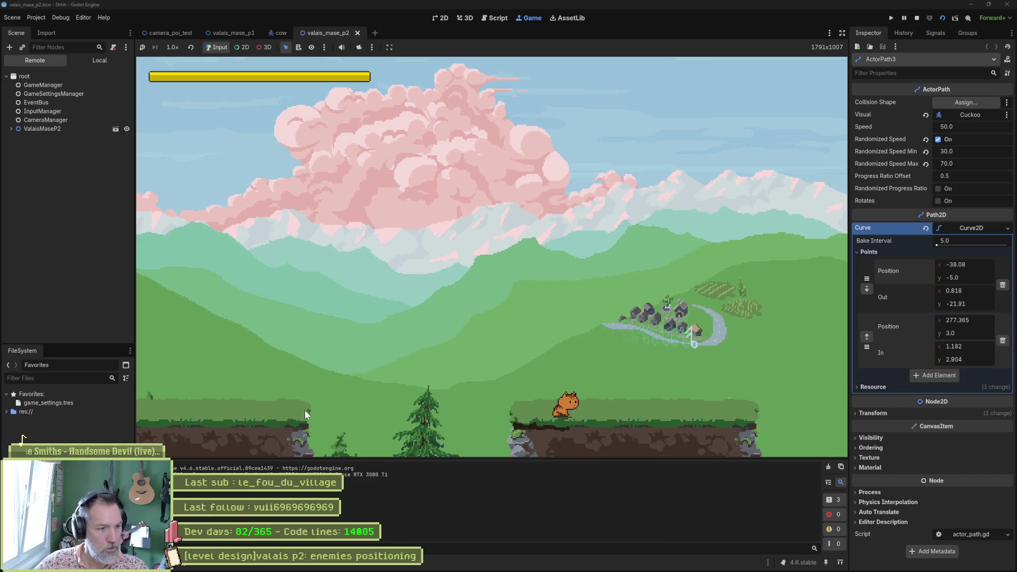
pyautogui.press('super+shift+s')
pyautogui.moveTo(280, 349)
pyautogui.mouseDown()
pyautogui.moveTo(621, 459)
pyautogui.moveTo(578, 452)
pyautogui.mouseUp()
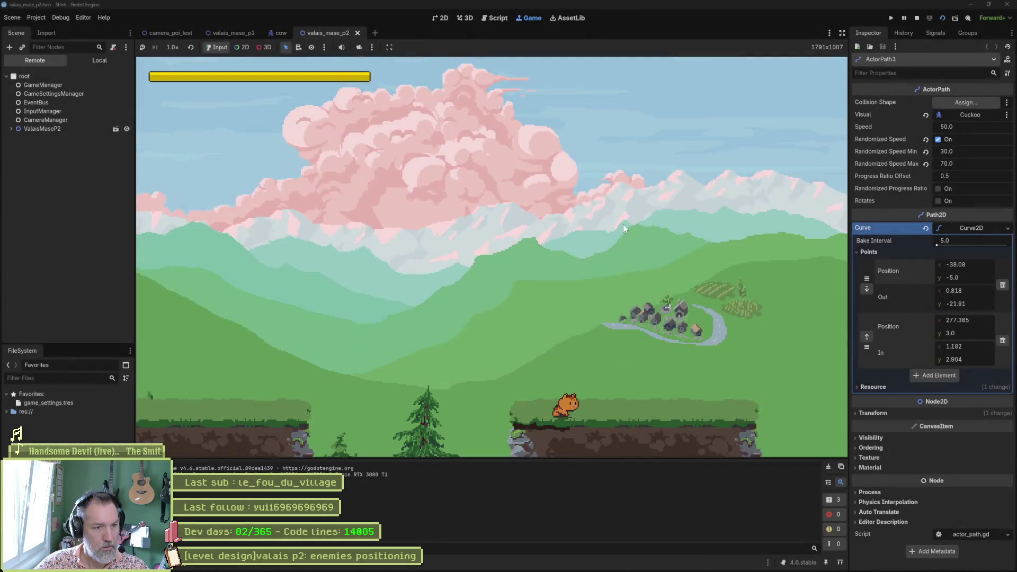
# Step: Stop the game and paste the landscape screenshot into a new Aseprite sprite
pyautogui.click(917, 17)
pyautogui.hotkey('alt', 'Tab')
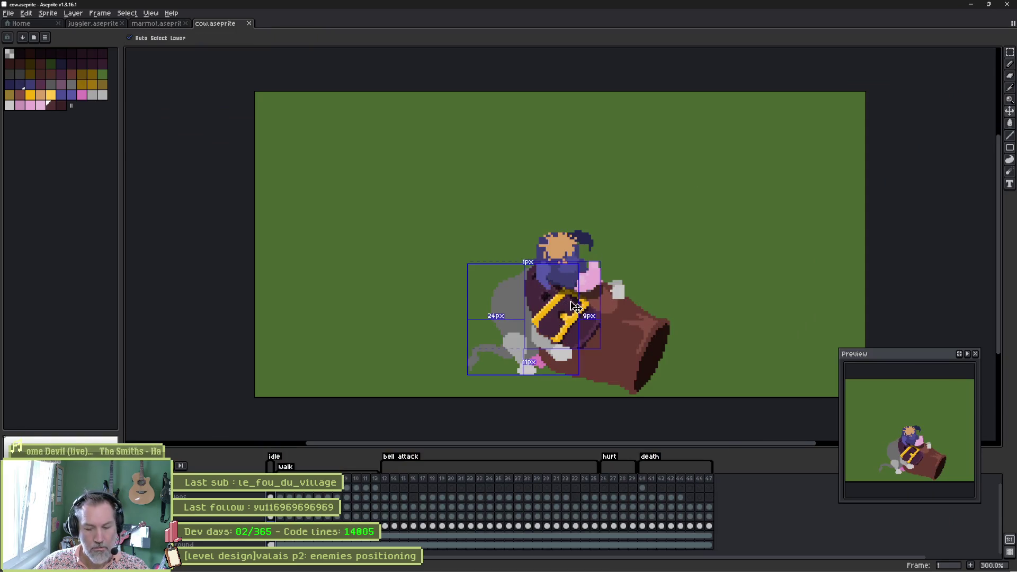
pyautogui.hotkey('ctrl', 'n')
pyautogui.press('Return')
pyautogui.hotkey('ctrl', 'v')
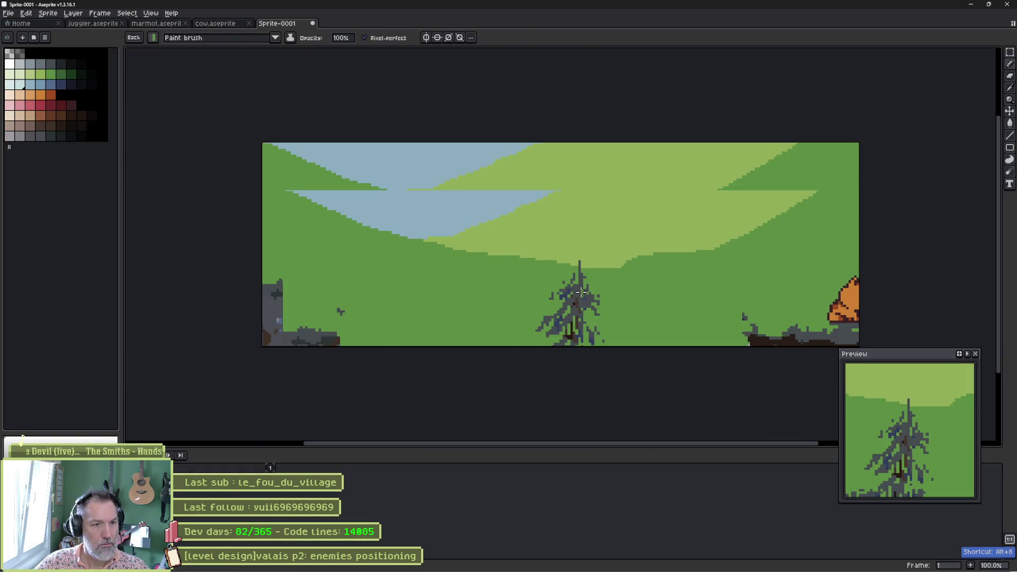
# Step: Undo the landscape's move, make it a brush, then revert to a plain round brush
pyautogui.moveTo(581, 292)
pyautogui.mouseDown()
pyautogui.moveTo(543, 290)
pyautogui.moveTo(507, 269)
pyautogui.moveTo(566, 259)
pyautogui.moveTo(550, 261)
pyautogui.moveTo(659, 194)
pyautogui.moveTo(629, 136)
pyautogui.moveTo(674, 65)
pyautogui.mouseUp()
pyautogui.hotkey('ctrl', 'z')
pyautogui.hotkey('ctrl', 'b')
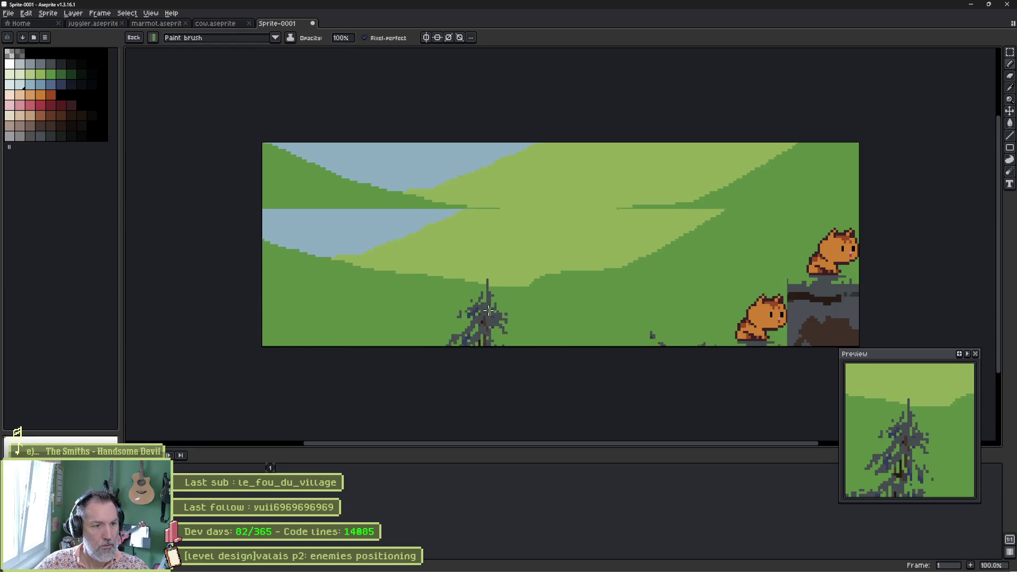
pyautogui.click(152, 37)
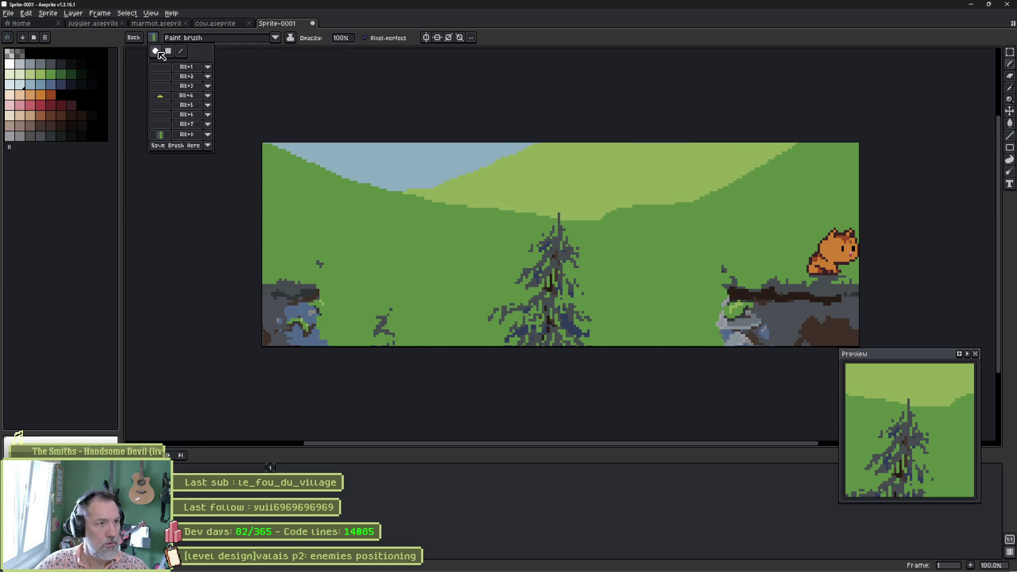
pyautogui.click(156, 51)
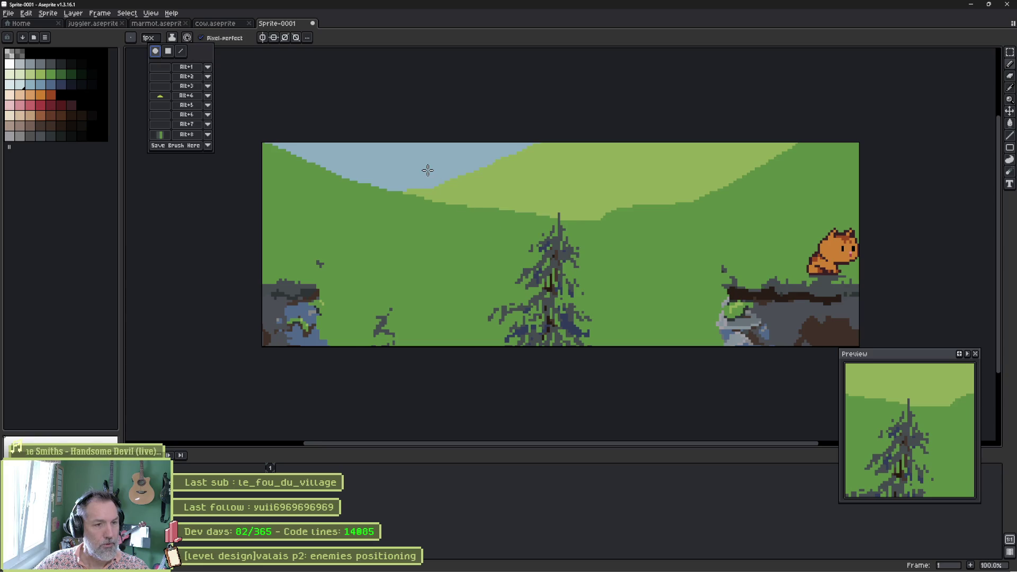
# Step: Clear the canvas and paint one wide grey bar across it with the pencil
pyautogui.click(401, 501)
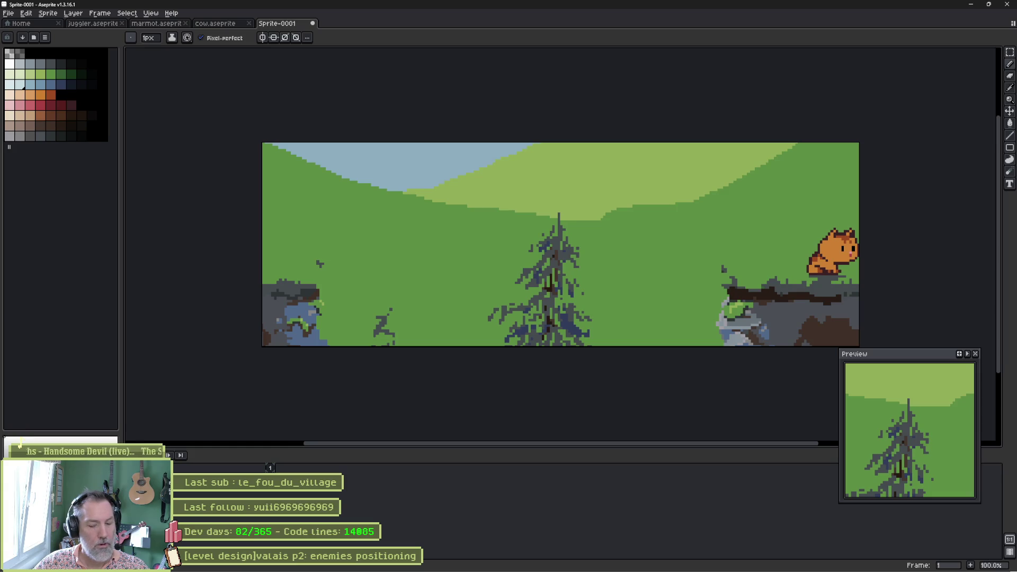
pyautogui.hotkey('ctrl', 'z')
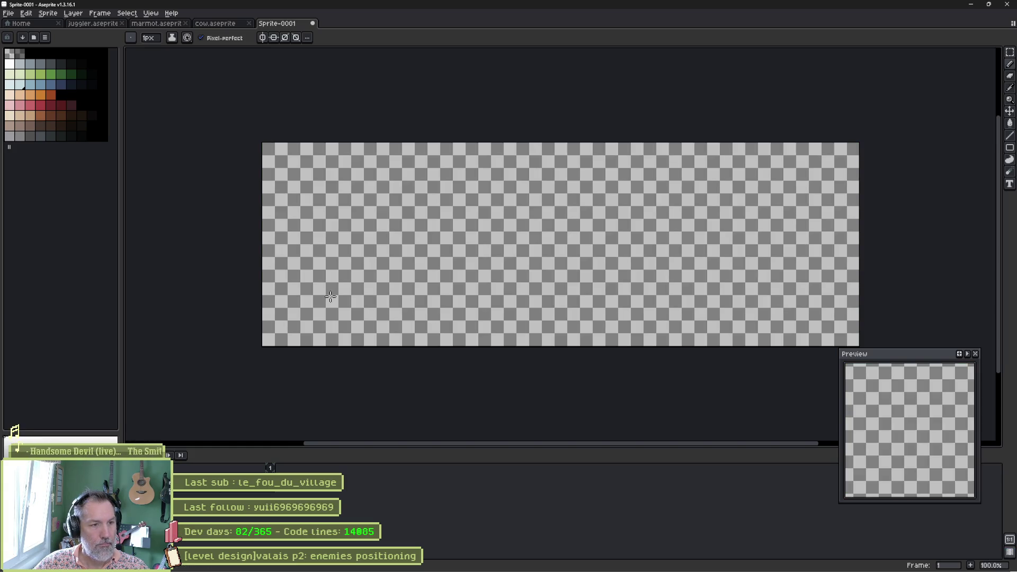
pyautogui.click(30, 63)
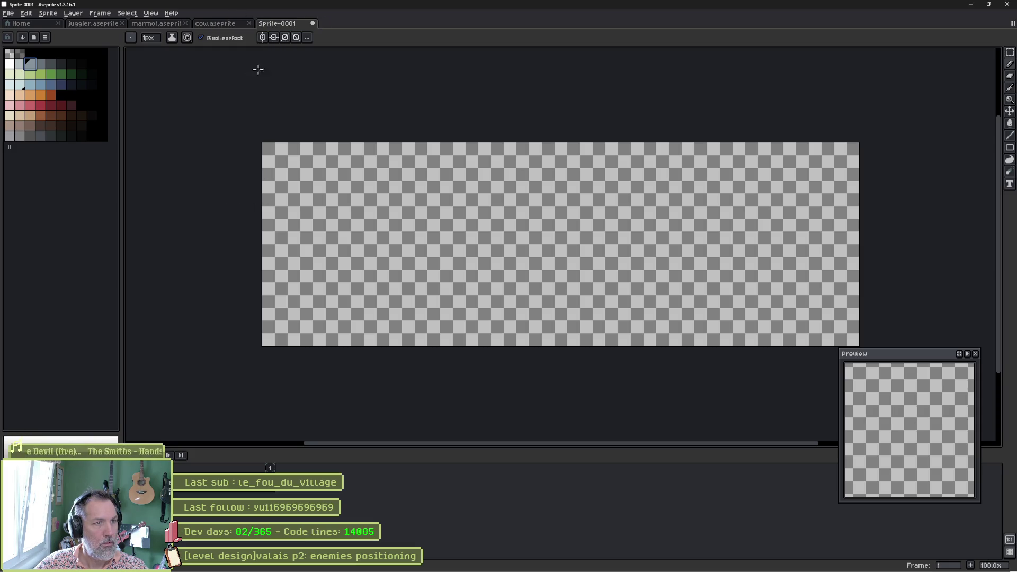
pyautogui.click(308, 38)
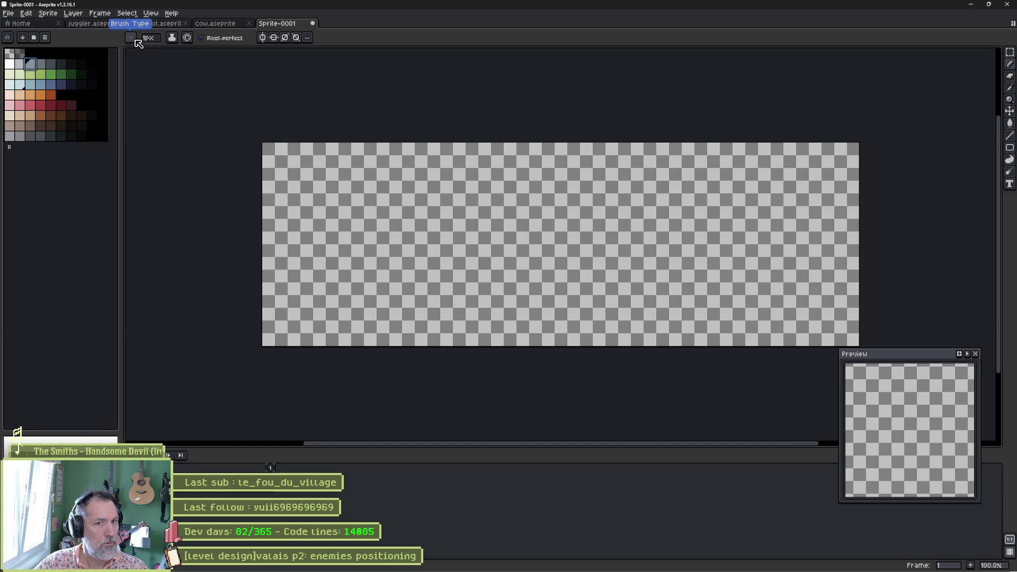
pyautogui.press('v')
pyautogui.press('b')
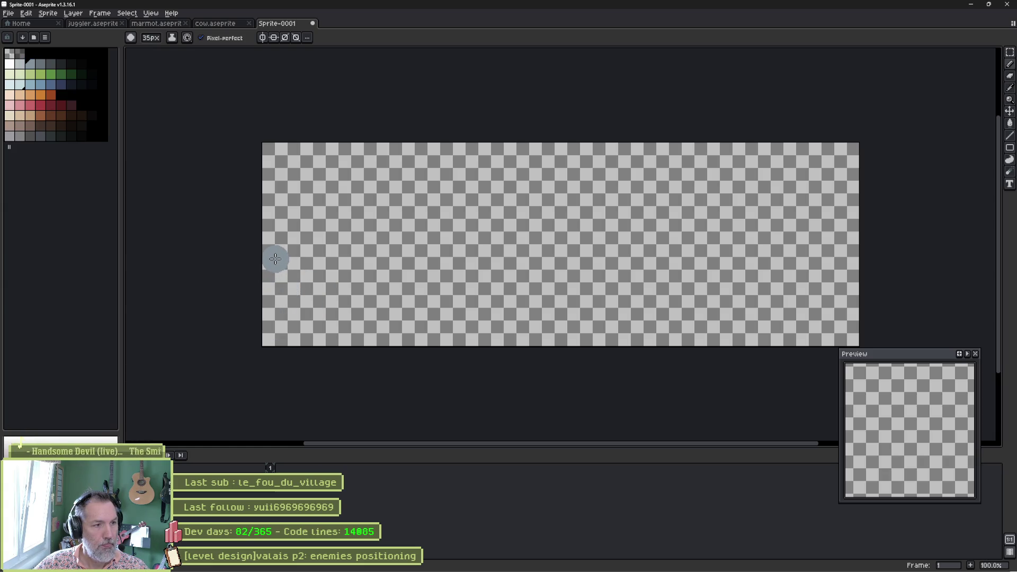
pyautogui.moveTo(275, 259); pyautogui.dragTo(856, 259)
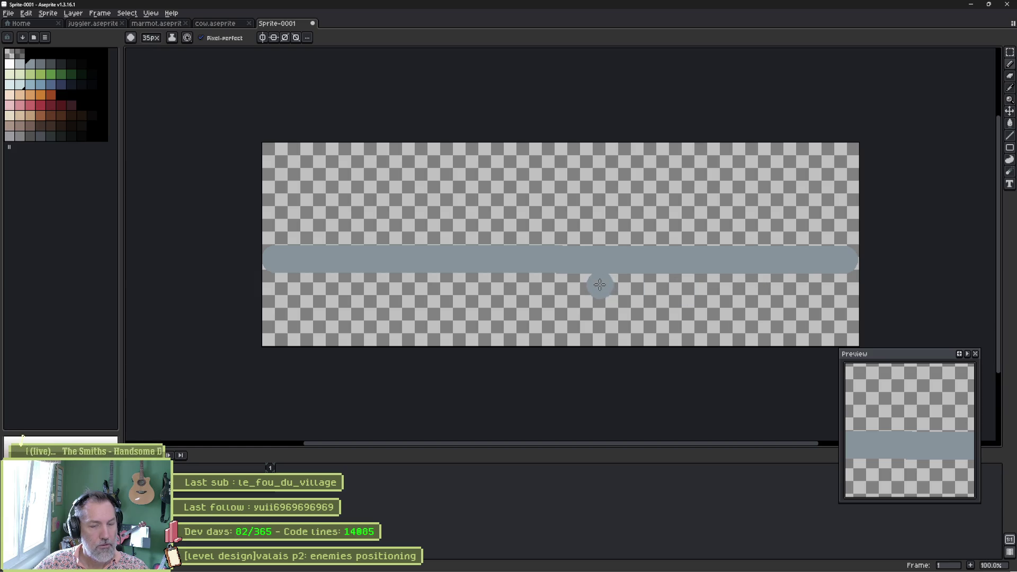
pyautogui.hotkey('ctrl', 's')
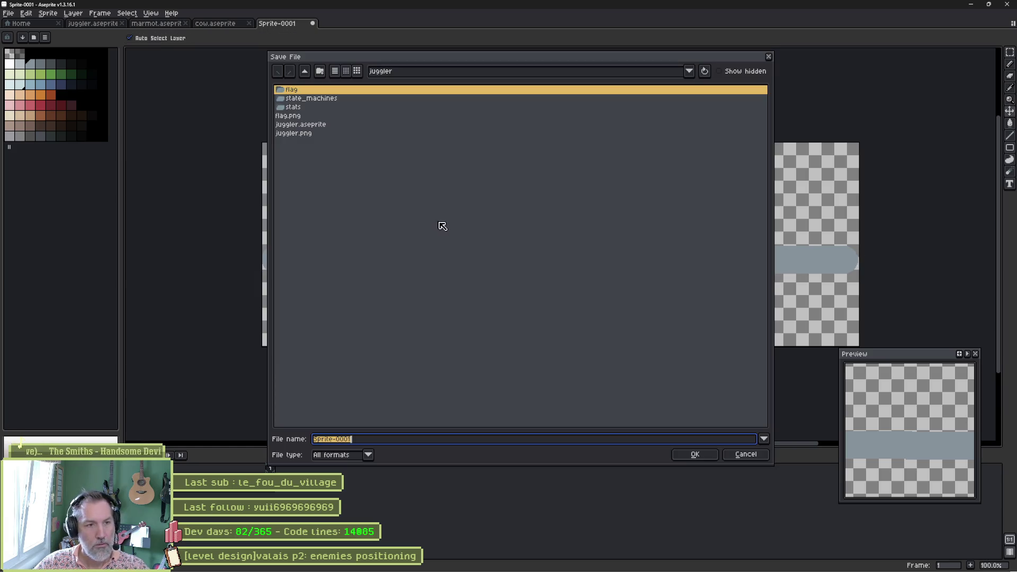
# Step: Save the sprite as cow_blocker.aseprite in the enemies/cow folder
pyautogui.click(305, 71)
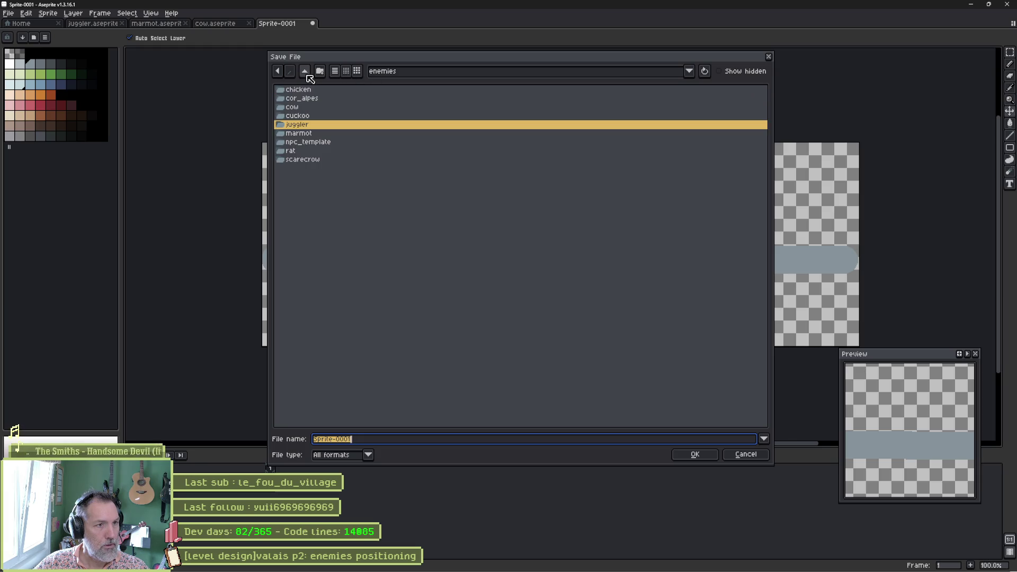
pyautogui.doubleClick(306, 108)
pyautogui.doubleClick(394, 440)
pyautogui.write('cow_blocker')
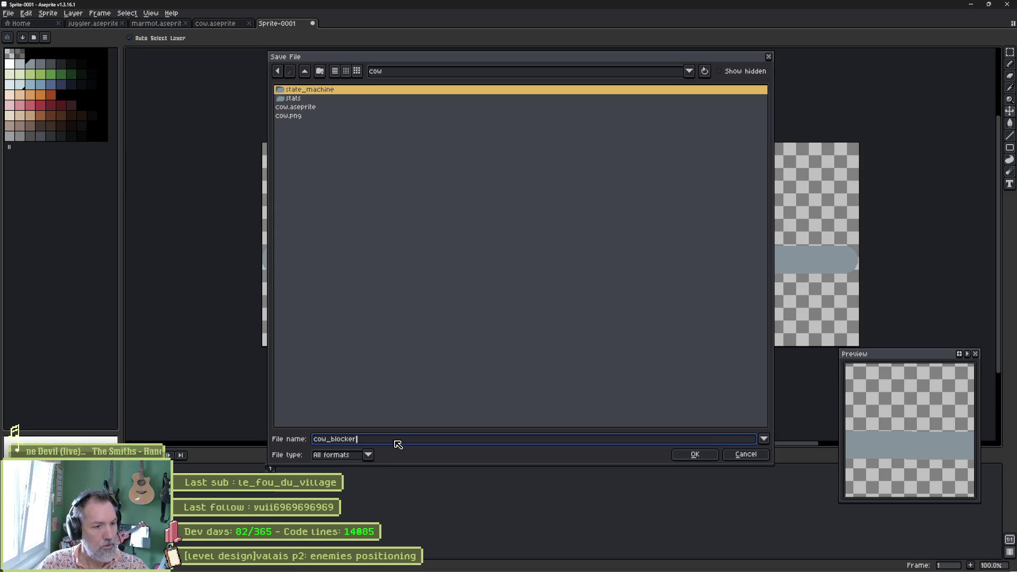
pyautogui.click(690, 454)
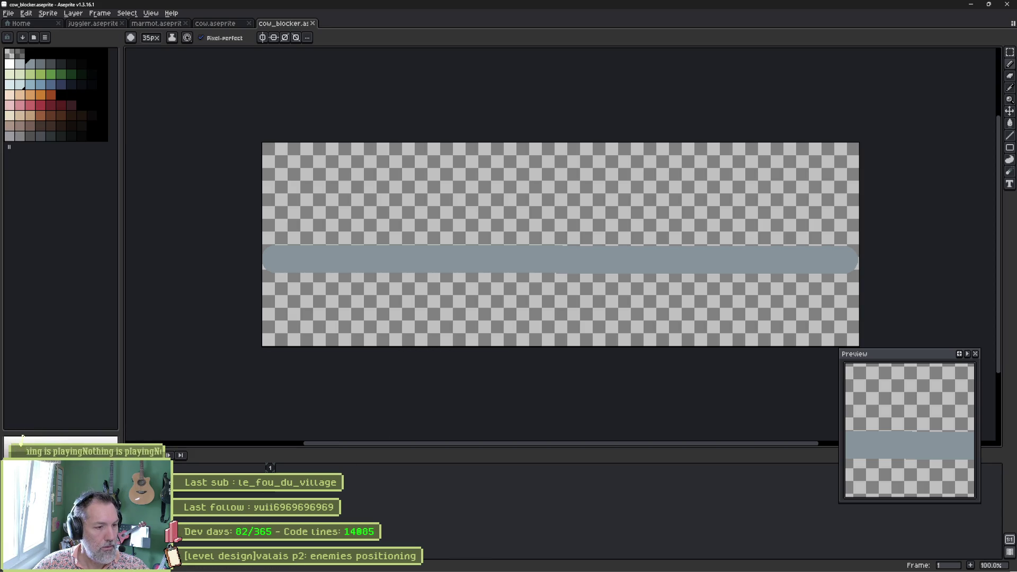
pyautogui.rightClick(270, 468)
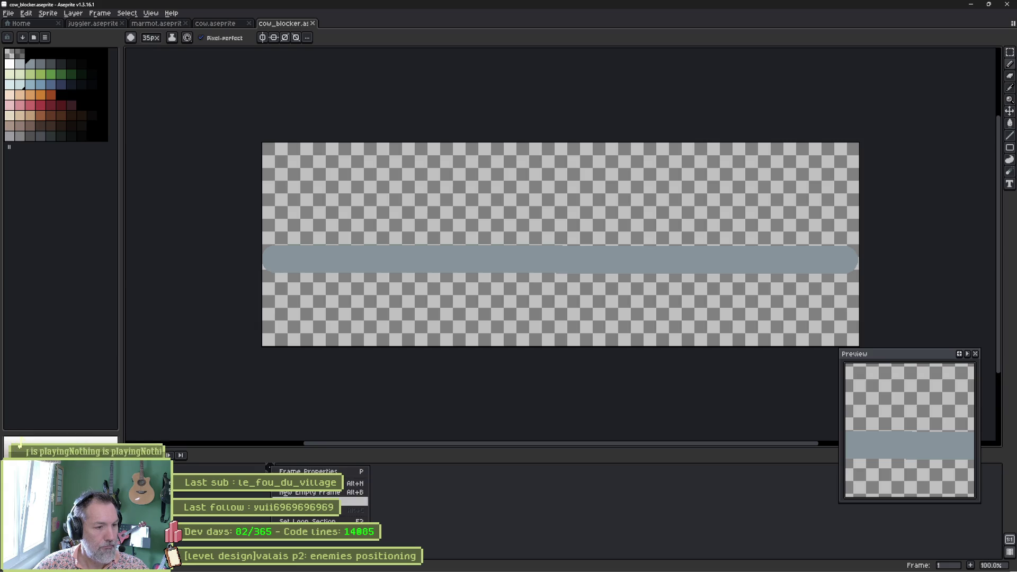
# Step: Tag the bar's frame 1 as 'blocked' in Aseprite and switch back to Godot
pyautogui.click(344, 495)
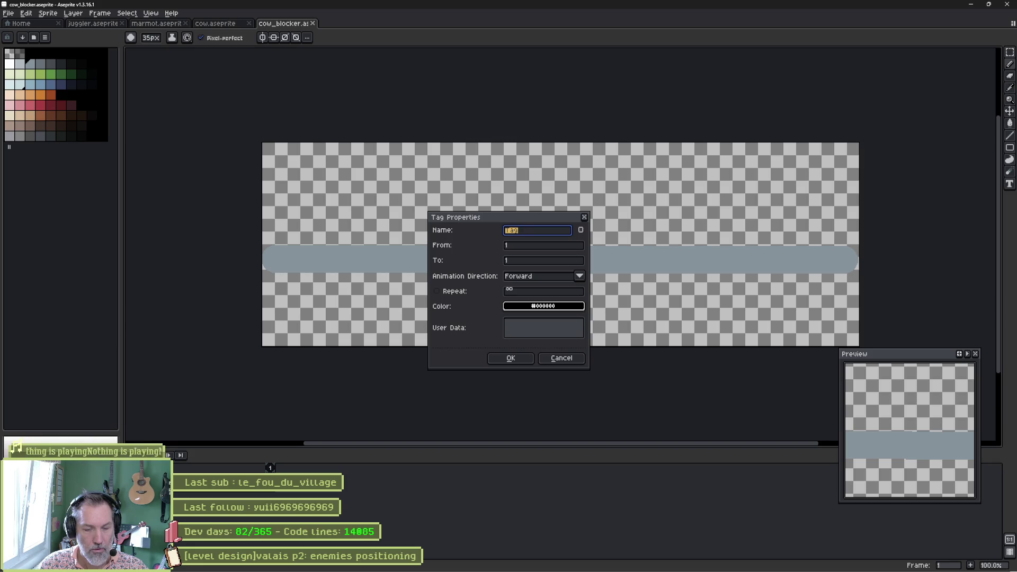
pyautogui.press('Return')
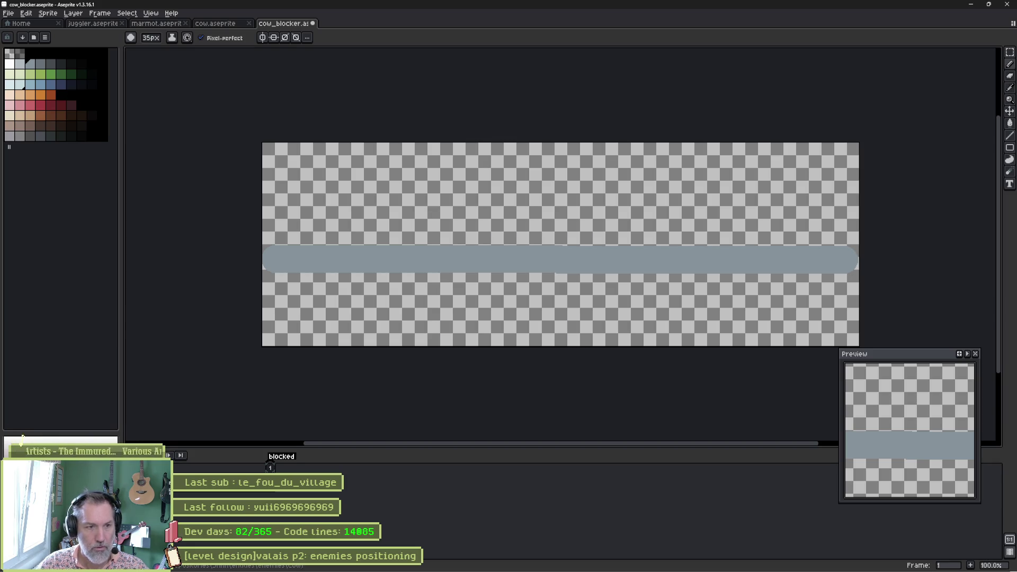
pyautogui.click(970, 7)
pyautogui.click(631, 562)
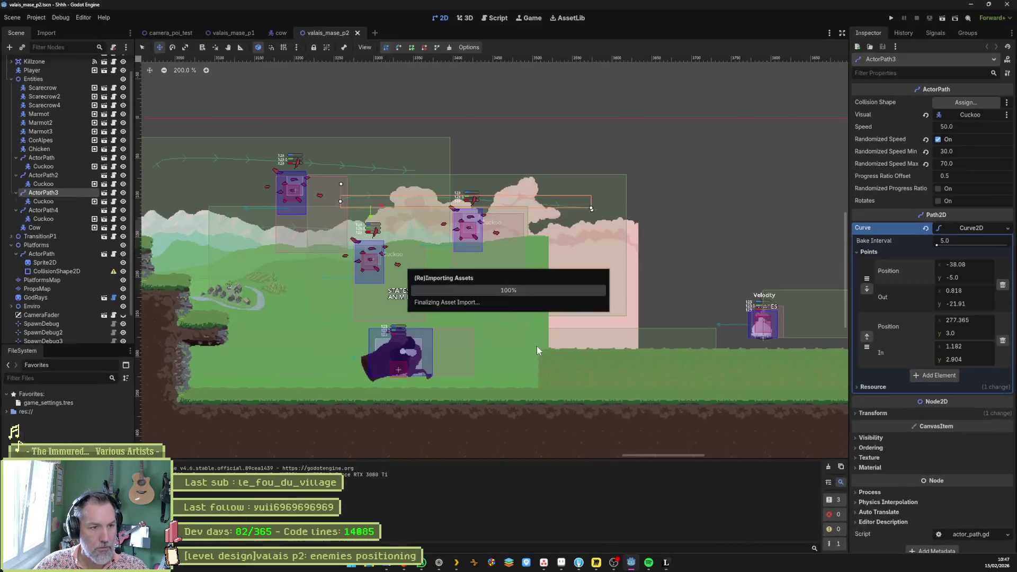
# Step: Add the In progress task '[cow blocker]add: bars on road to block player until cow's dead' and move it to the top
pyautogui.click(544, 563)
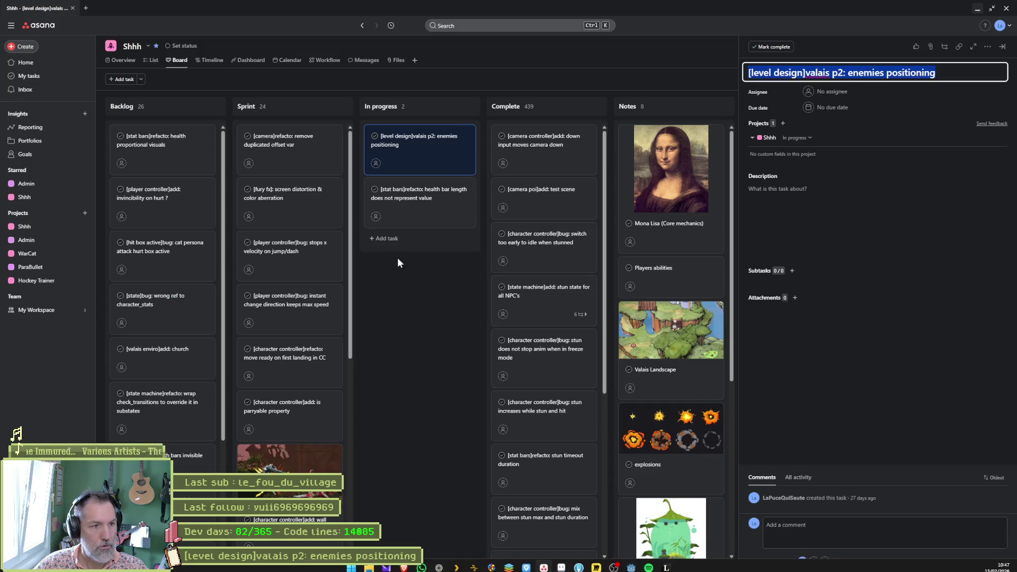
pyautogui.click(383, 238)
pyautogui.click(794, 68)
pyautogui.write('[]')
pyautogui.write('cow roa]')
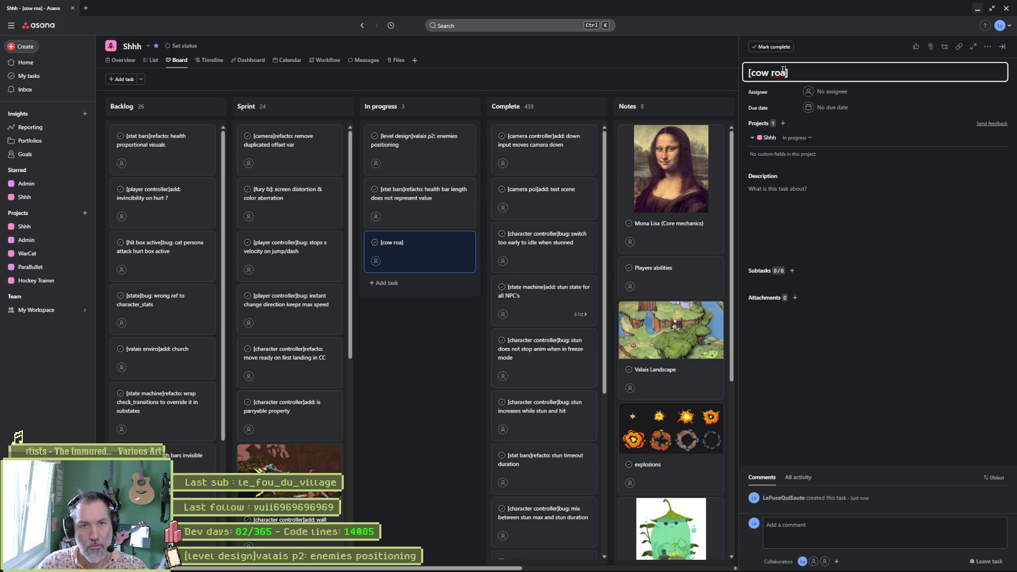
pyautogui.press('BackSpace')
pyautogui.press('BackSpace')
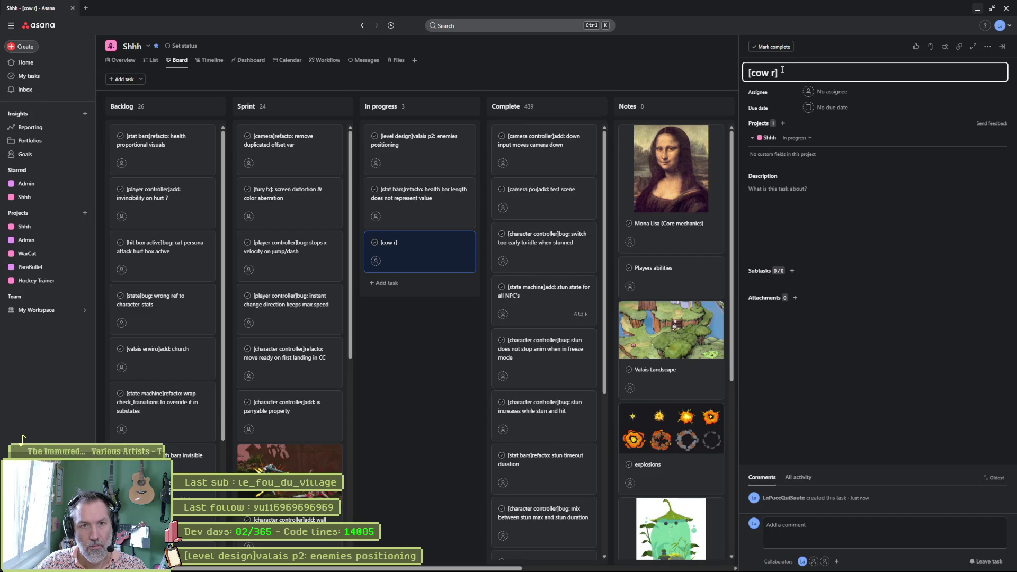
pyautogui.write('ker')
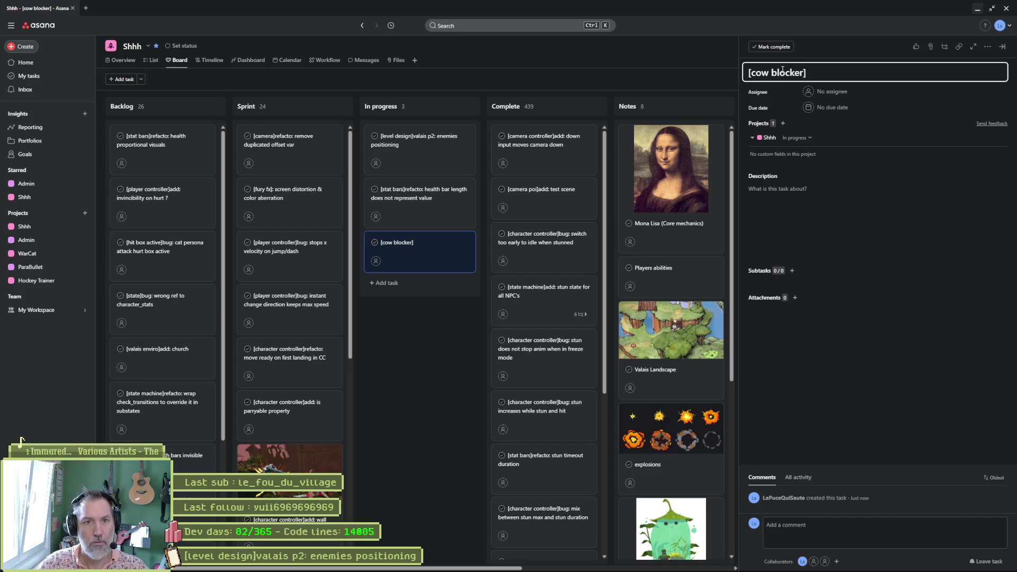
pyautogui.press('End')
pyautogui.write('add:')
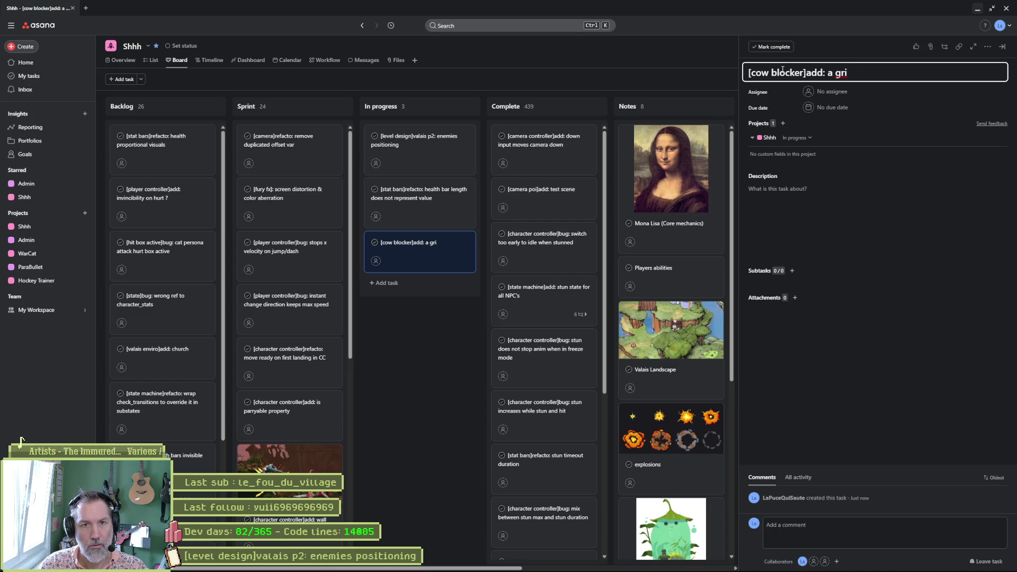
pyautogui.write('un')
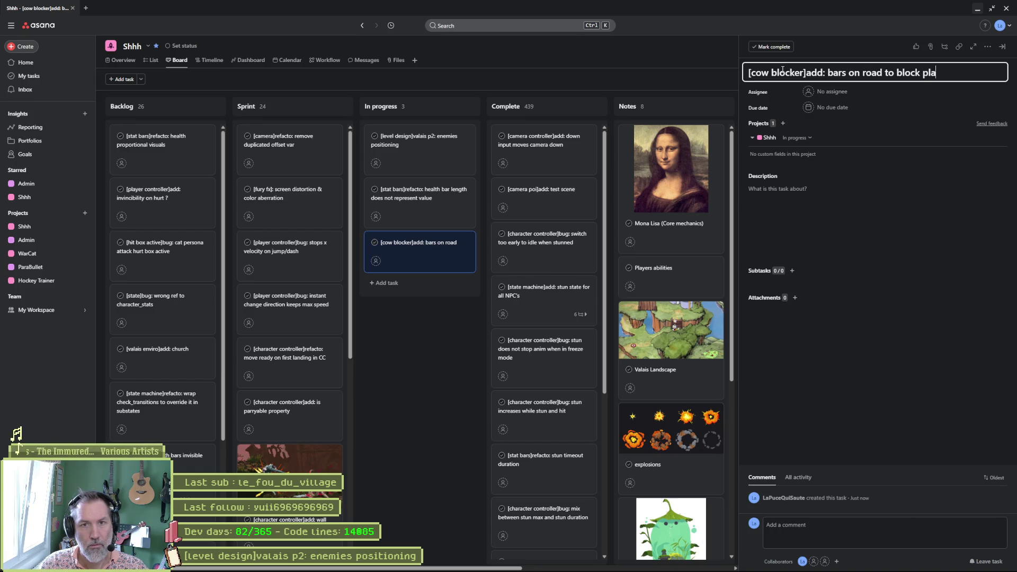
pyautogui.write("til cow's")
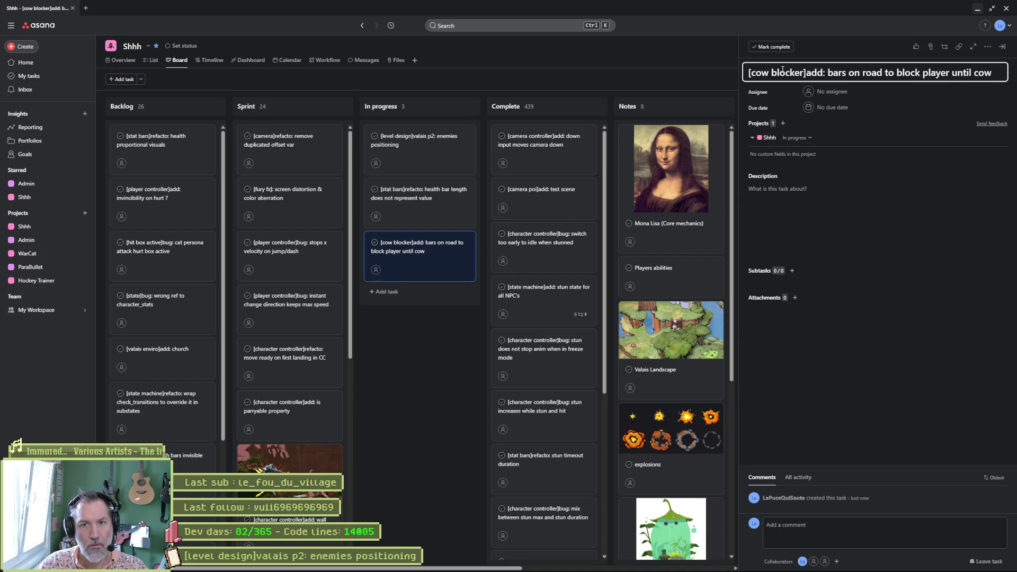
pyautogui.write(' dead')
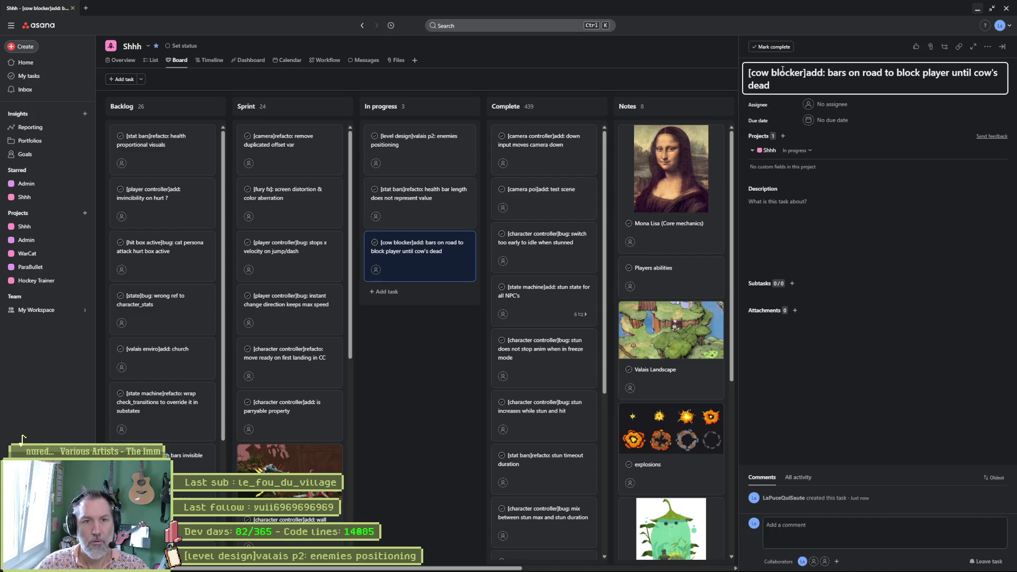
pyautogui.click(419, 342)
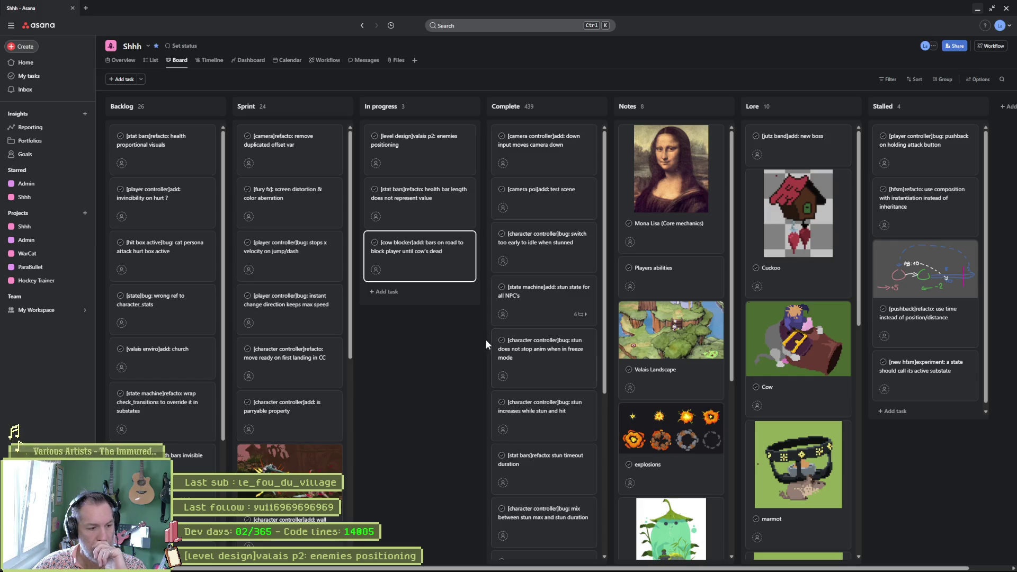
pyautogui.moveTo(440, 270); pyautogui.dragTo(419, 151)
# Step: Return to the Godot editor and expand res:// to reach npc_template in entities/enemies
pyautogui.click(991, 9)
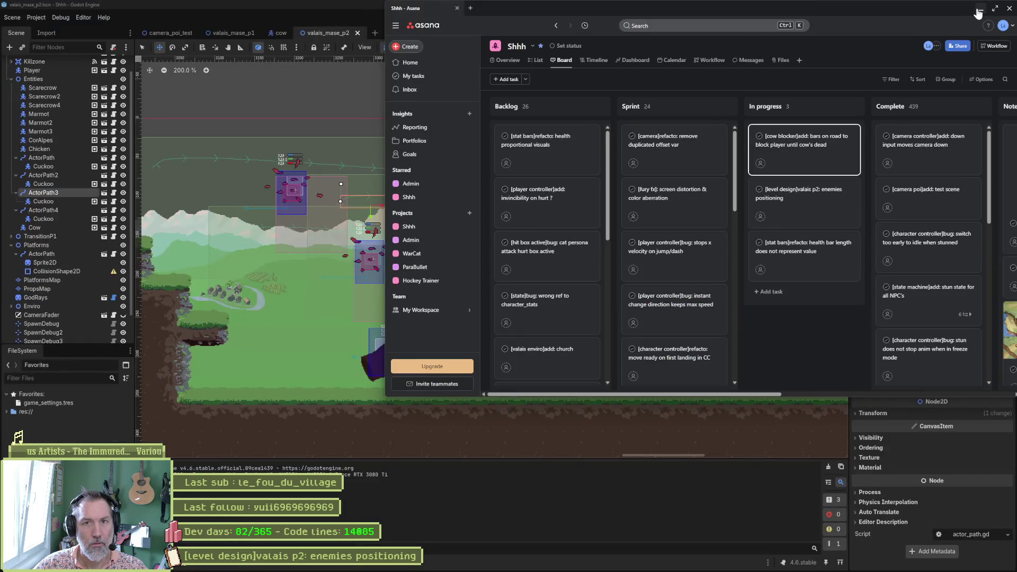
pyautogui.click(995, 9)
pyautogui.click(979, 9)
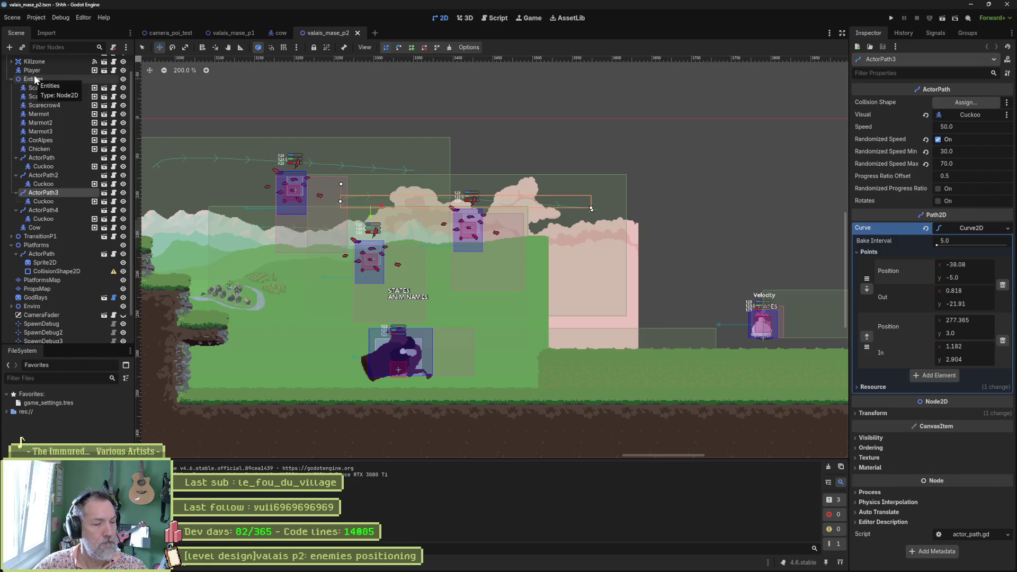
pyautogui.click(374, 33)
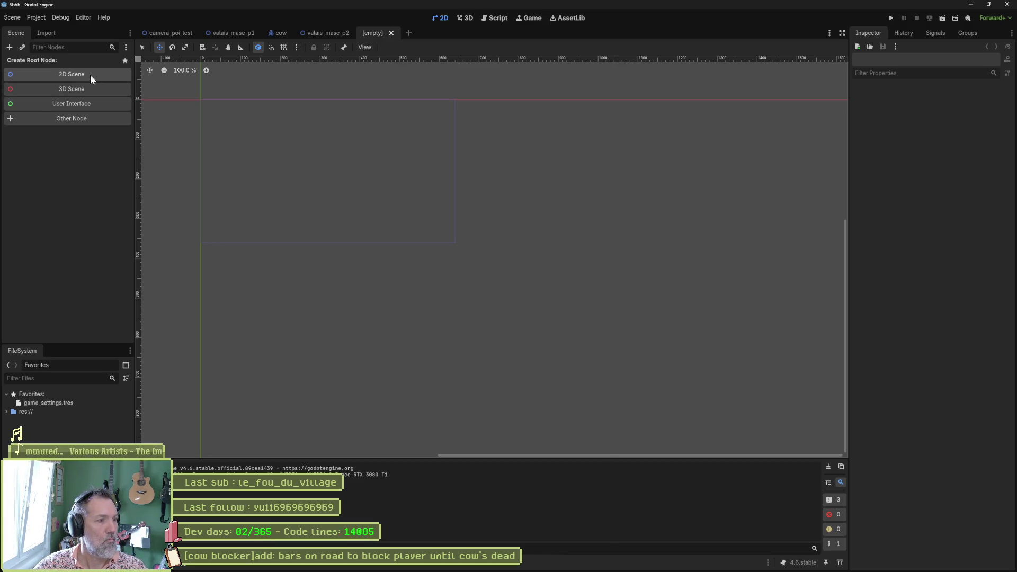
pyautogui.click(392, 33)
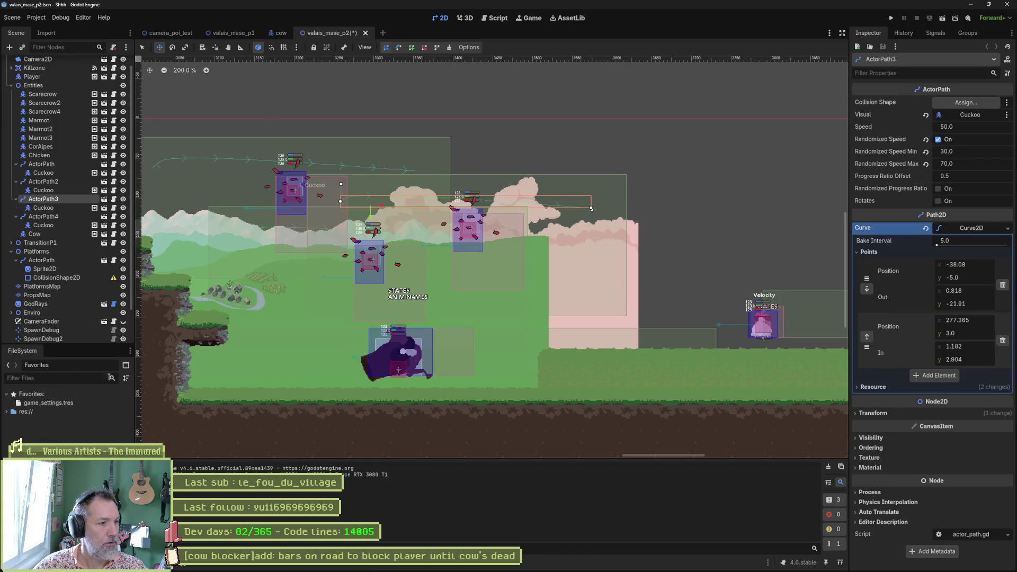
pyautogui.click(6, 412)
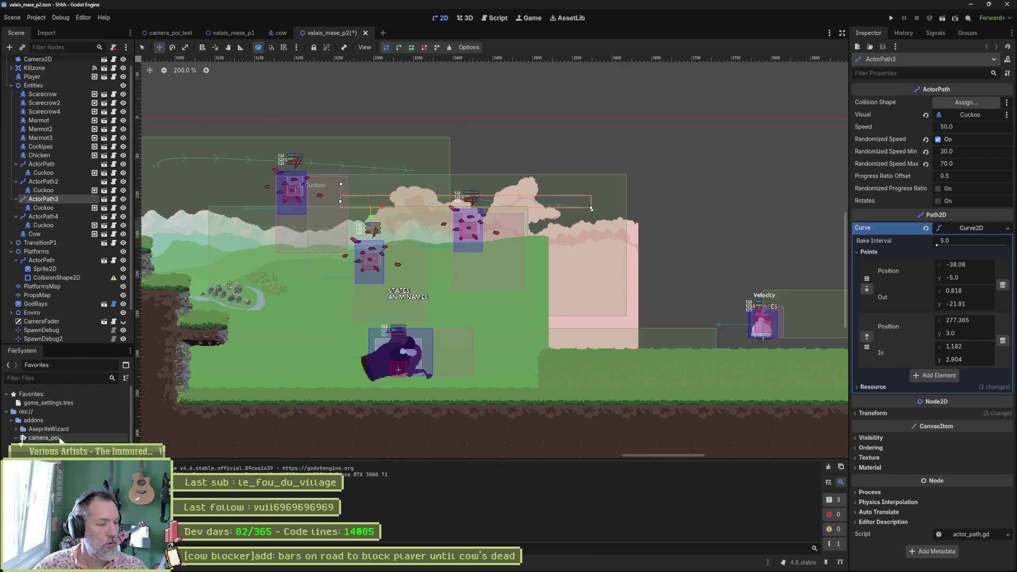
pyautogui.click(12, 420)
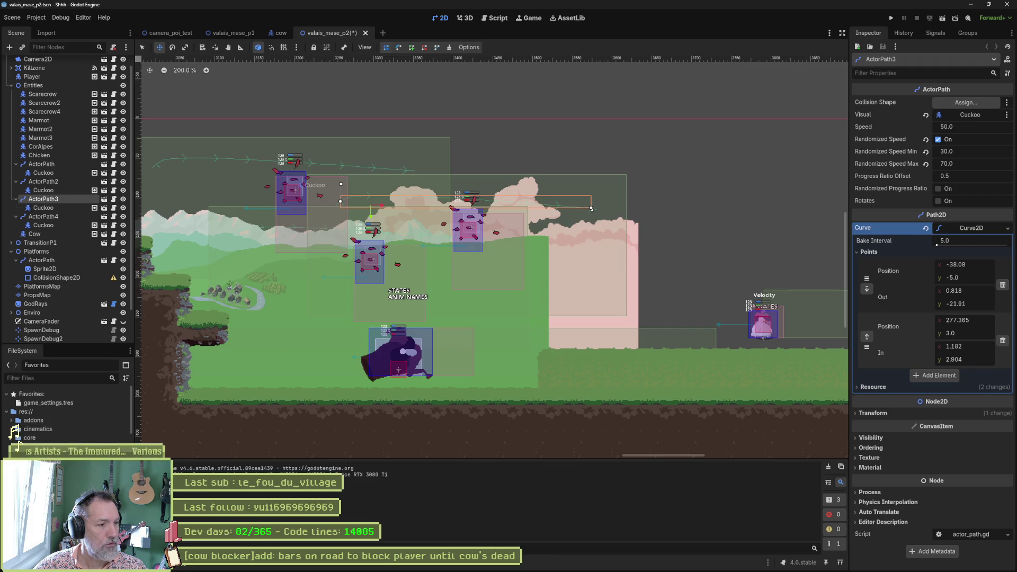
pyautogui.scroll(-1, 20, 440)
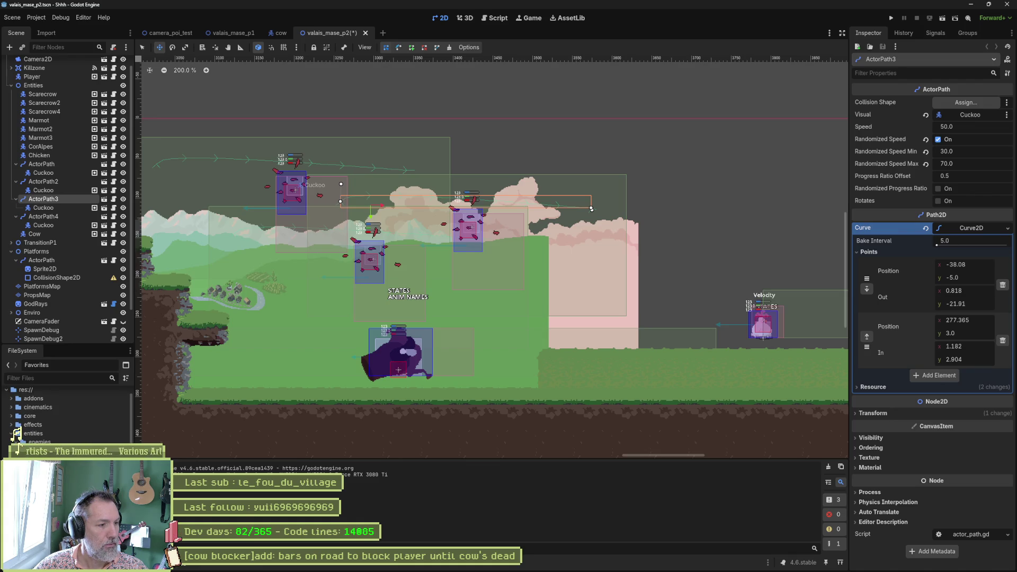
# Step: Duplicate the npc_template folder as cow_blocker and open its scene
pyautogui.hotkey('ctrl', 'd')
pyautogui.write('cow')
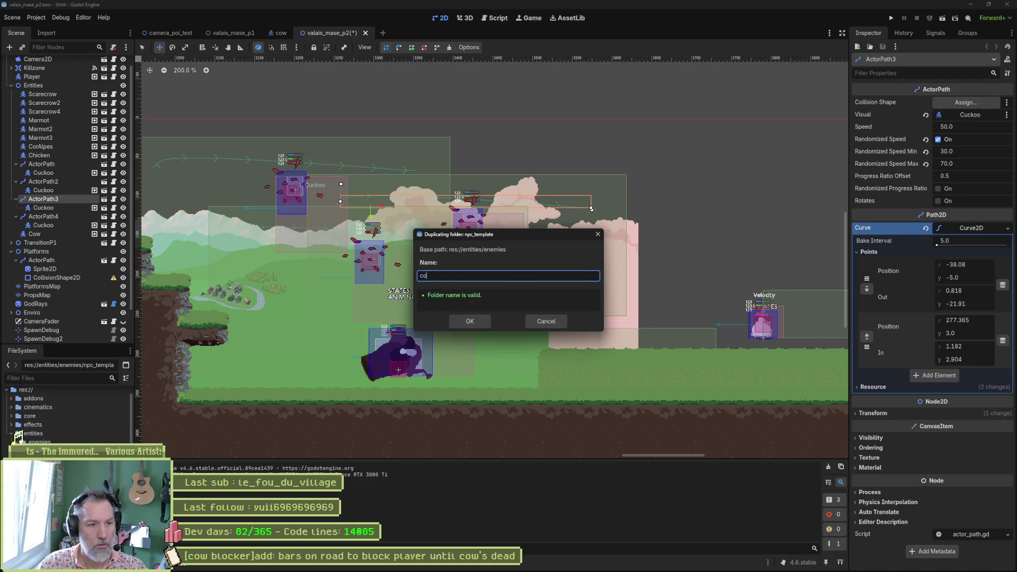
pyautogui.write('_blocker')
pyautogui.press('Return')
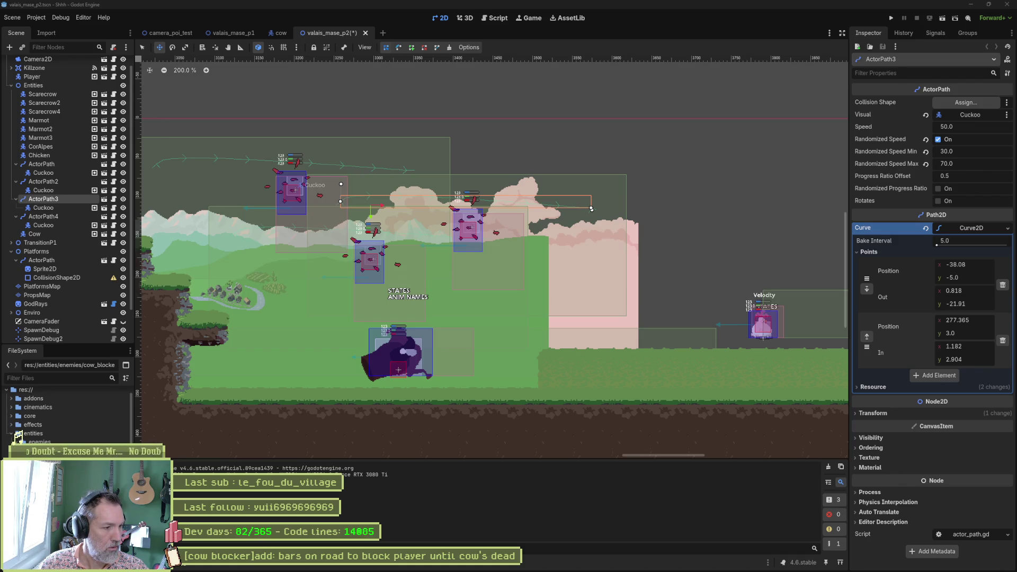
pyautogui.click(19, 436)
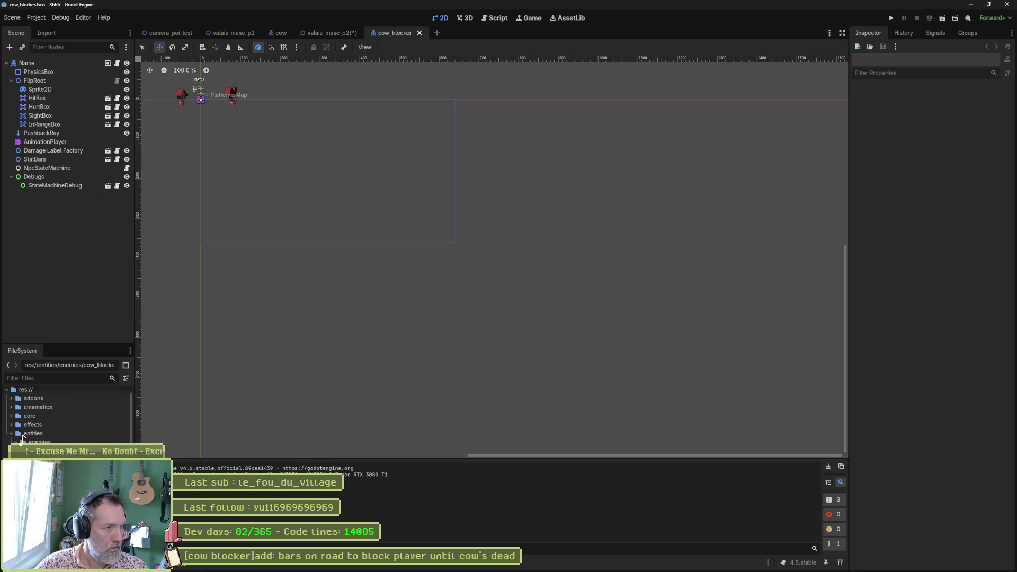
# Step: Rename the scene's root node to CowBlocker
pyautogui.scroll(7, 456, 259)
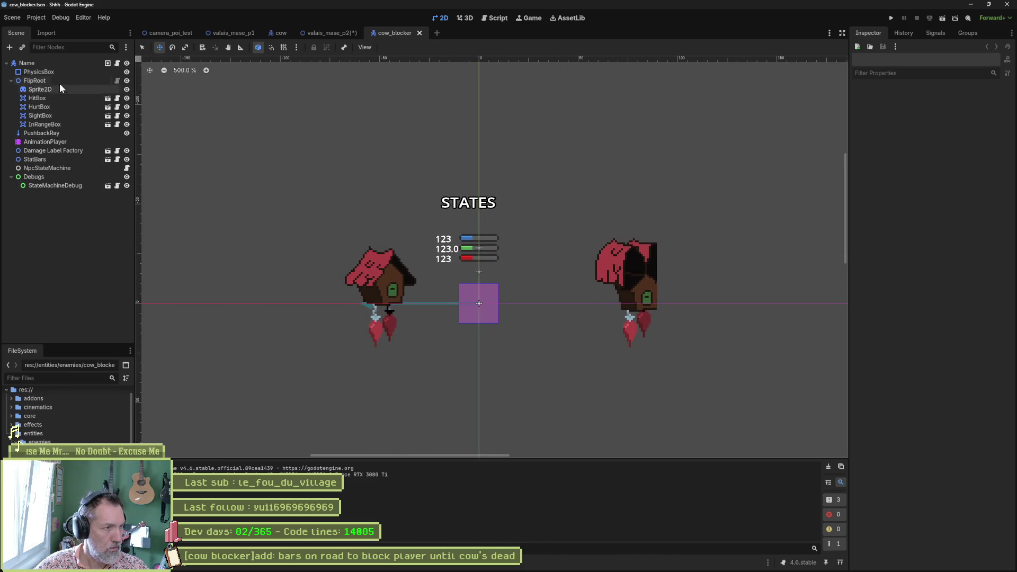
pyautogui.click(58, 63)
pyautogui.write('CowBlocker')
pyautogui.press('Return')
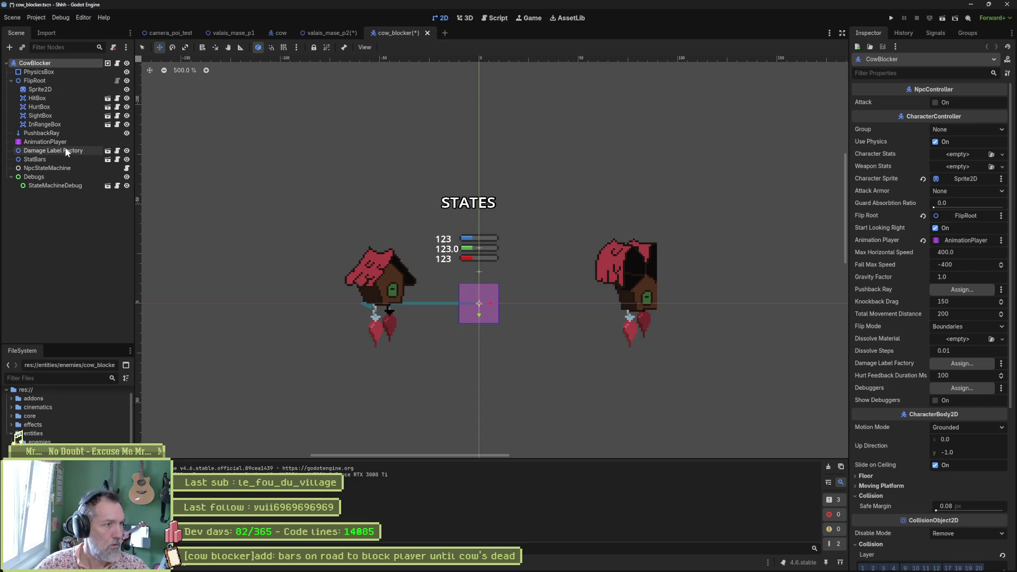
# Step: Inspect the Sprite2D node and check the grey bar sprite in Aseprite
pyautogui.click(64, 89)
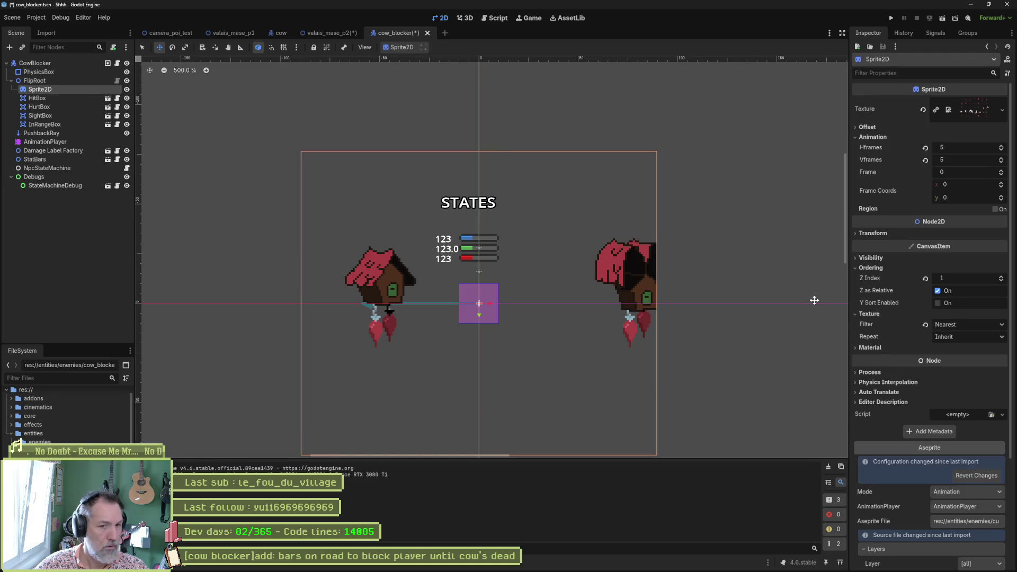
pyautogui.scroll(-3, 917, 418)
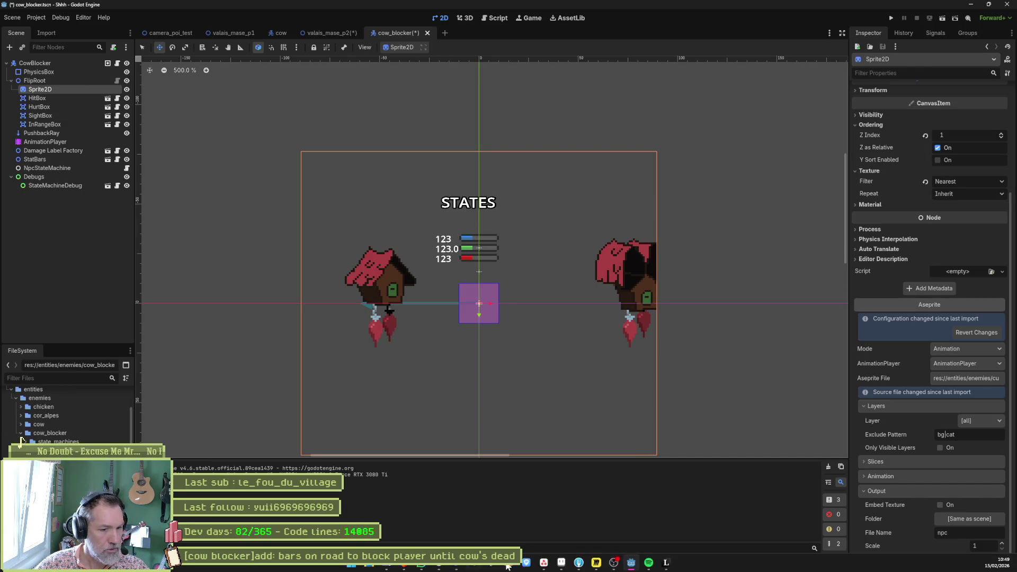
pyautogui.click(562, 564)
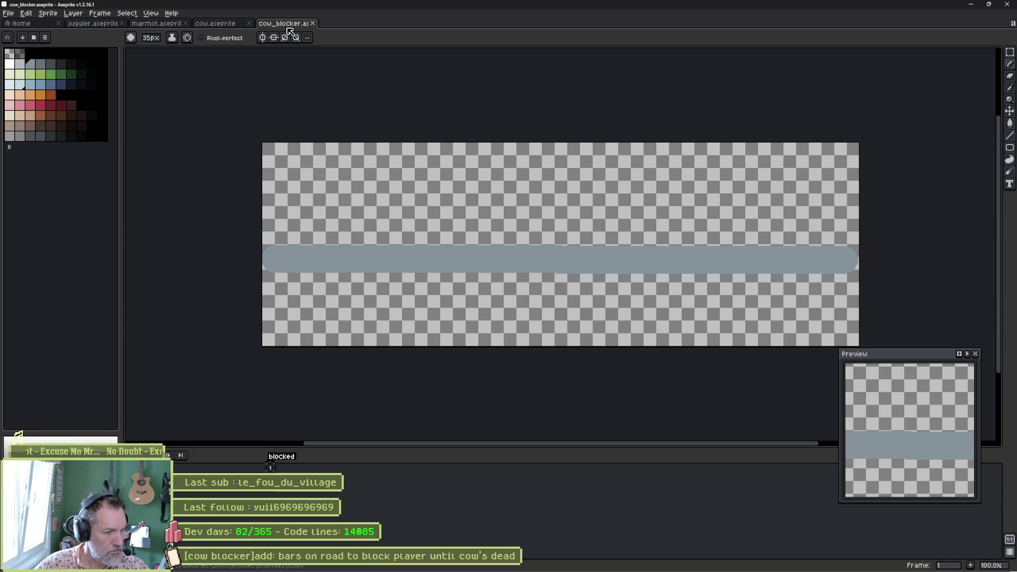
pyautogui.hotkey('alt', 'Tab')
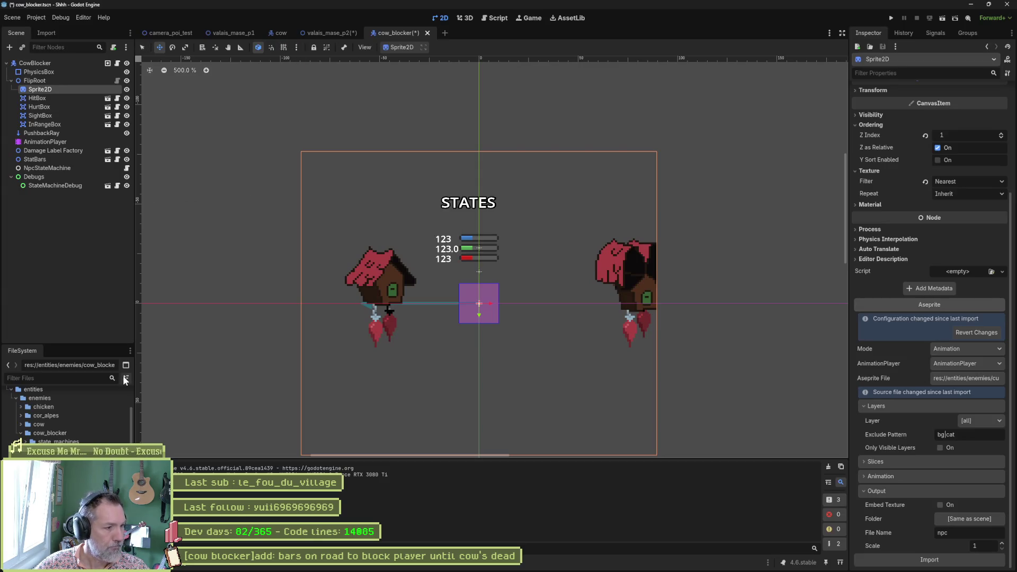
pyautogui.click(21, 425)
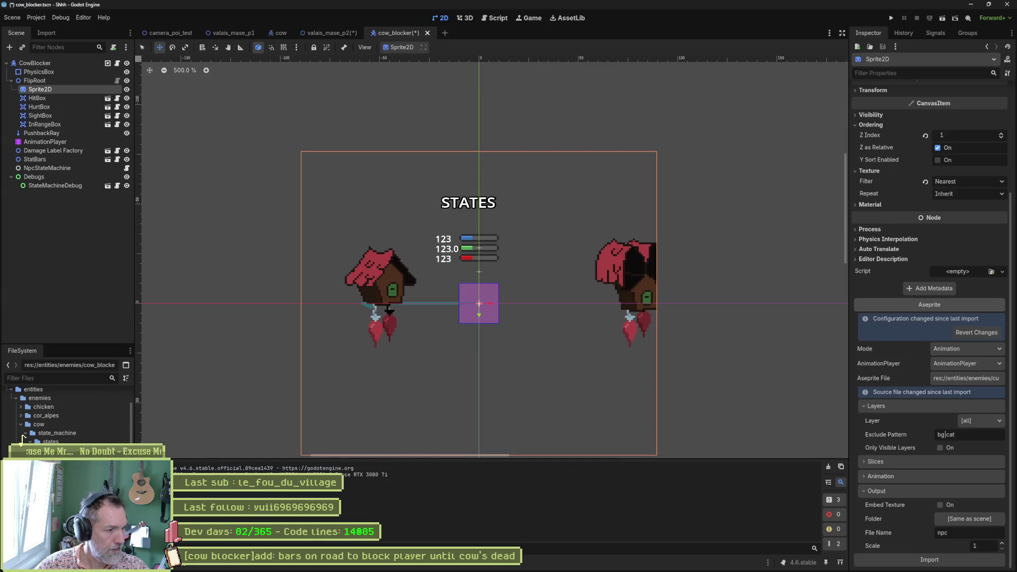
# Step: Set cow_blocker.aseprite as the Sprite2D's Aseprite File and import the bar art
pyautogui.click(25, 433)
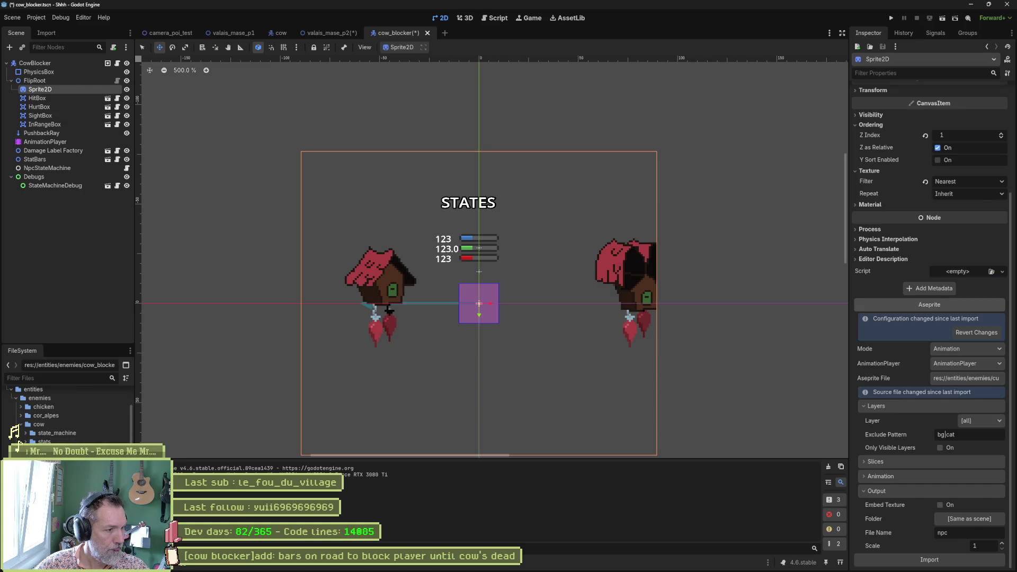
pyautogui.scroll(-3, 69, 415)
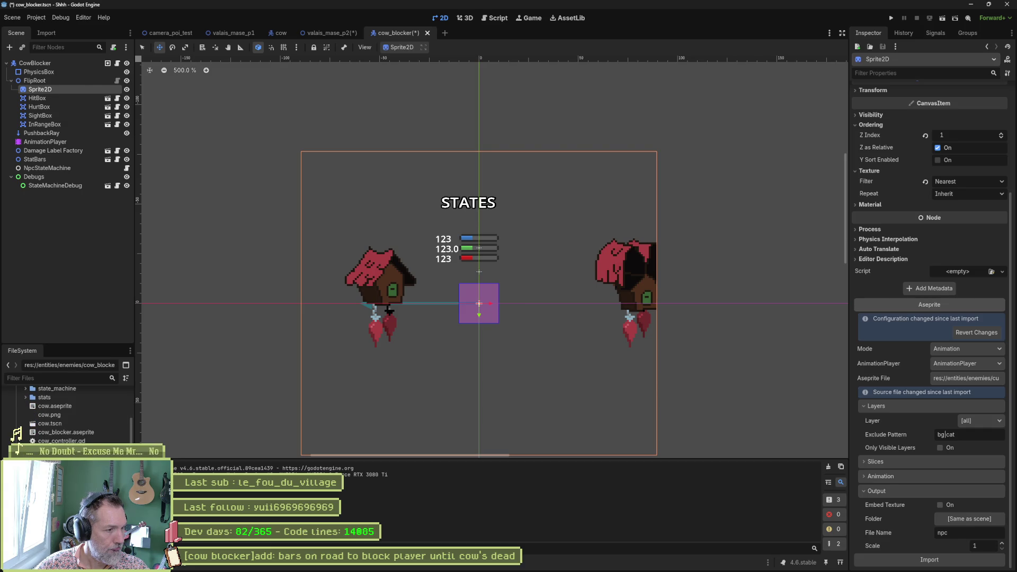
pyautogui.click(66, 432)
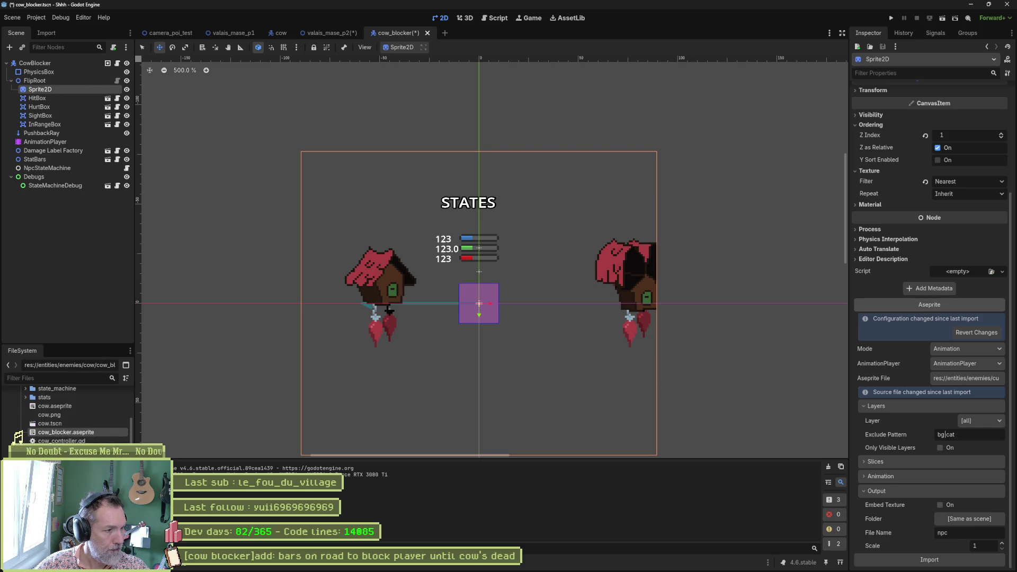
pyautogui.click(466, 294)
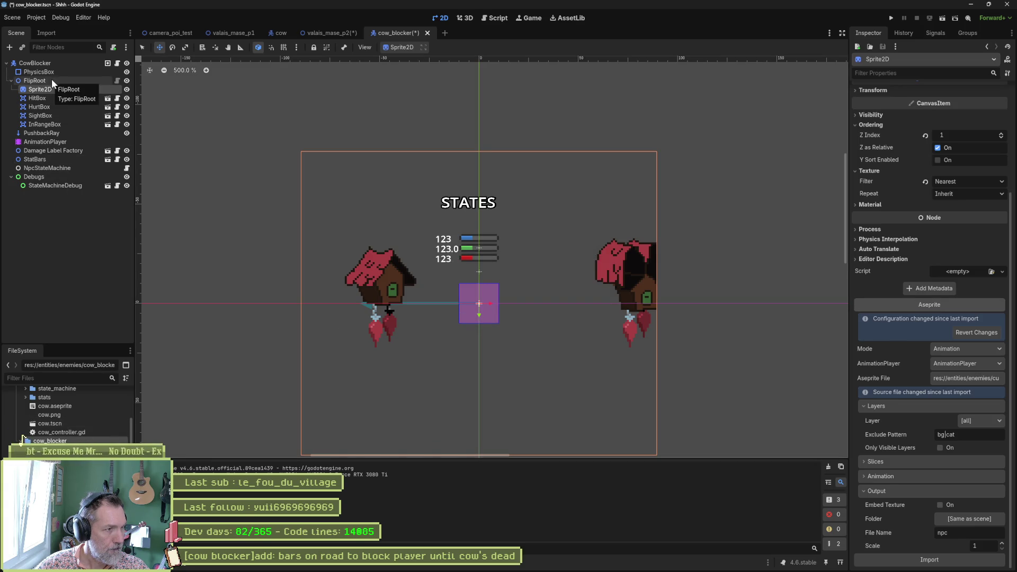
pyautogui.moveTo(52, 440)
pyautogui.mouseDown()
pyautogui.moveTo(204, 443)
pyautogui.moveTo(913, 360)
pyautogui.mouseUp()
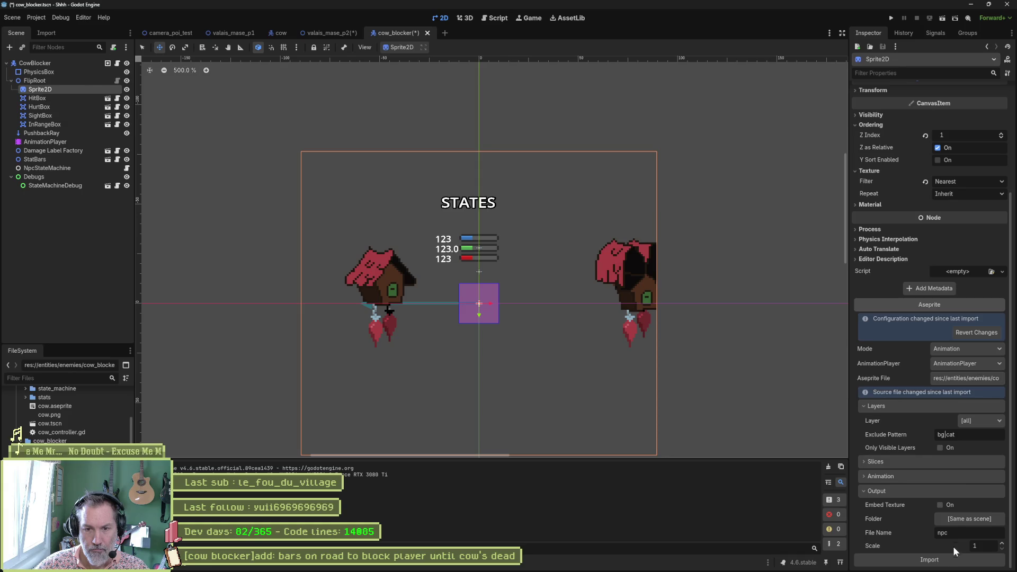
pyautogui.click(945, 561)
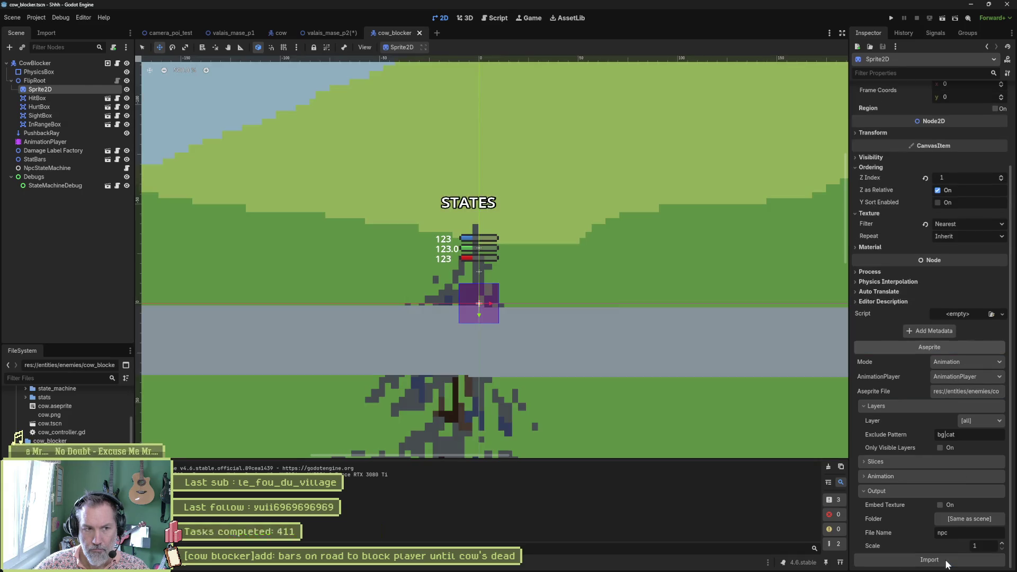
# Step: Keep all Aseprite layers in the sprite's import settings
pyautogui.scroll(-7, 582, 371)
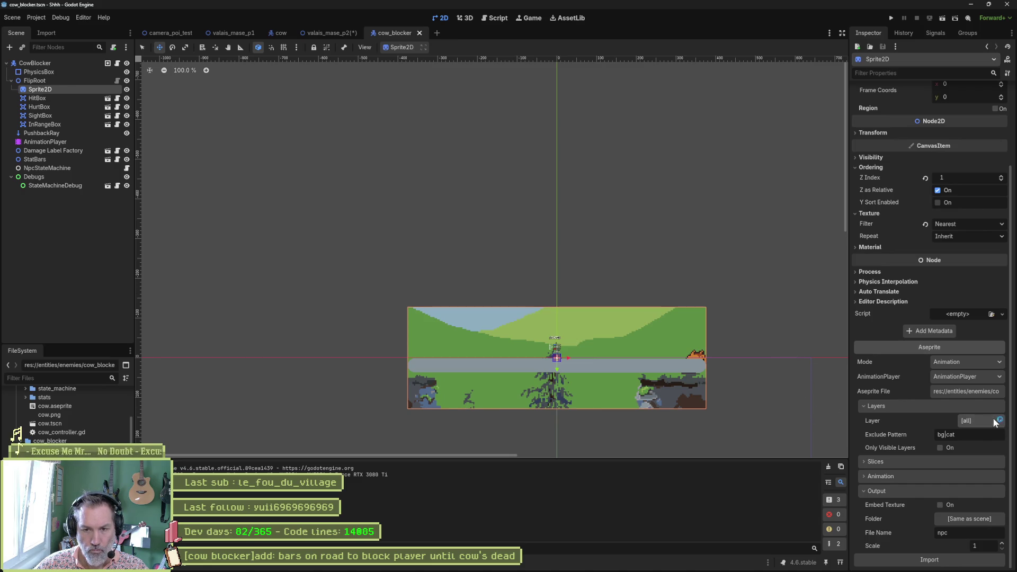
pyautogui.click(964, 423)
pyautogui.click(911, 417)
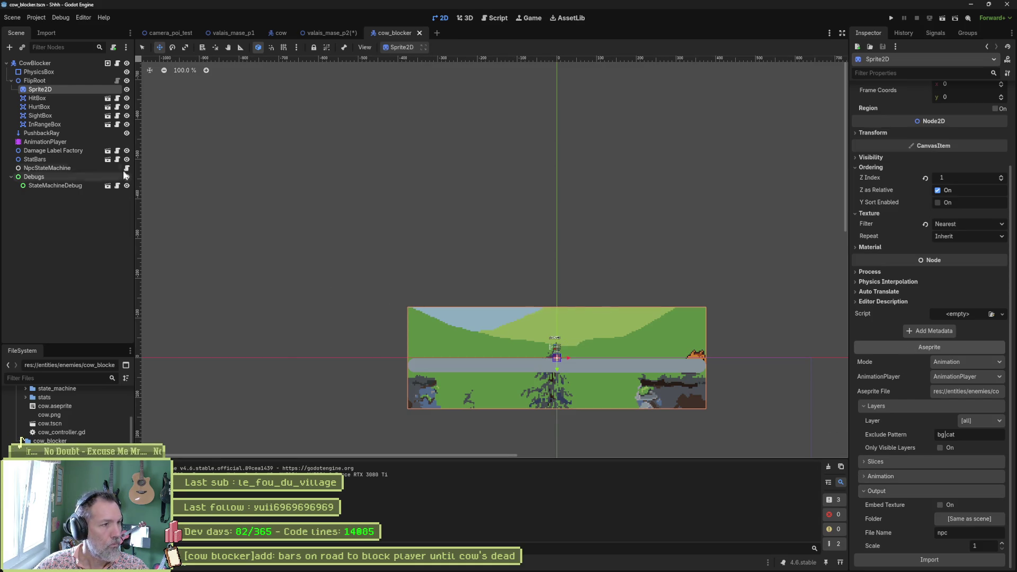
pyautogui.click(25, 168)
# Step: Rename the state machine node to CowBlockerStateMachine
pyautogui.press('F2')
pyautogui.write('CowBlocke')
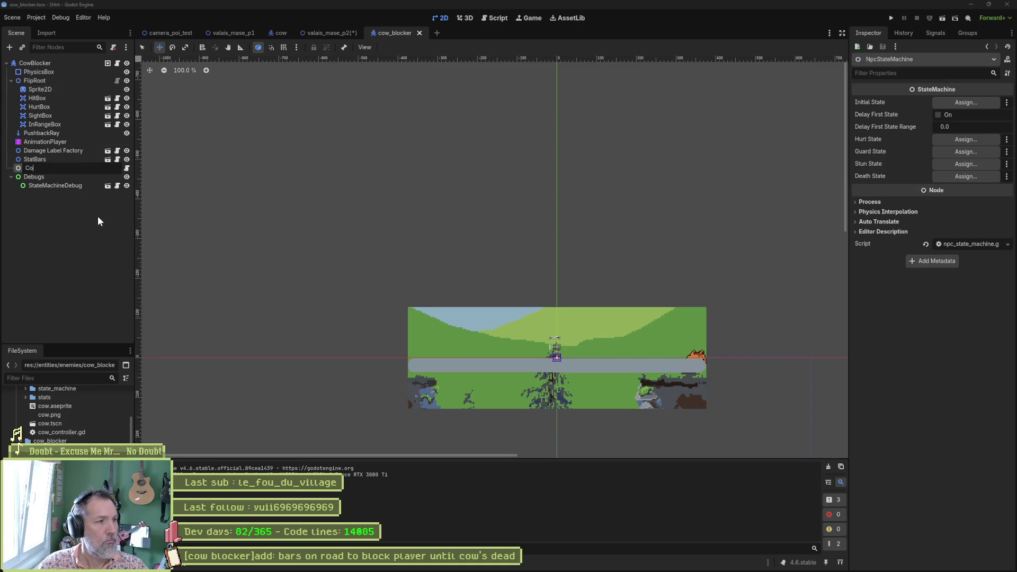
pyautogui.write('r')
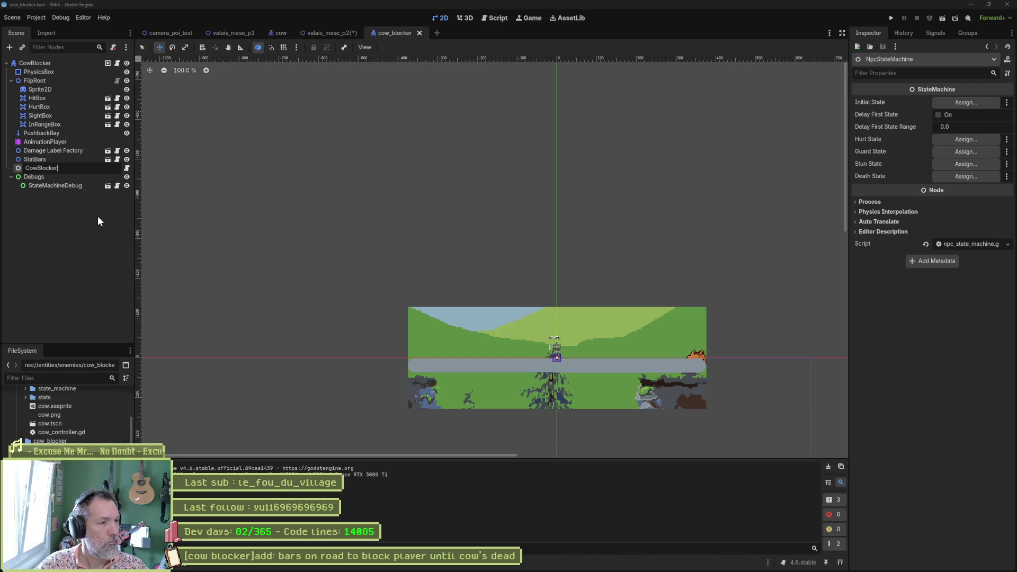
pyautogui.write('StateMa')
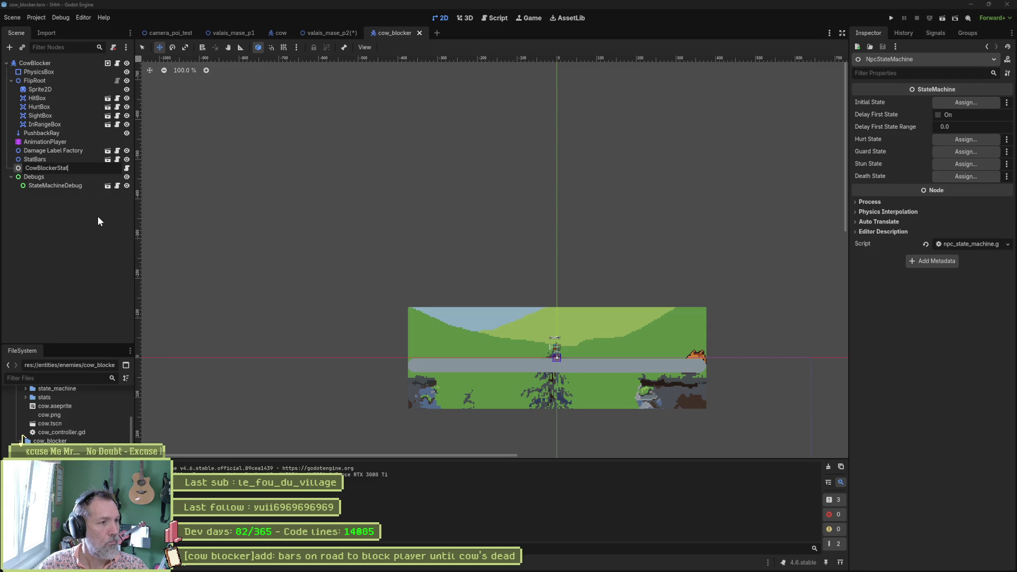
pyautogui.write('chine')
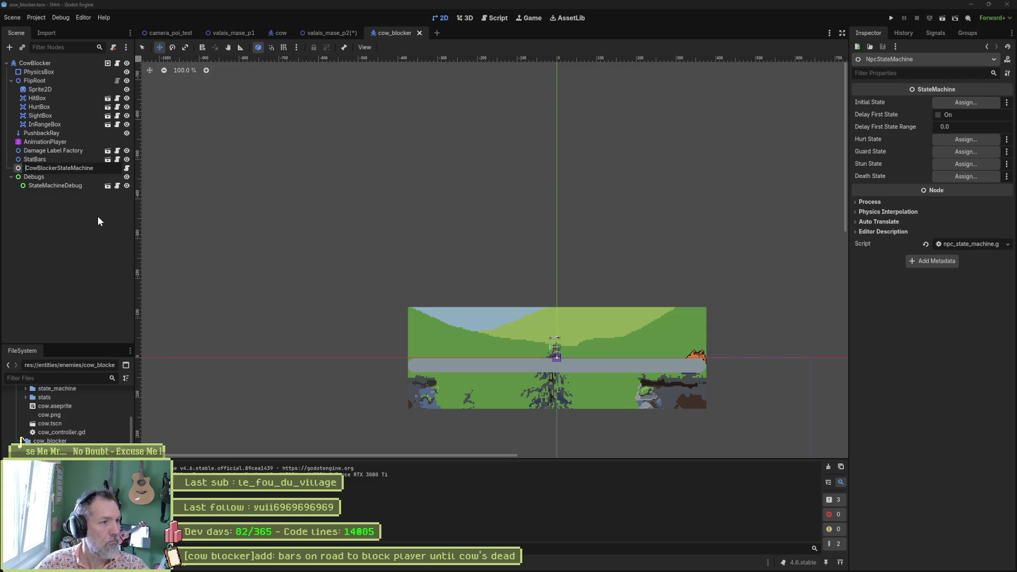
pyautogui.press('Home')
pyautogui.press('Delete')
pyautogui.press('Delete')
pyautogui.press('Delete')
pyautogui.press('Return')
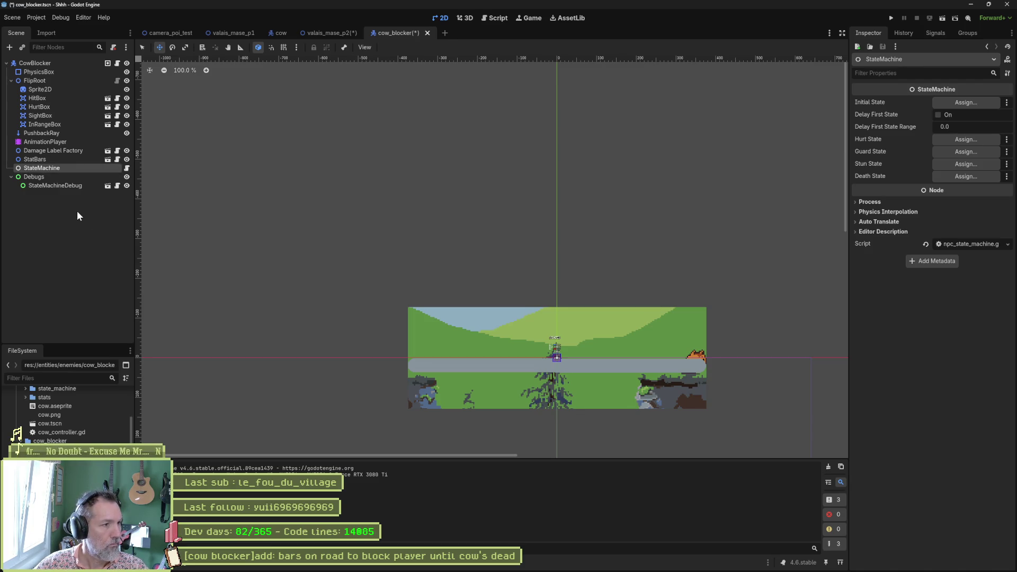
# Step: Link the StateMachine node to StateMachineDebug's State Machine property
pyautogui.click(71, 186)
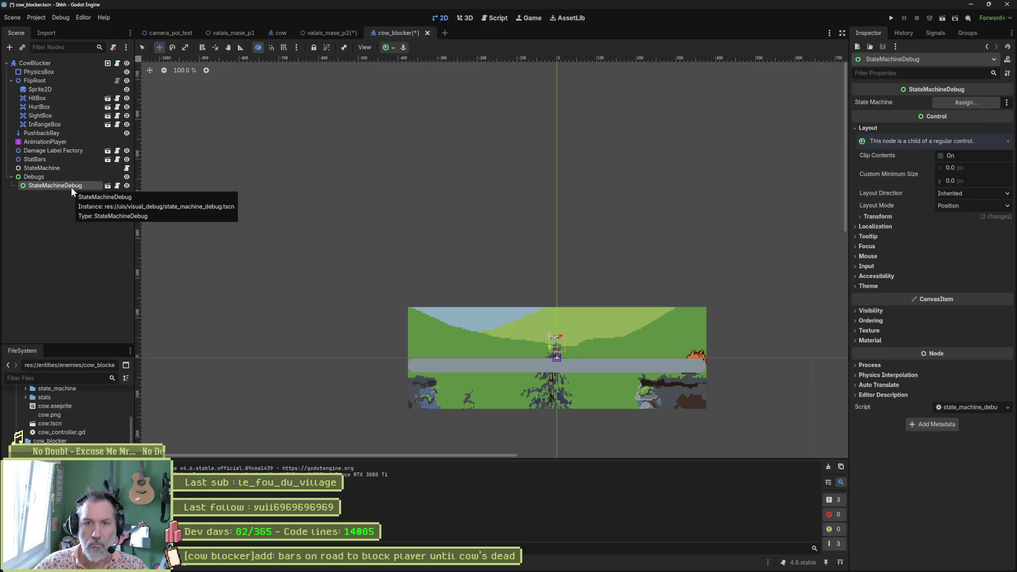
pyautogui.moveTo(49, 168); pyautogui.dragTo(948, 108)
pyautogui.click(83, 62)
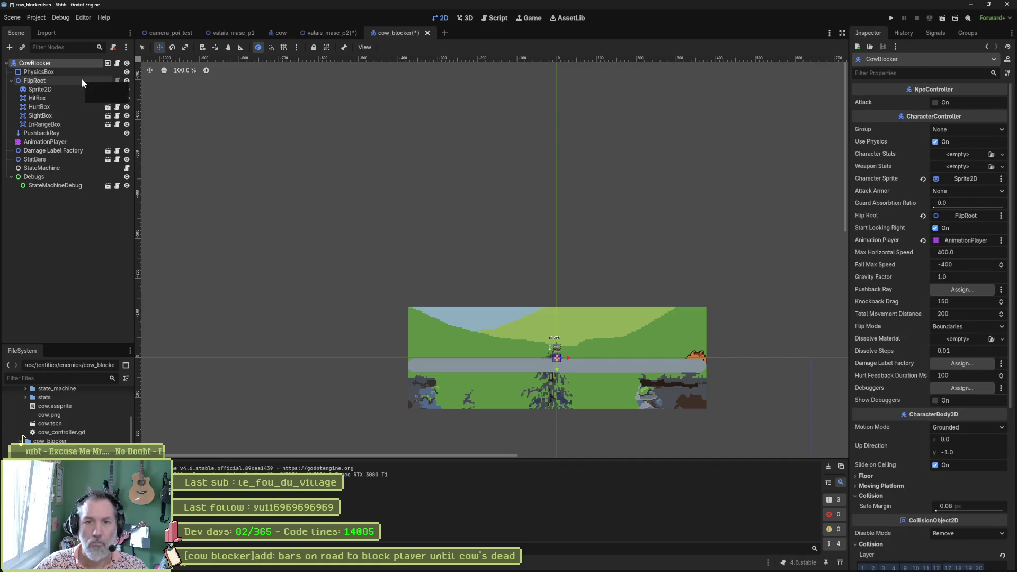
# Step: Set CowBlocker's Group to Enemy and turn Attack on
pyautogui.click(946, 133)
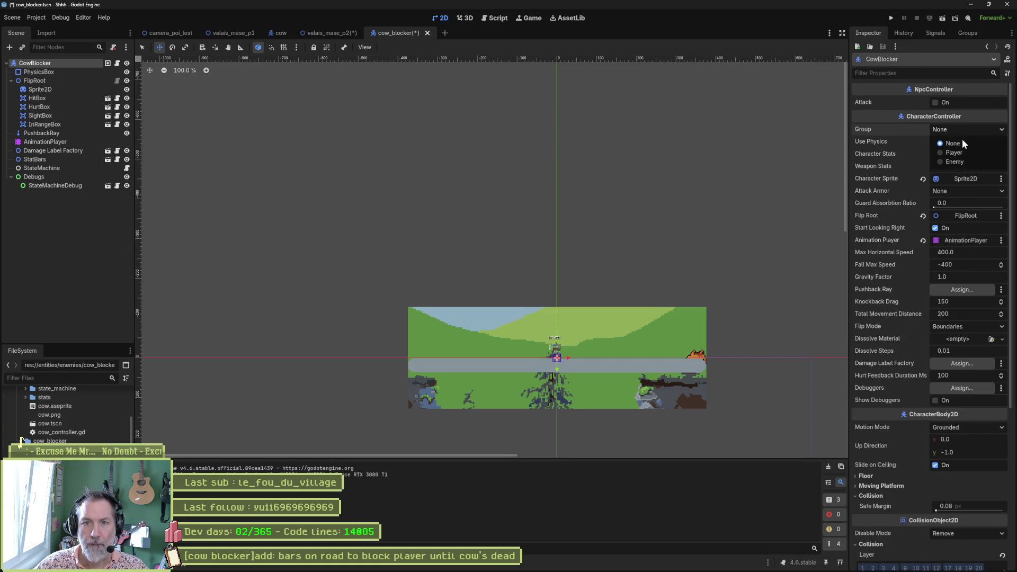
pyautogui.click(964, 161)
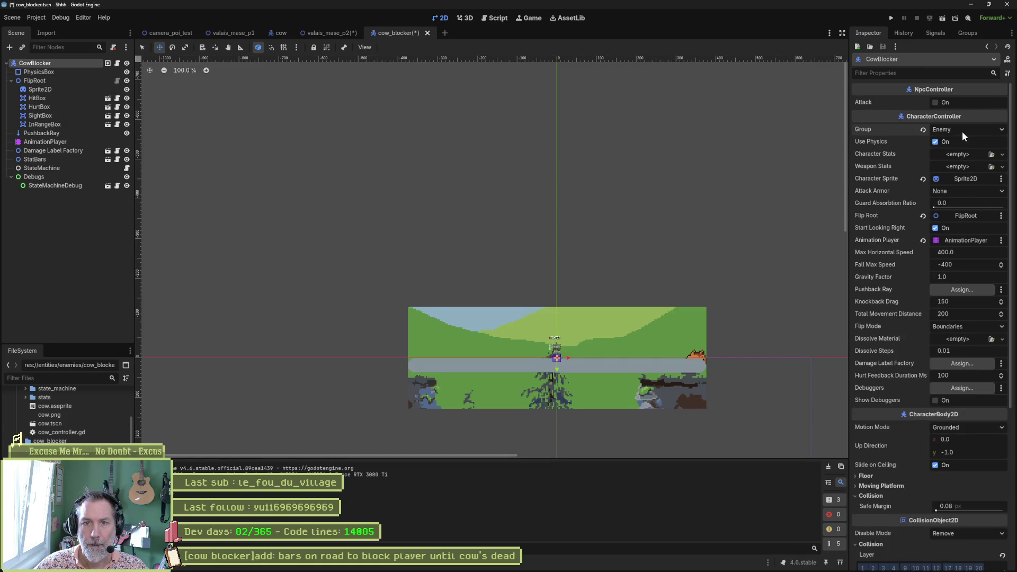
pyautogui.click(945, 102)
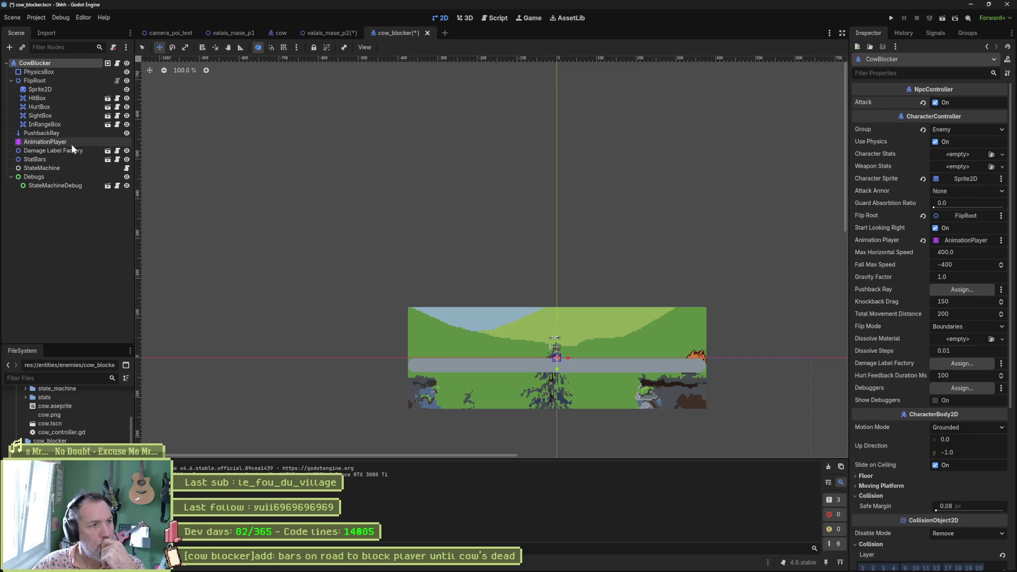
pyautogui.click(55, 89)
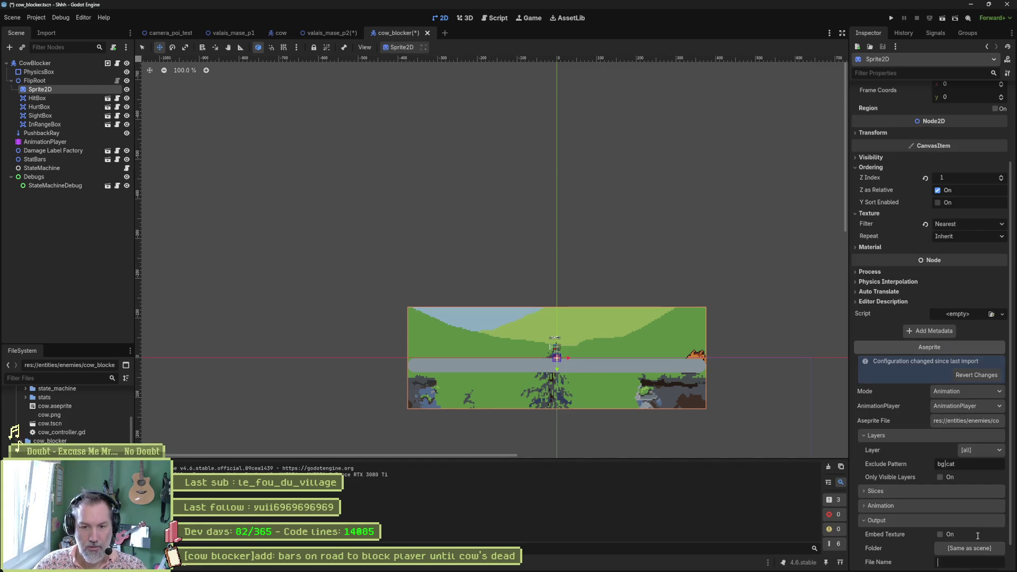
# Step: Empty the File Name in Sprite2D's Aseprite Output section and reimport
pyautogui.press('BackSpace')
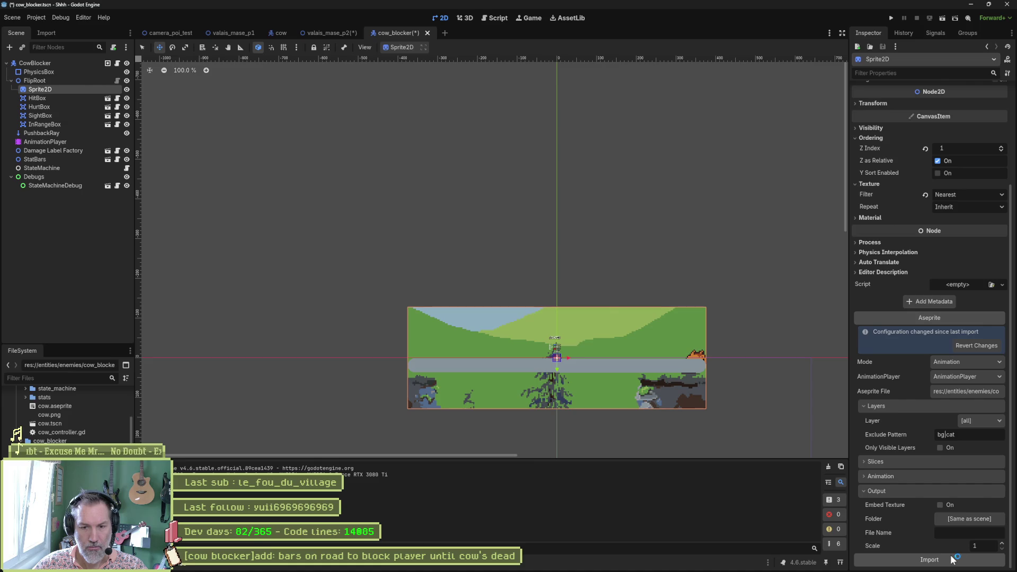
pyautogui.click(952, 560)
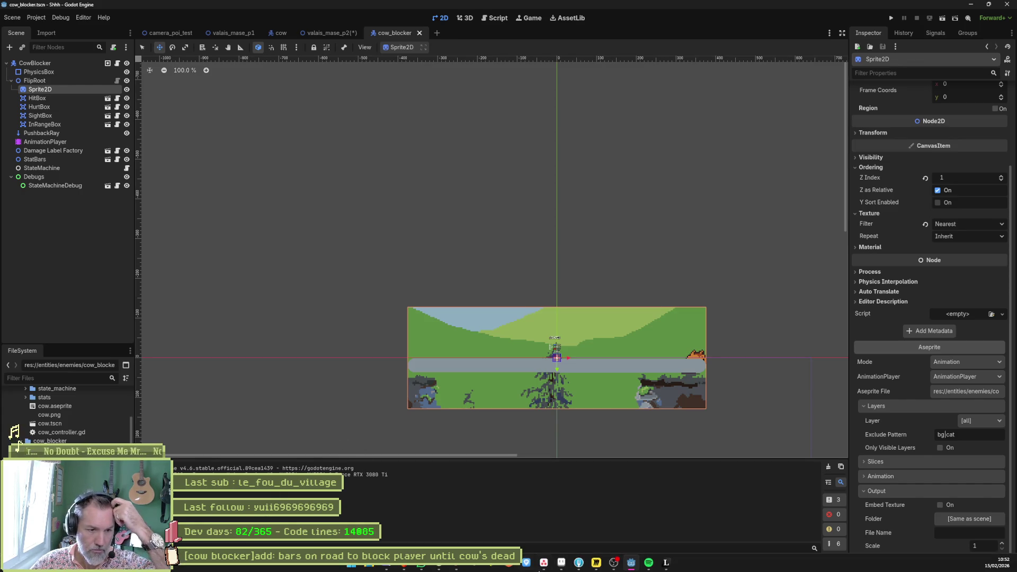
# Step: Rename the bar's layer to 'blocked' in Aseprite and save the file
pyautogui.click(562, 564)
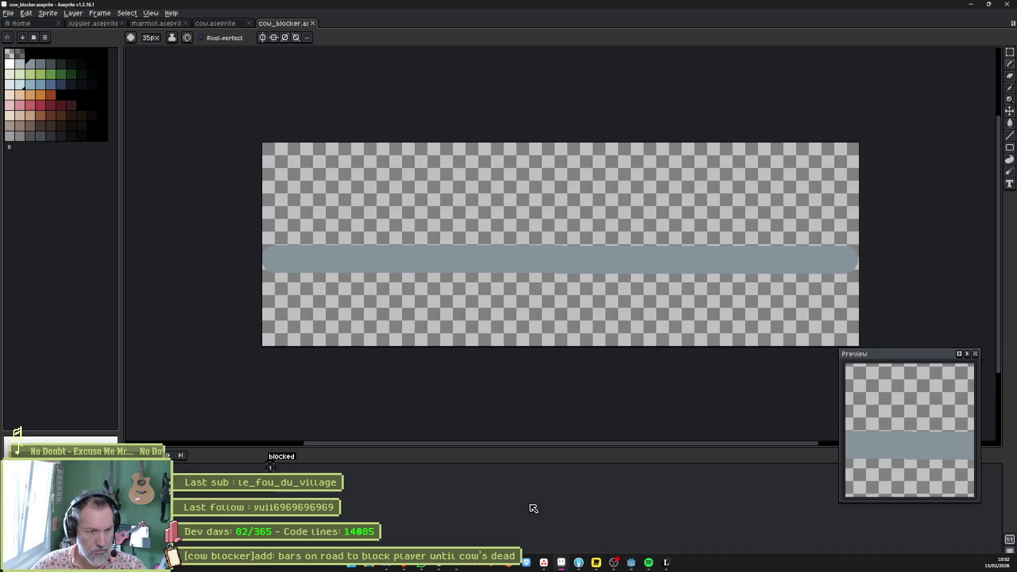
pyautogui.press('b')
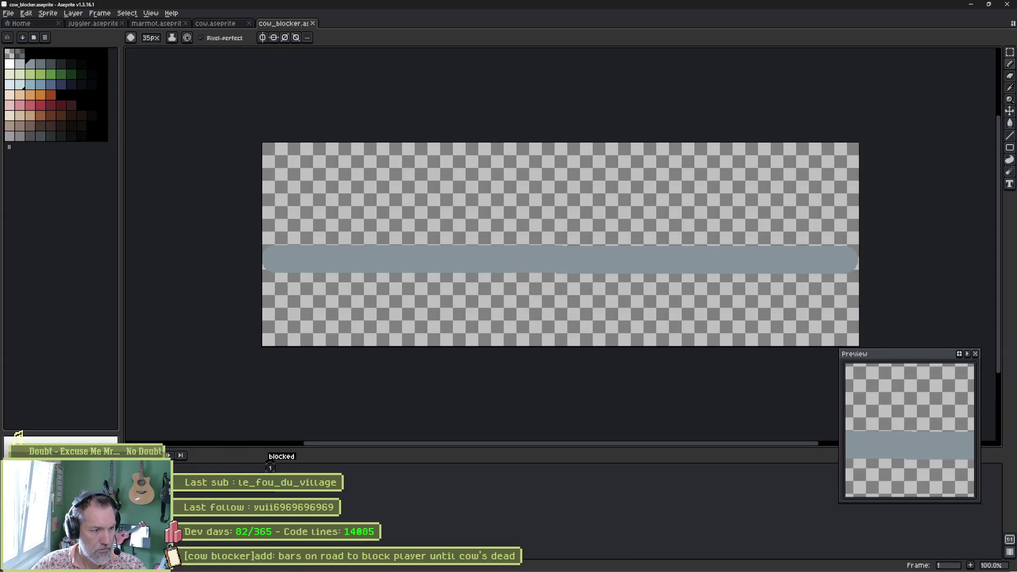
pyautogui.doubleClick(208, 491)
pyautogui.write('b')
pyautogui.press('Return')
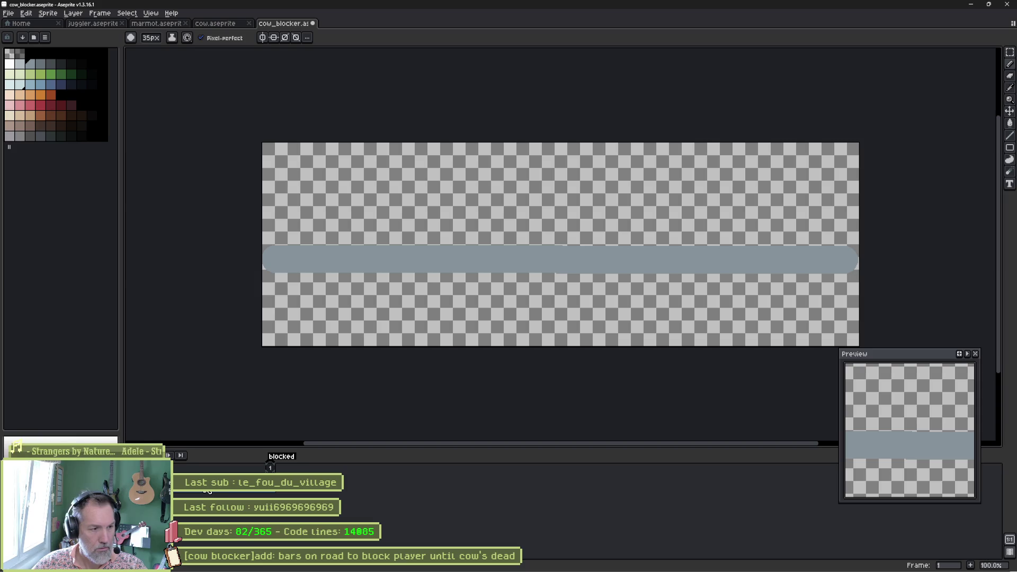
pyautogui.hotkey('ctrl', 's')
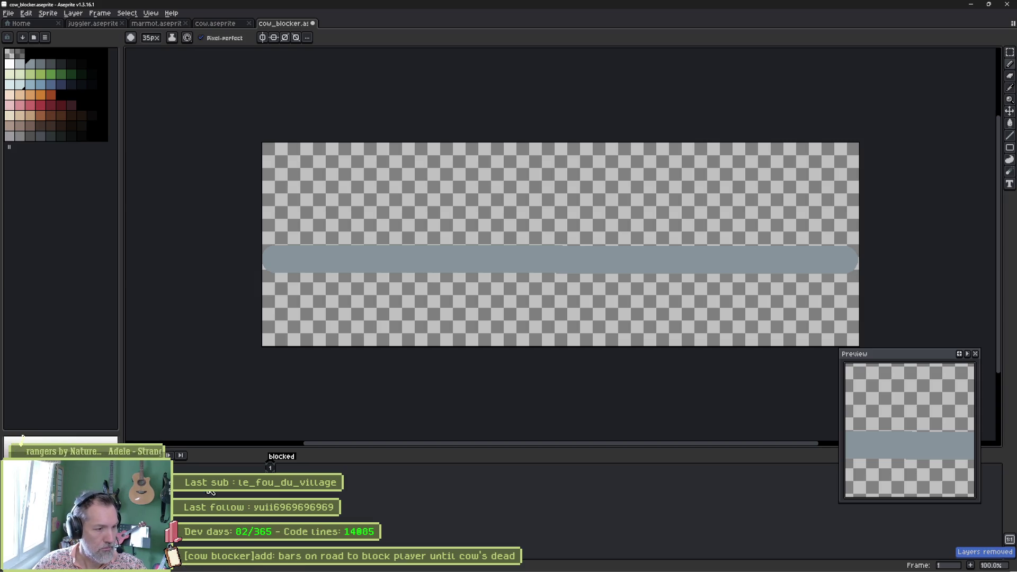
pyautogui.click(971, 5)
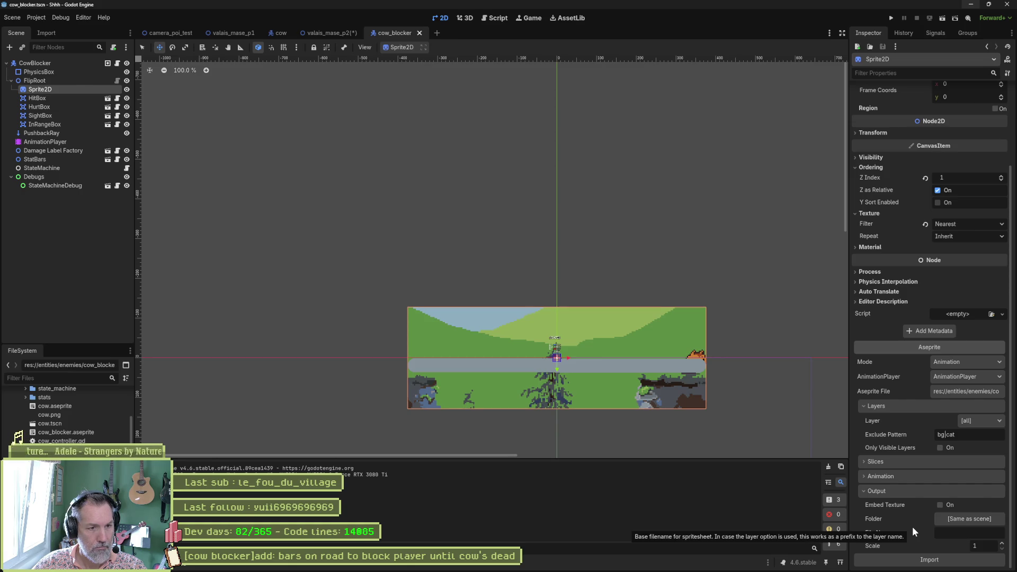
# Step: Save cow_blocker.aseprite into the cow_blocker folder, overwriting the existing copy
pyautogui.hotkey('alt', 'Tab')
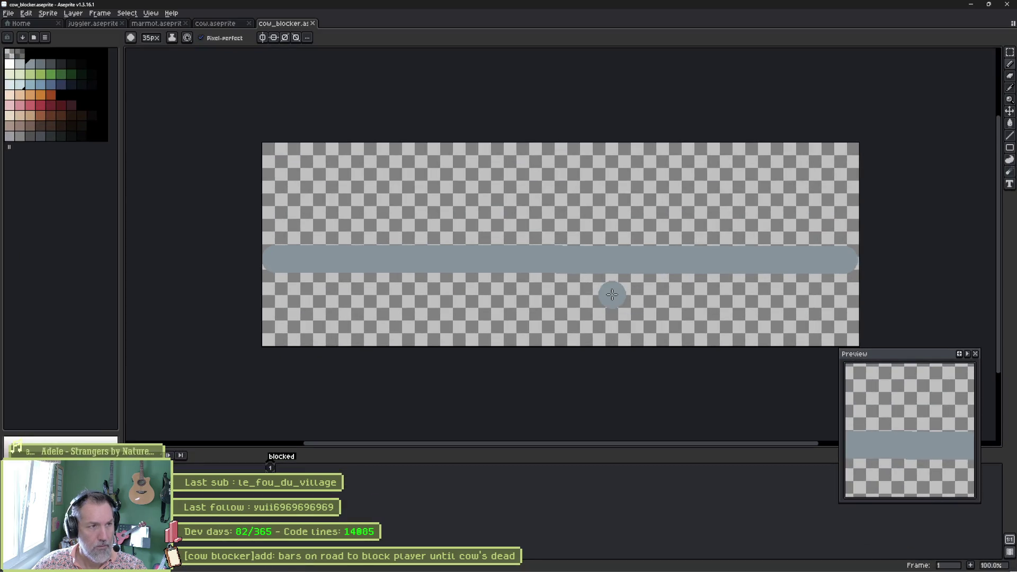
pyautogui.hotkey('ctrl', 'shift', 's')
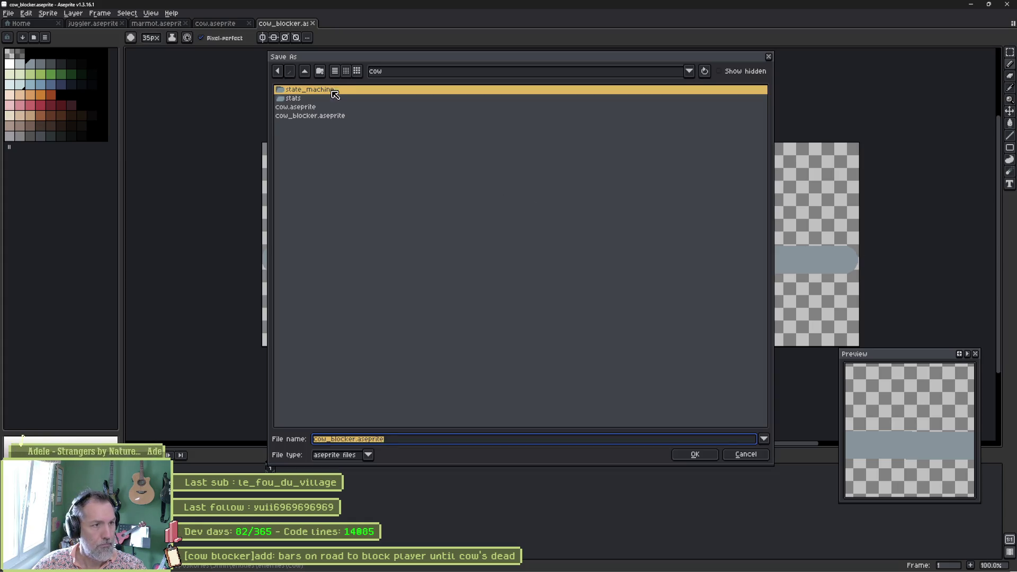
pyautogui.click(305, 70)
pyautogui.doubleClick(316, 115)
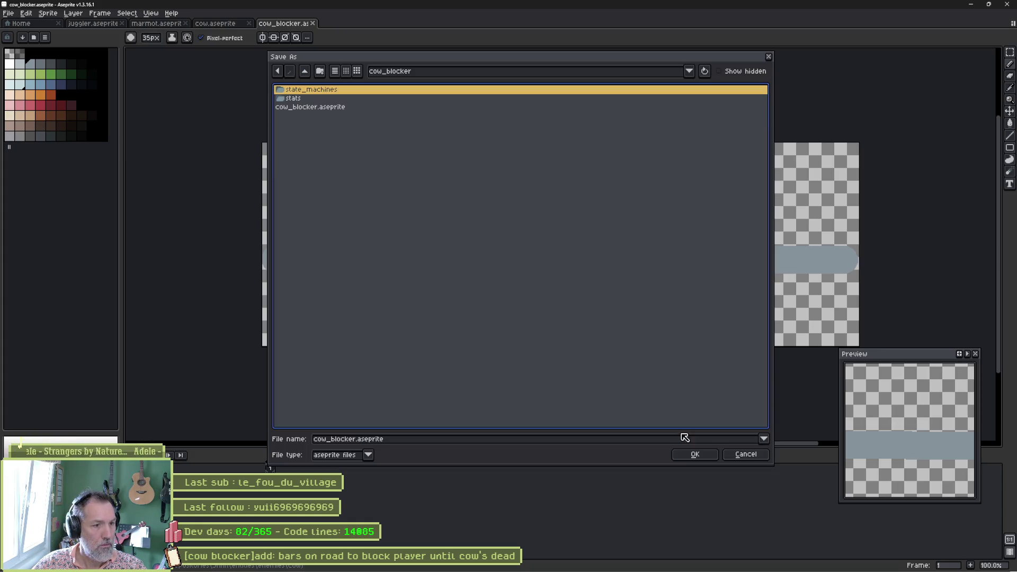
pyautogui.click(710, 458)
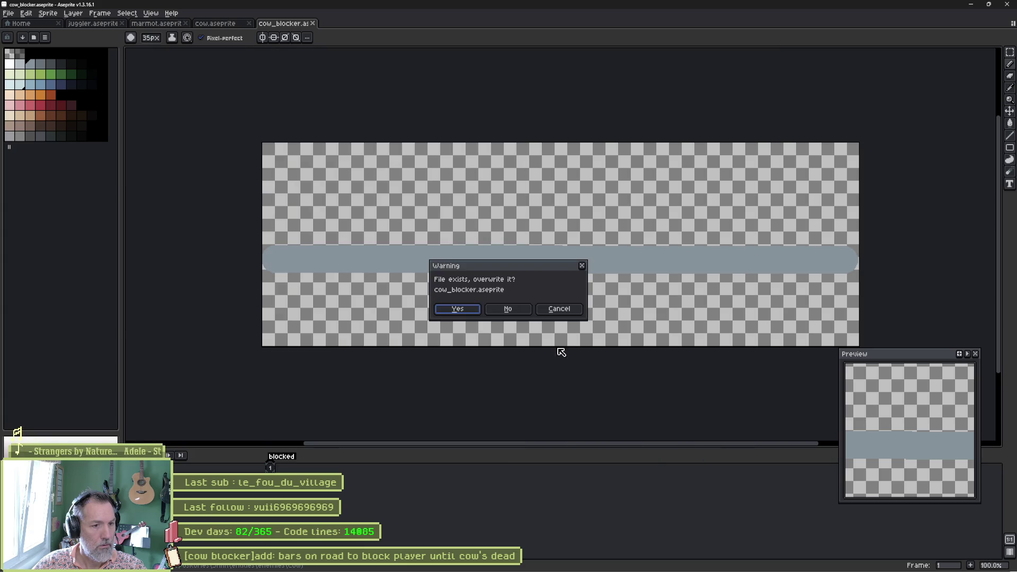
pyautogui.click(460, 309)
pyautogui.click(976, 4)
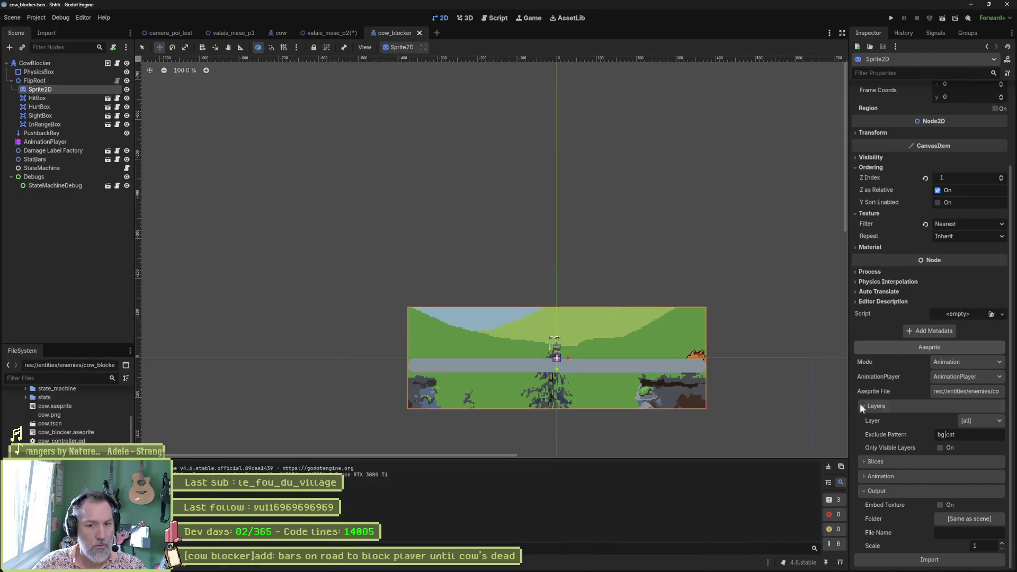
# Step: Reimport the sprite to show only the grey bar, undoing an accidental Sprite2D deletion
pyautogui.click(928, 560)
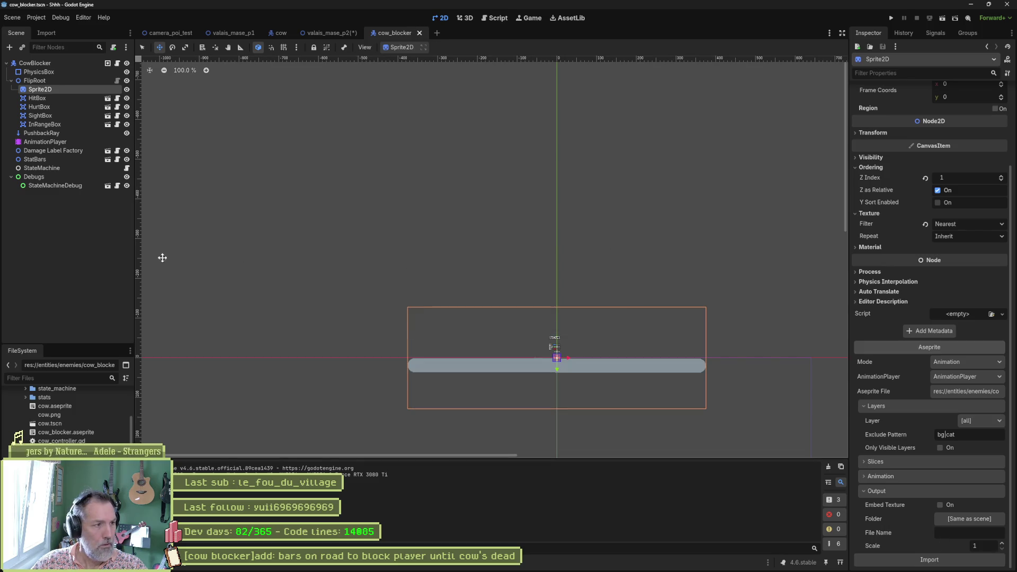
pyautogui.click(64, 433)
pyautogui.press('Delete')
pyautogui.press('Return')
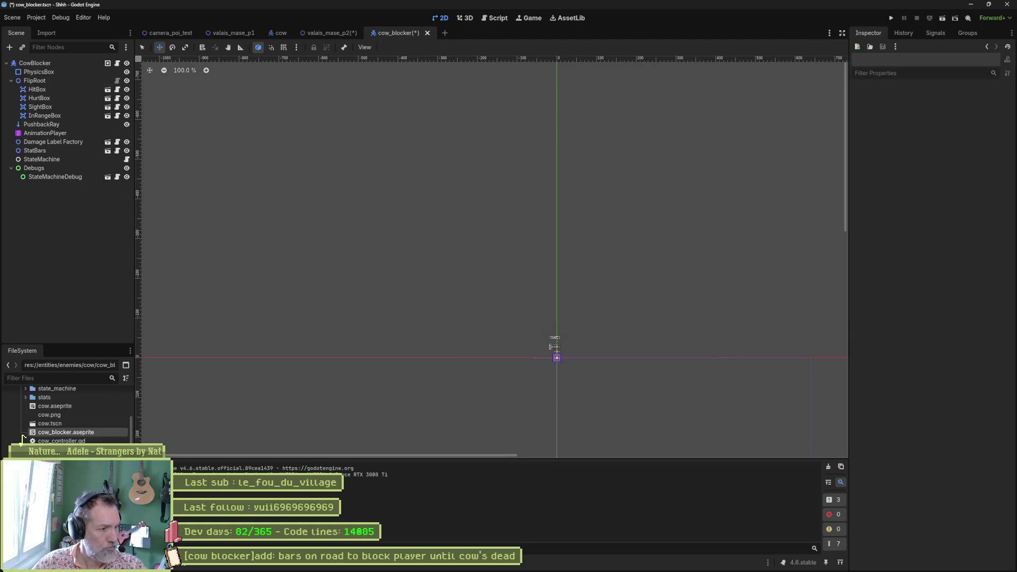
pyautogui.hotkey('ctrl', 'z')
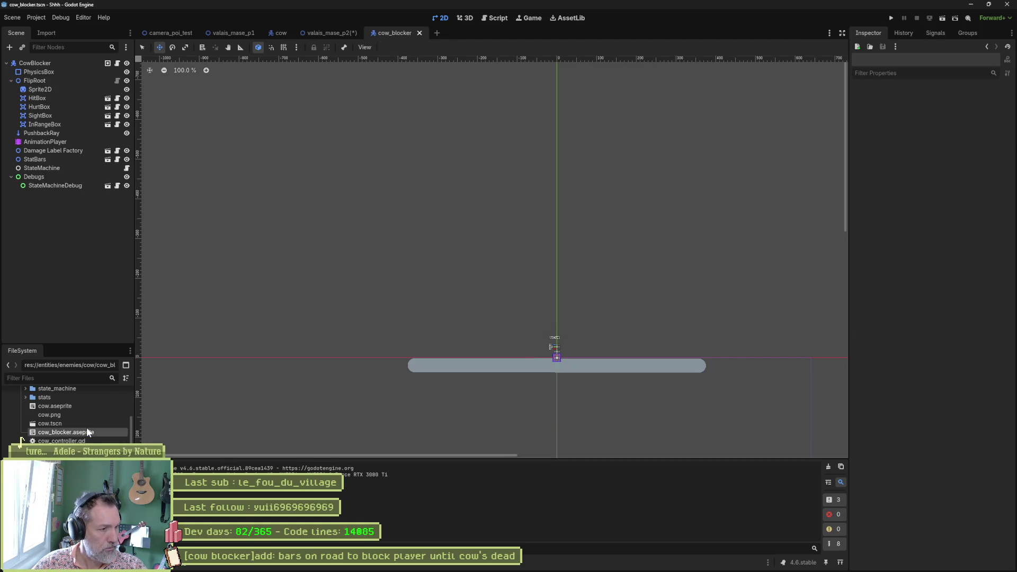
# Step: Delete the stray cow_blocker.aseprite from the cow folder
pyautogui.click(100, 430)
pyautogui.press('Delete')
pyautogui.press('Return')
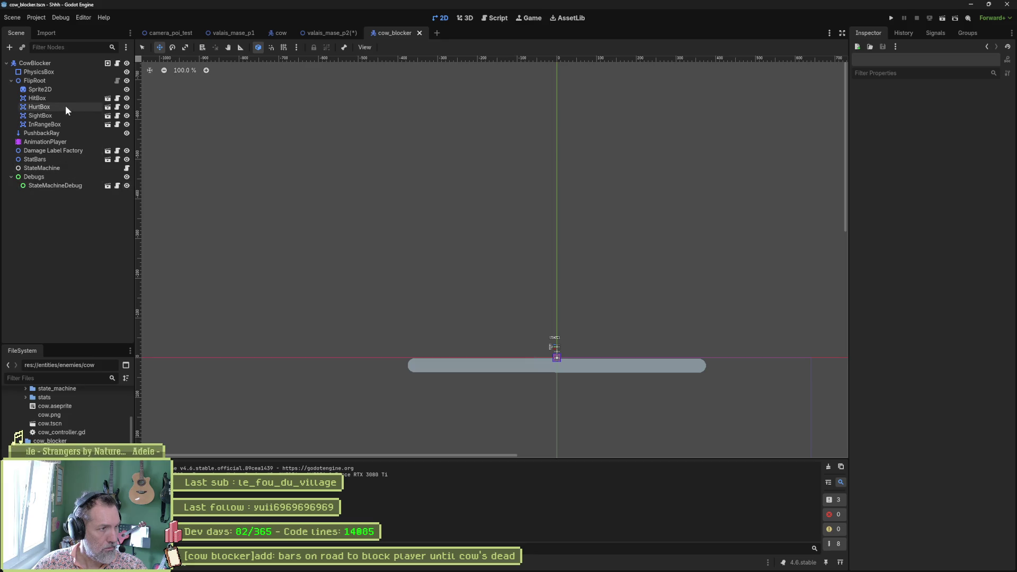
# Step: Widen the PhysicsBox collision shape to span the whole grey bar
pyautogui.click(52, 70)
pyautogui.scroll(3, 551, 365)
pyautogui.scroll(2, 578, 346)
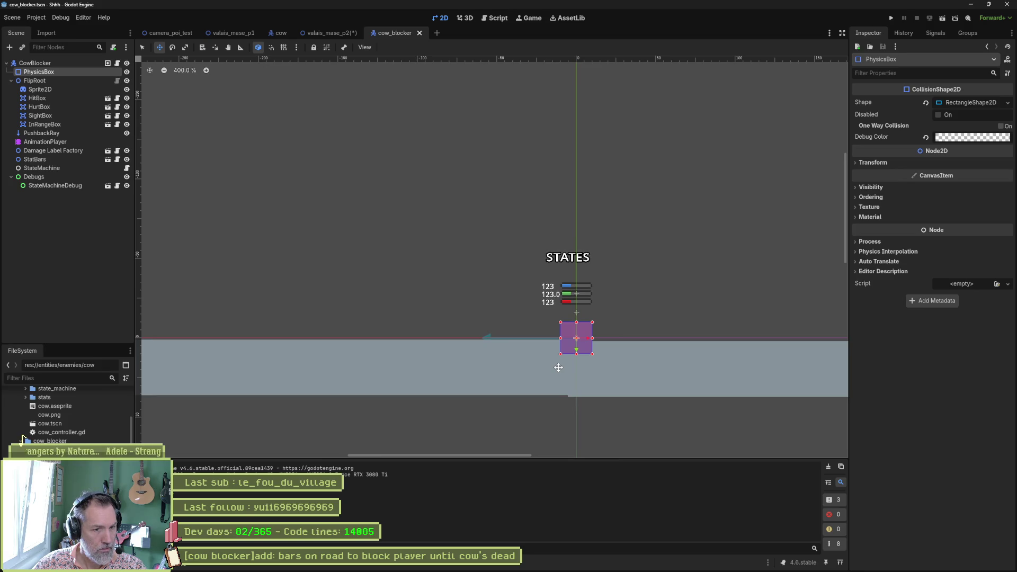
pyautogui.scroll(-1, 587, 345)
pyautogui.scroll(-2, 635, 350)
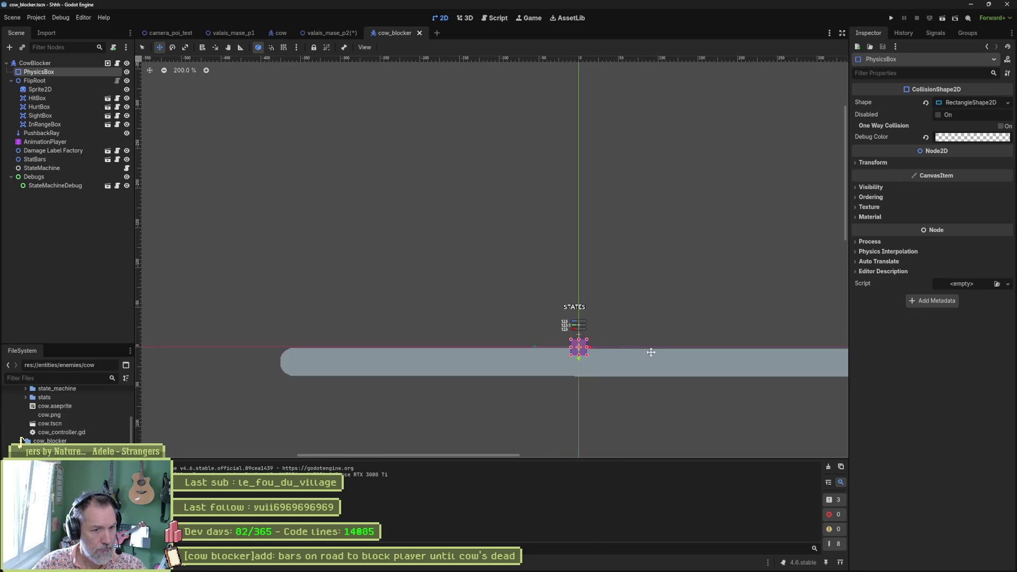
pyautogui.moveTo(515, 348); pyautogui.dragTo(227, 350)
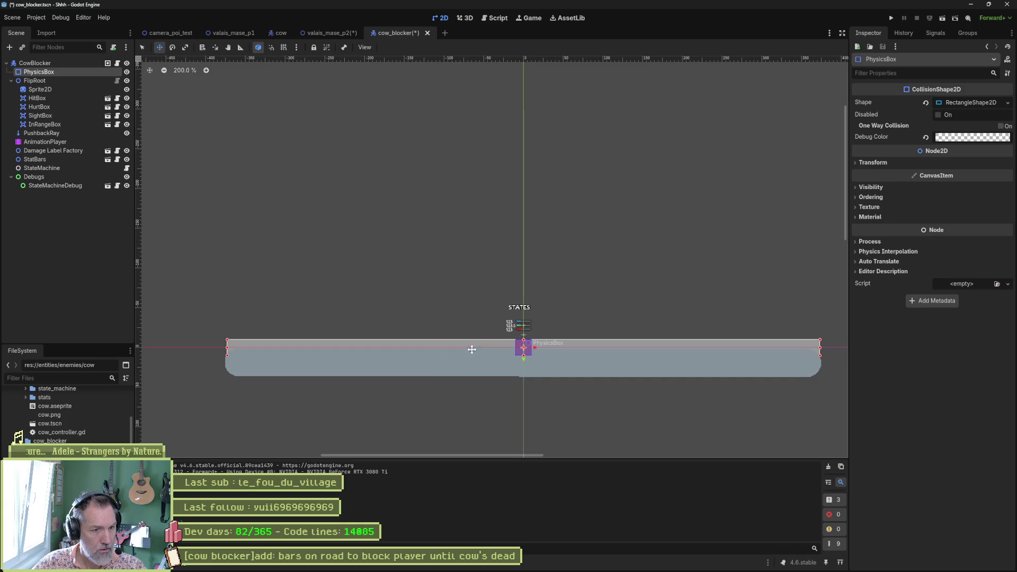
# Step: Move the Sprite2D up to line up with the physics box and save the scene
pyautogui.click(62, 90)
pyautogui.moveTo(523, 358); pyautogui.dragTo(517, 332)
pyautogui.hotkey('ctrl', 's')
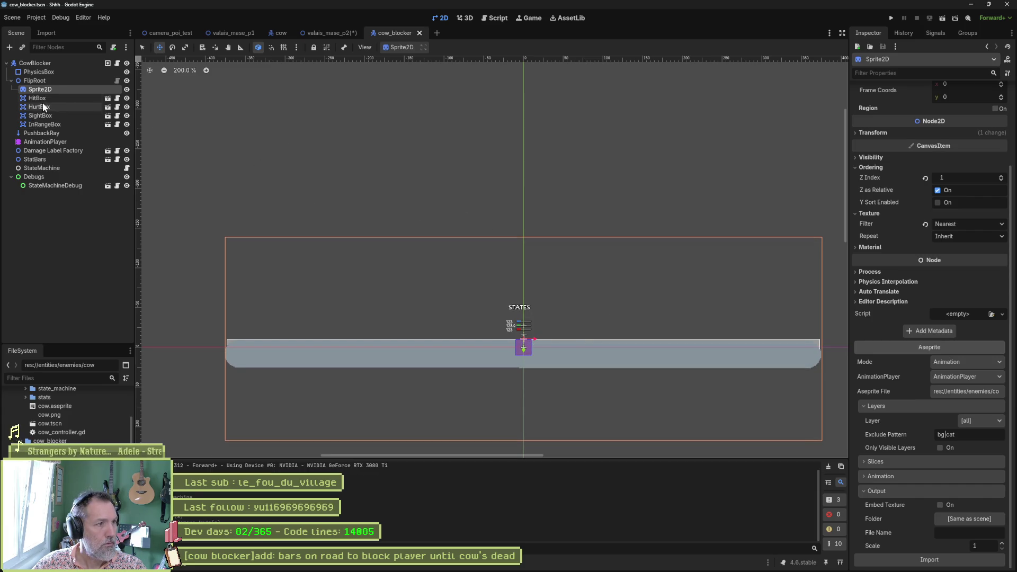
# Step: Scale the HitBox to cover the grey bar's full width and height, then save
pyautogui.click(46, 97)
pyautogui.press('s')
pyautogui.moveTo(535, 352); pyautogui.dragTo(894, 348)
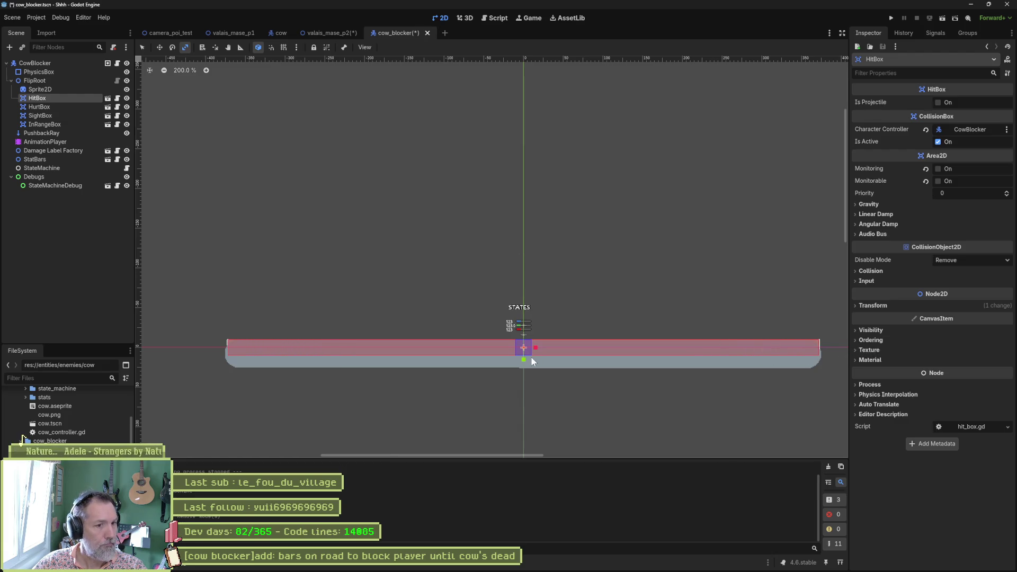
pyautogui.moveTo(522, 361); pyautogui.dragTo(525, 370)
pyautogui.hotkey('ctrl', 's')
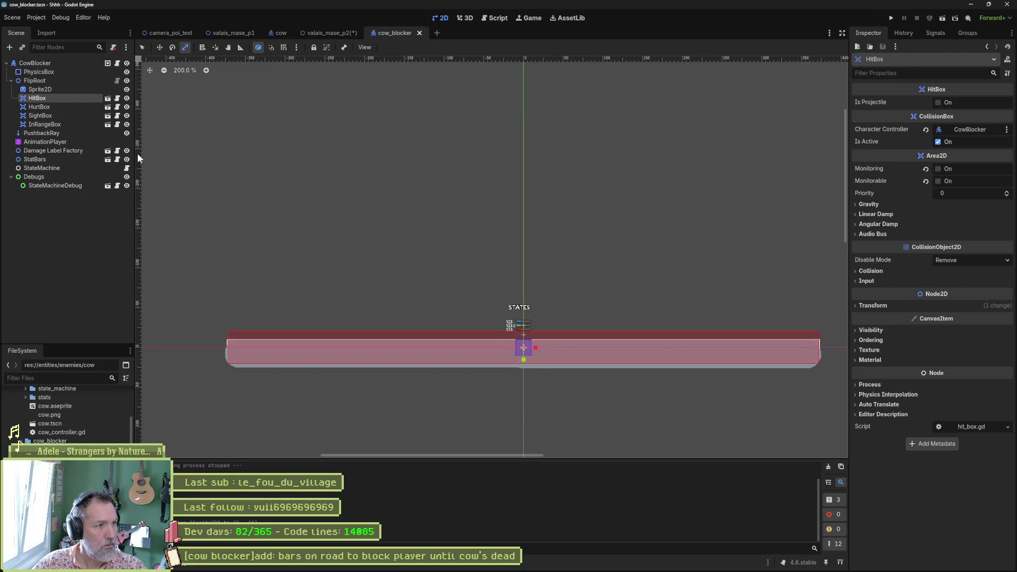
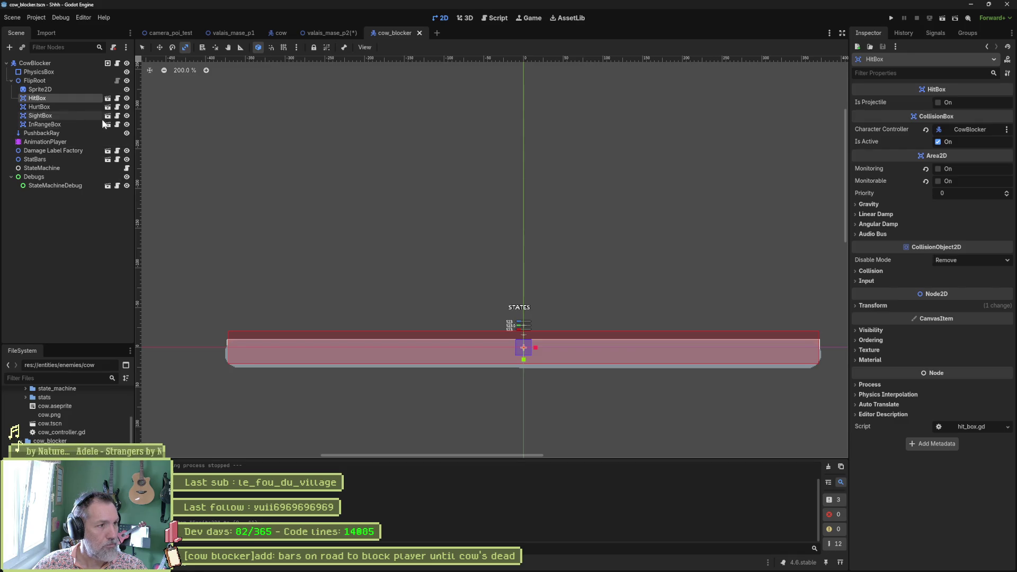
# Step: Instance the cow_blocker scene under the ValaisMaseP2 root of the valais_mase_p2 level
pyautogui.click(337, 32)
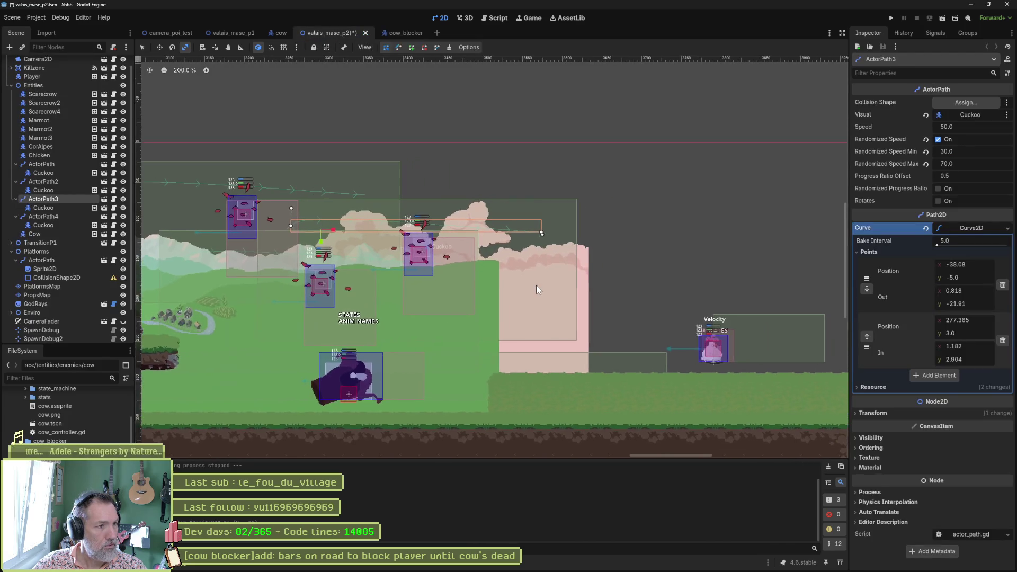
pyautogui.scroll(1, 77, 103)
pyautogui.click(37, 62)
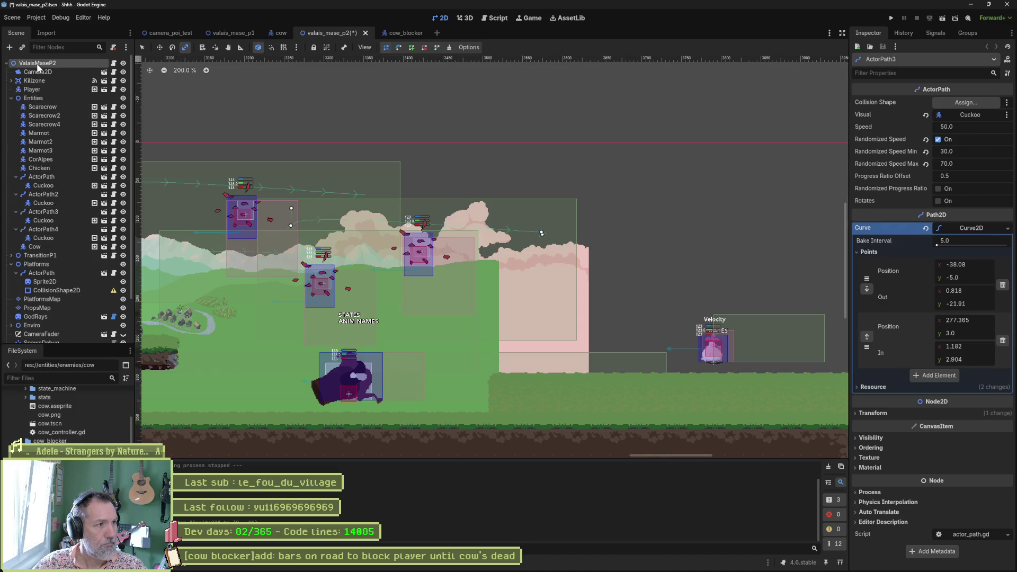
pyautogui.hotkey('ctrl', 'shift', 'a')
pyautogui.write('cow_')
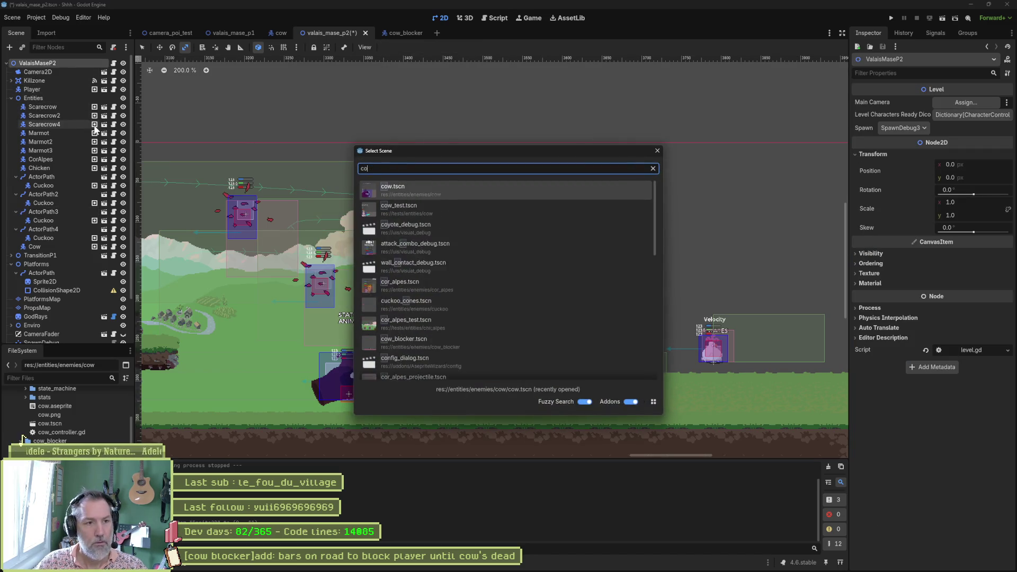
pyautogui.write('blo')
pyautogui.press('Return')
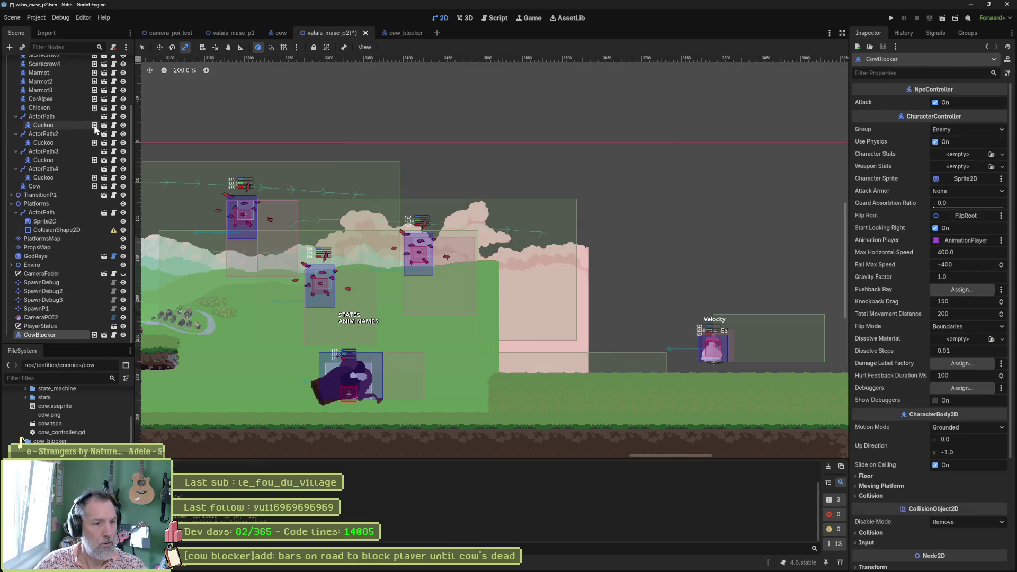
# Step: Drag the CowBlocker into the road gap, then pan the level view right
pyautogui.scroll(-8, 477, 290)
pyautogui.press('w')
pyautogui.moveTo(309, 268)
pyautogui.mouseDown()
pyautogui.moveTo(659, 286)
pyautogui.moveTo(502, 290)
pyautogui.mouseUp()
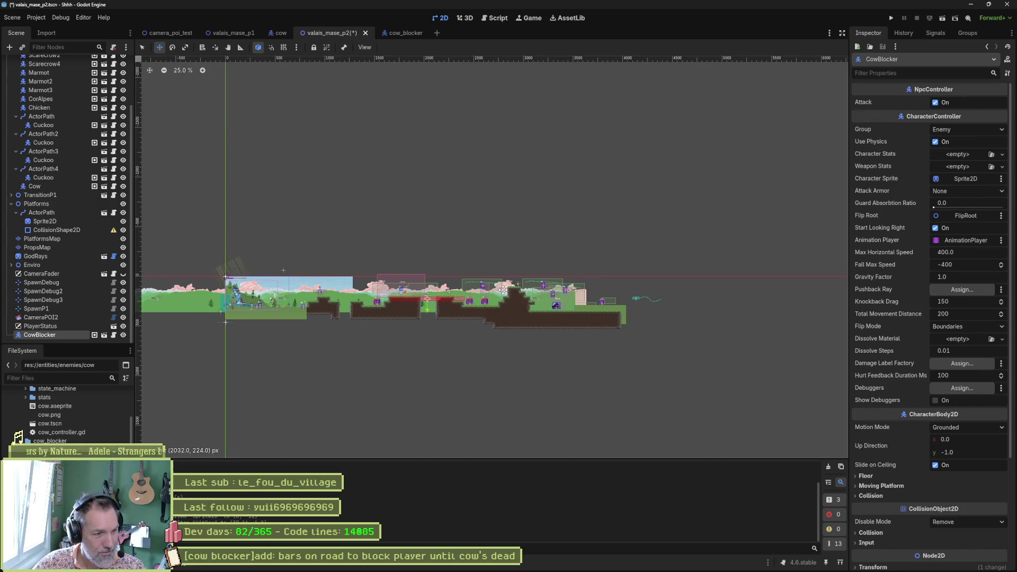
pyautogui.scroll(8, 471, 303)
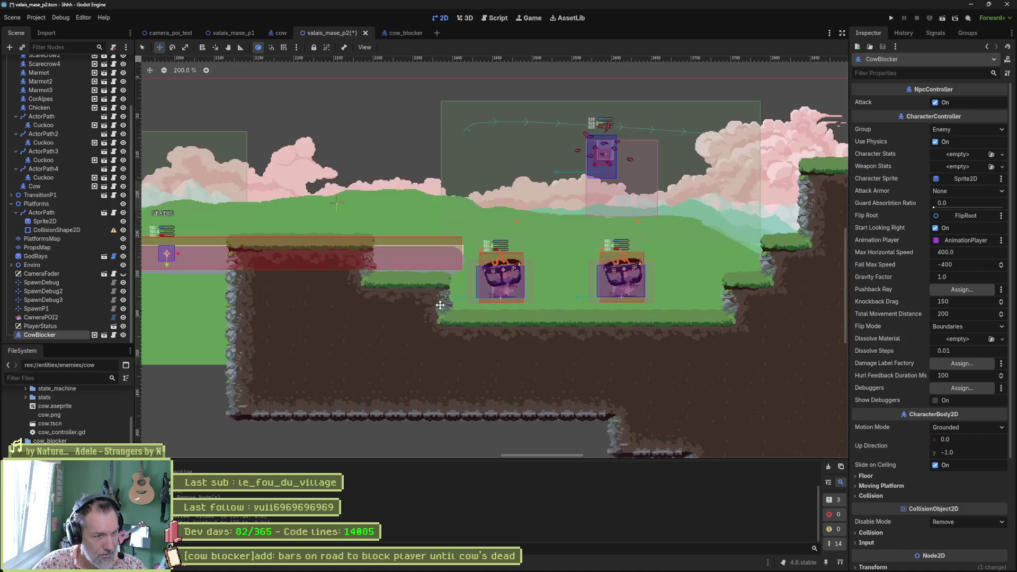
pyautogui.moveTo(292, 288); pyautogui.dragTo(397, 288)
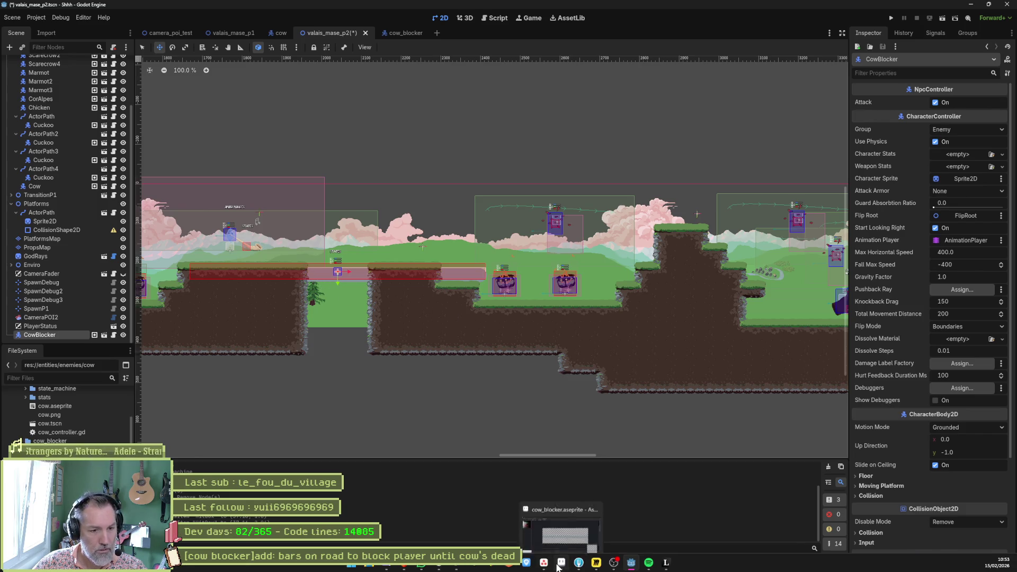
# Step: Resize the cow_blocker sprite in Aseprite to 128 px wide with locked ratio
pyautogui.click(557, 568)
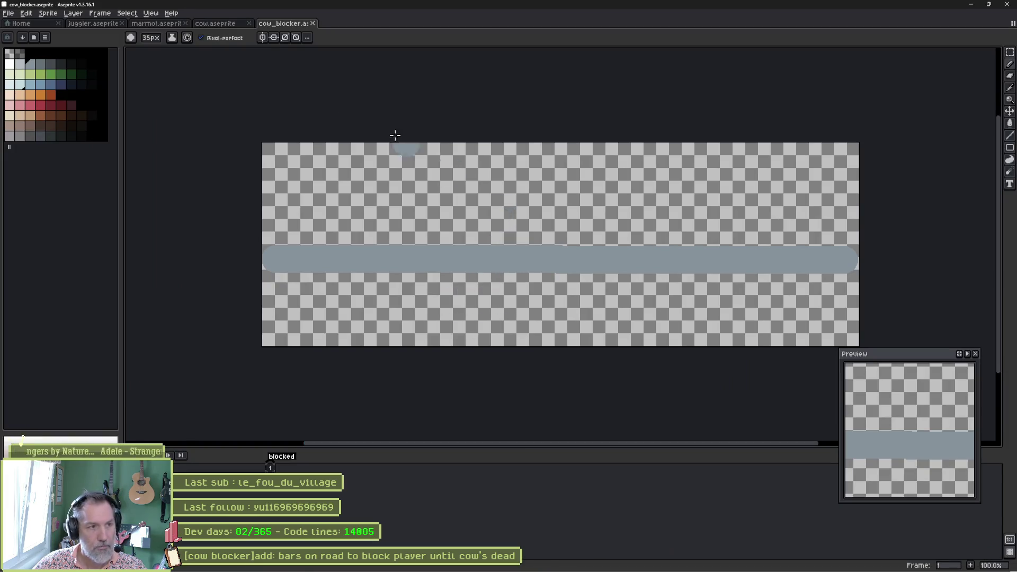
pyautogui.click(47, 12)
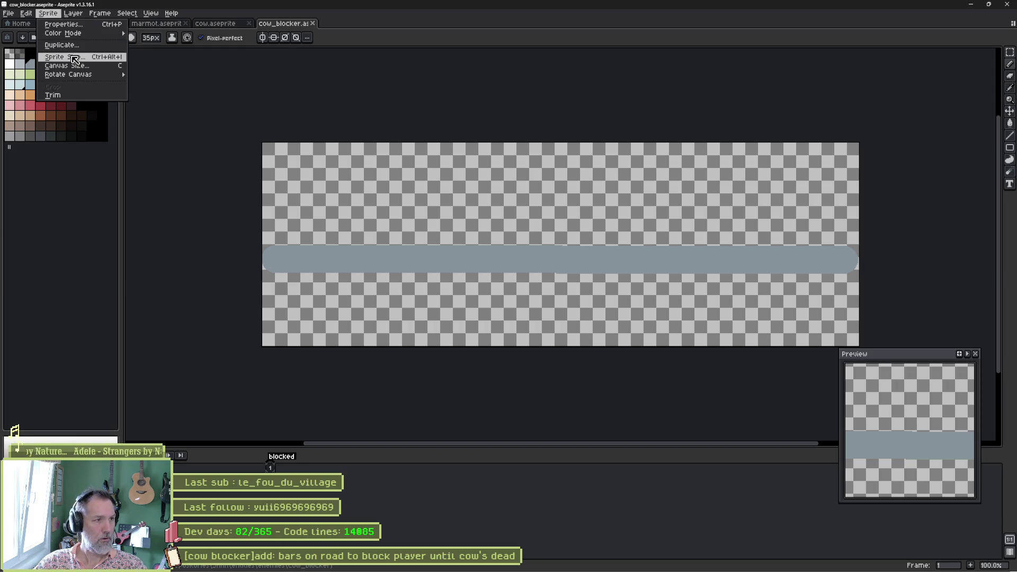
pyautogui.click(75, 60)
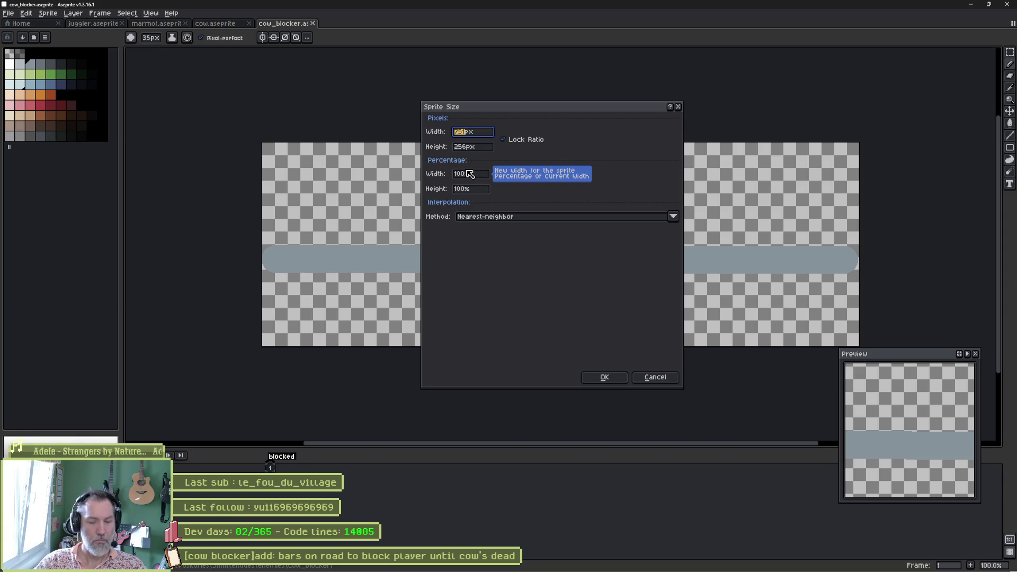
pyautogui.write('128')
pyautogui.press('Return')
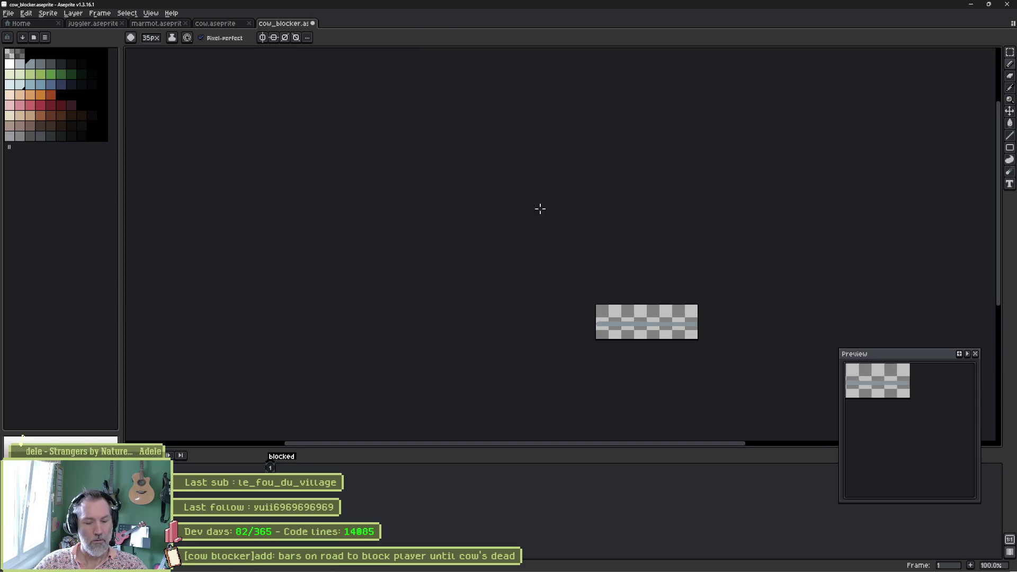
pyautogui.hotkey('alt', 'Tab')
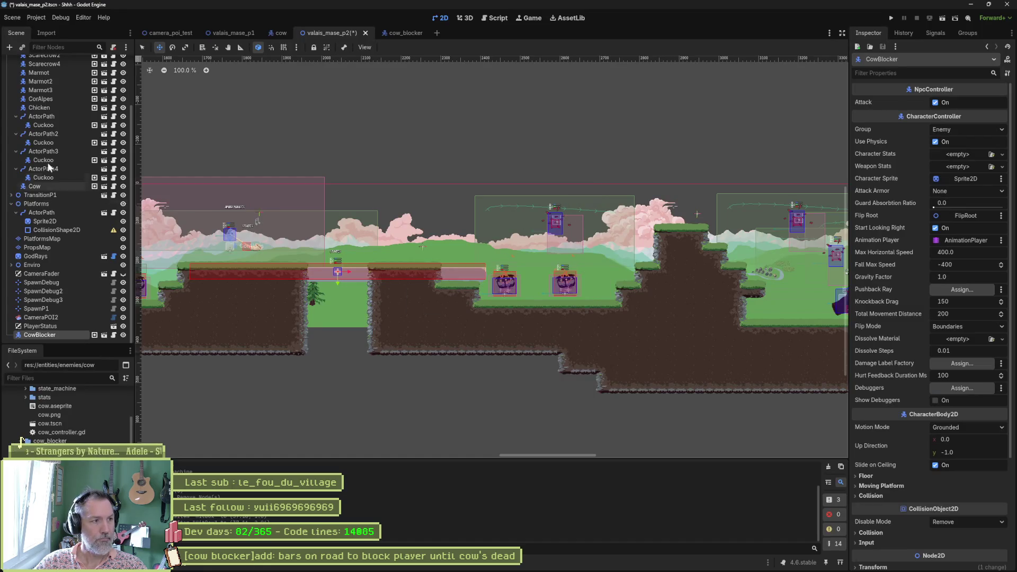
pyautogui.click(402, 32)
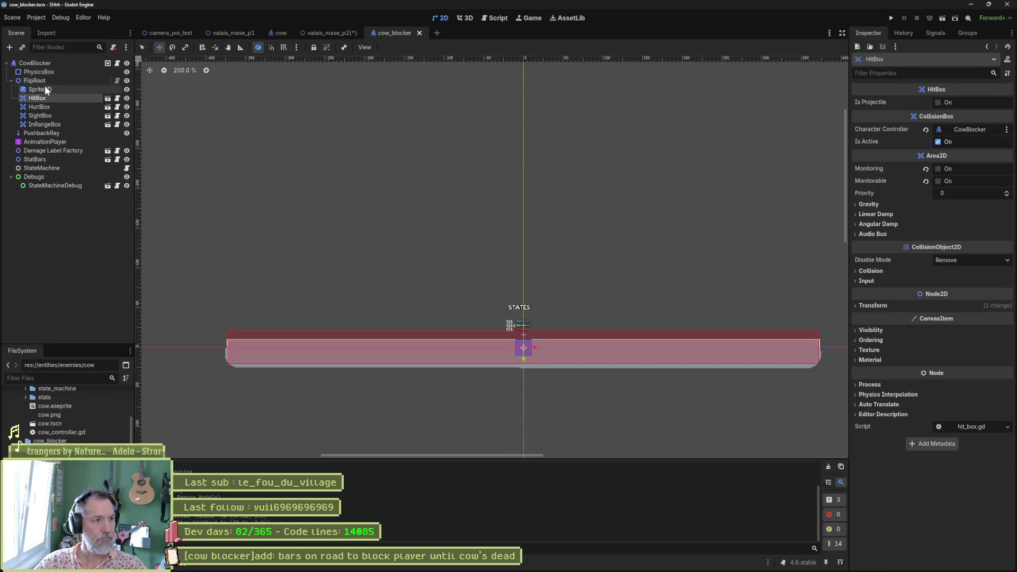
# Step: Reimport the Sprite2D texture and narrow and thin the PhysicsBox collision shape to the bar
pyautogui.click(39, 89)
pyautogui.click(944, 563)
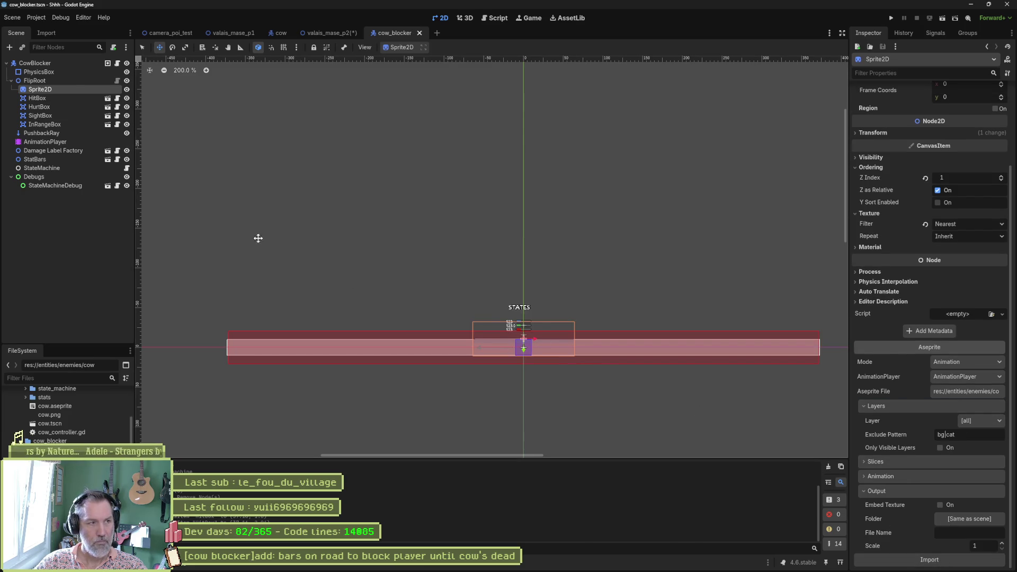
pyautogui.click(60, 72)
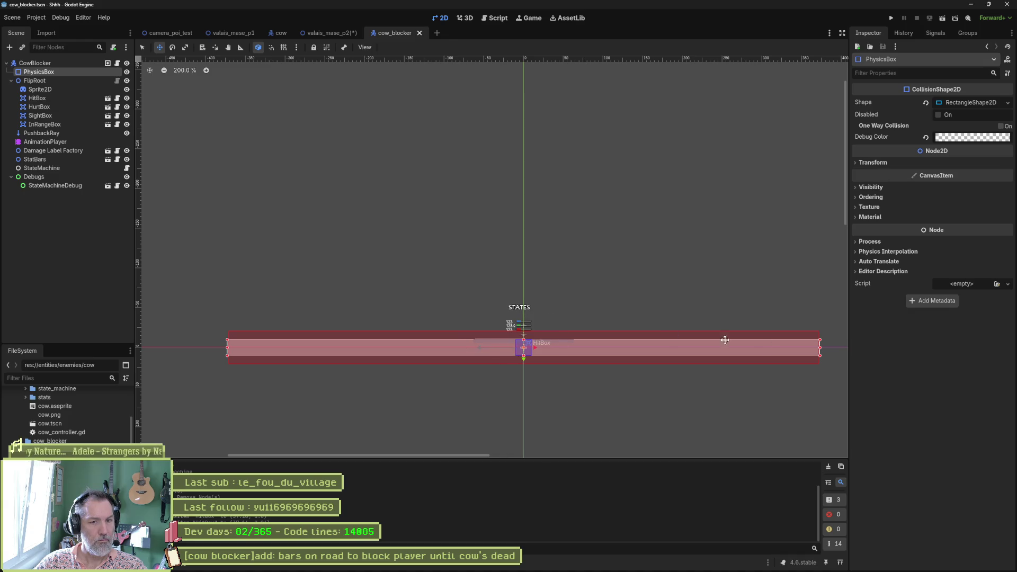
pyautogui.moveTo(821, 347); pyautogui.dragTo(573, 347)
pyautogui.scroll(3, 537, 348)
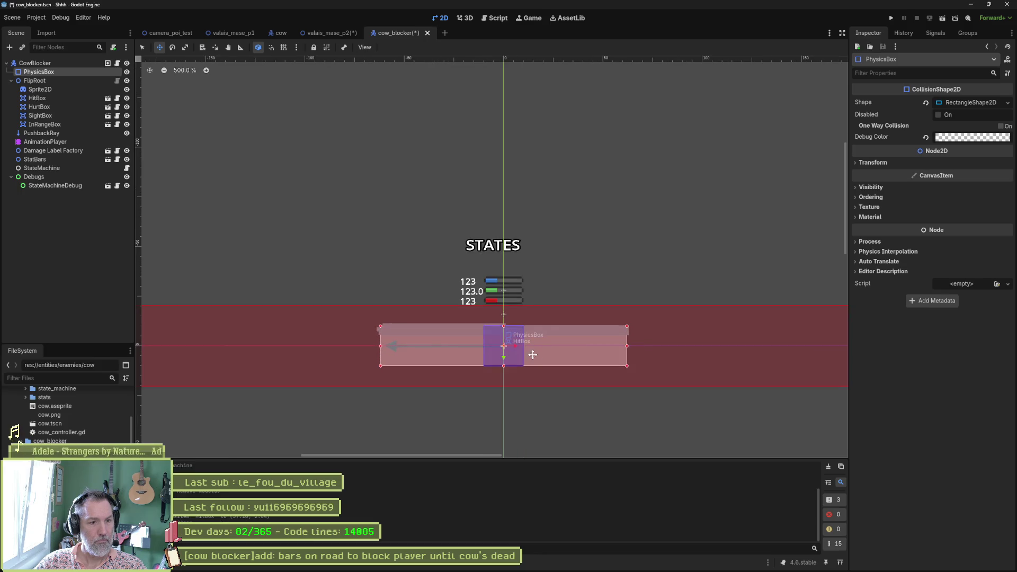
pyautogui.moveTo(501, 358)
pyautogui.mouseDown()
pyautogui.moveTo(498, 336)
pyautogui.moveTo(499, 366)
pyautogui.mouseUp()
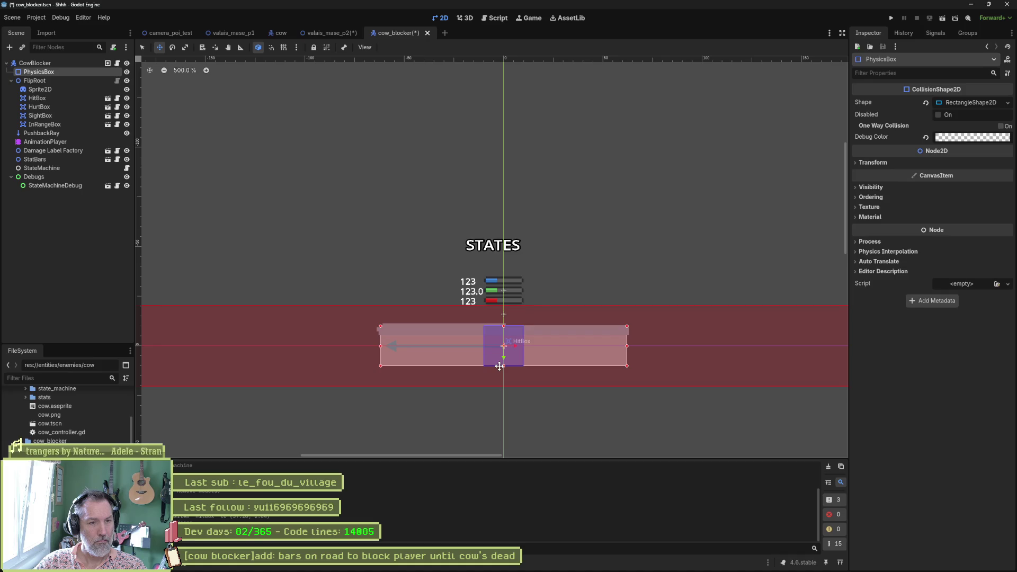
pyautogui.scroll(-2, 404, 302)
# Step: Scale the HitBox down to a thin bar matching the sprite
pyautogui.click(46, 104)
pyautogui.click(53, 98)
pyautogui.scroll(-5, 309, 177)
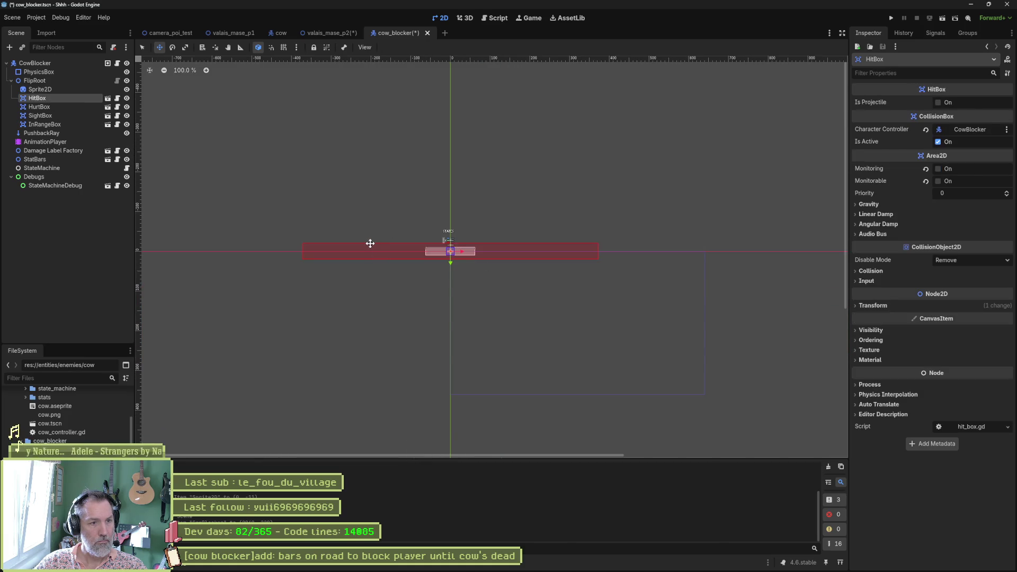
pyautogui.scroll(4, 369, 242)
pyautogui.press('s')
pyautogui.moveTo(531, 271)
pyautogui.mouseDown()
pyautogui.moveTo(535, 262)
pyautogui.moveTo(287, 265)
pyautogui.moveTo(379, 240)
pyautogui.moveTo(517, 266)
pyautogui.moveTo(586, 265)
pyautogui.moveTo(580, 247)
pyautogui.moveTo(578, 255)
pyautogui.mouseUp()
pyautogui.scroll(5, 495, 263)
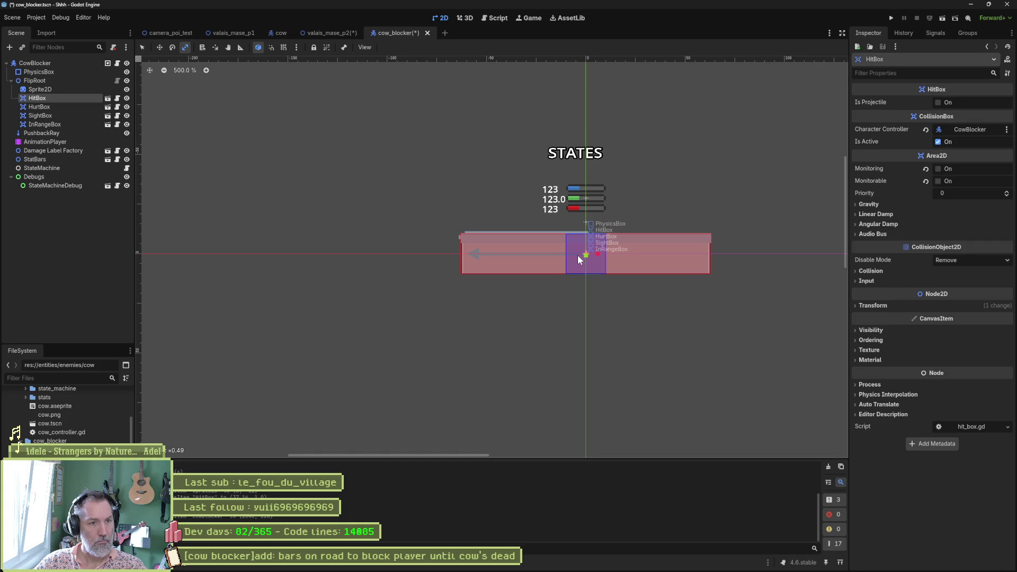
# Step: Move the Sprite2D down 7 px, cut PhysicsBox height to about 22 px, and save
pyautogui.click(61, 89)
pyautogui.press('w')
pyautogui.moveTo(586, 246); pyautogui.dragTo(584, 259)
pyautogui.click(45, 63)
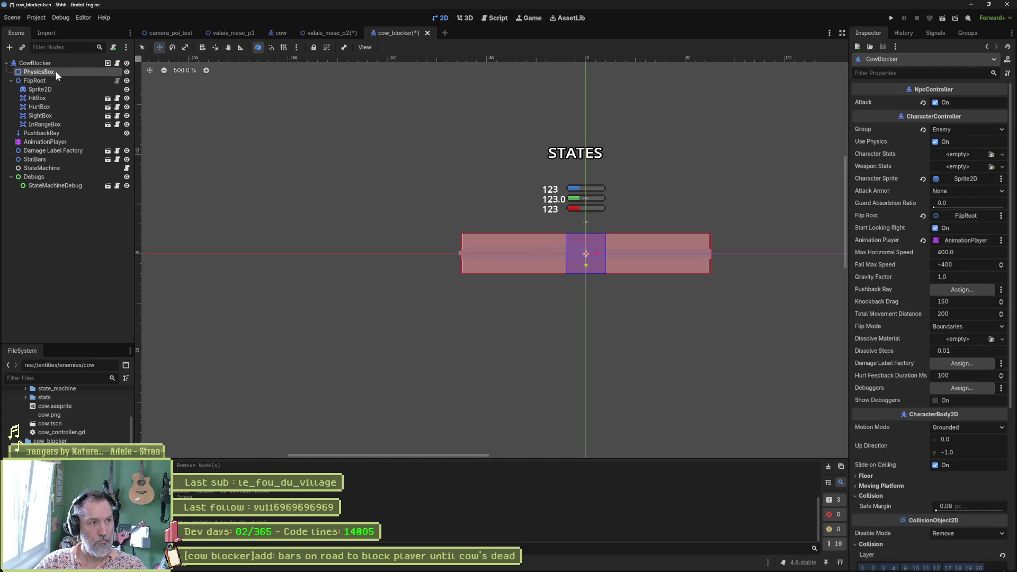
pyautogui.click(51, 72)
pyautogui.moveTo(585, 272); pyautogui.dragTo(584, 261)
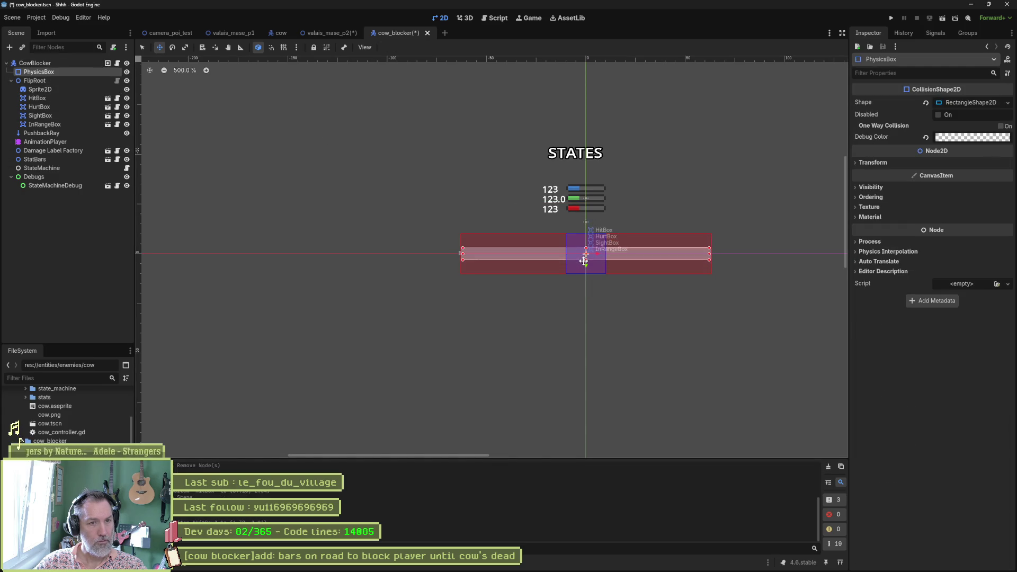
pyautogui.click(57, 100)
pyautogui.press('s')
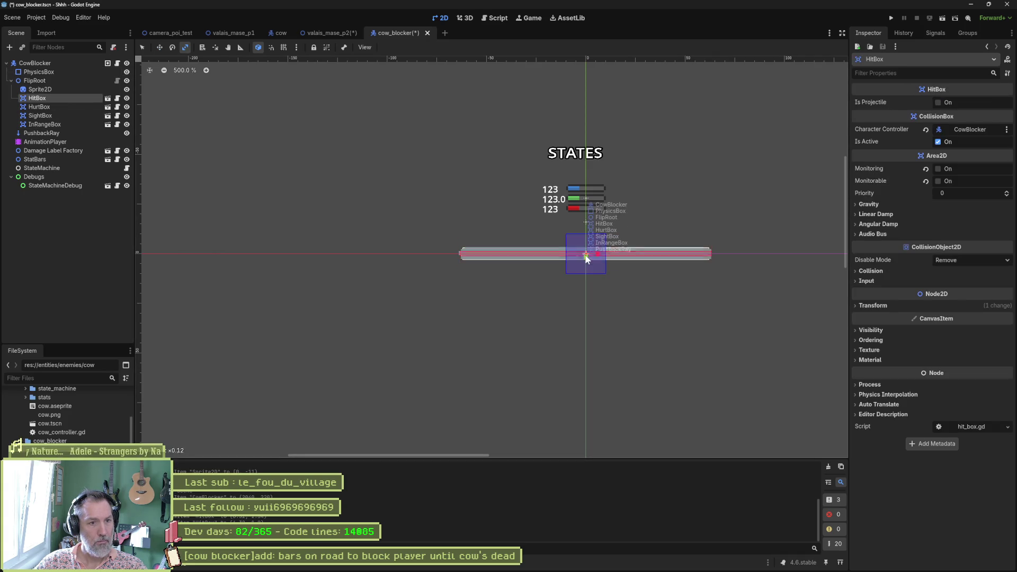
pyautogui.hotkey('ctrl', 's')
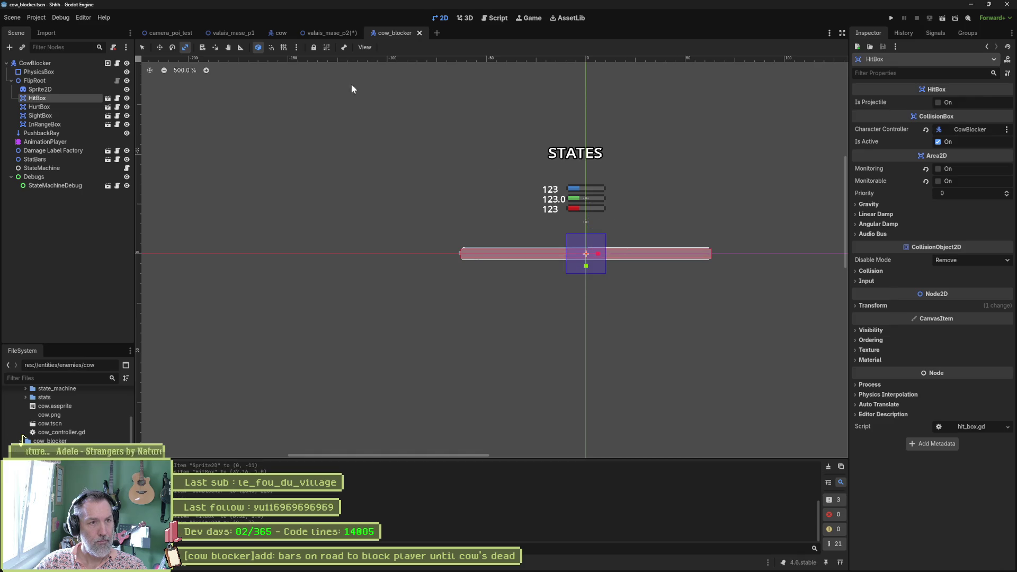
# Step: Go back to the valais_mase_p2 level, then bring Aseprite to the front
pyautogui.click(312, 36)
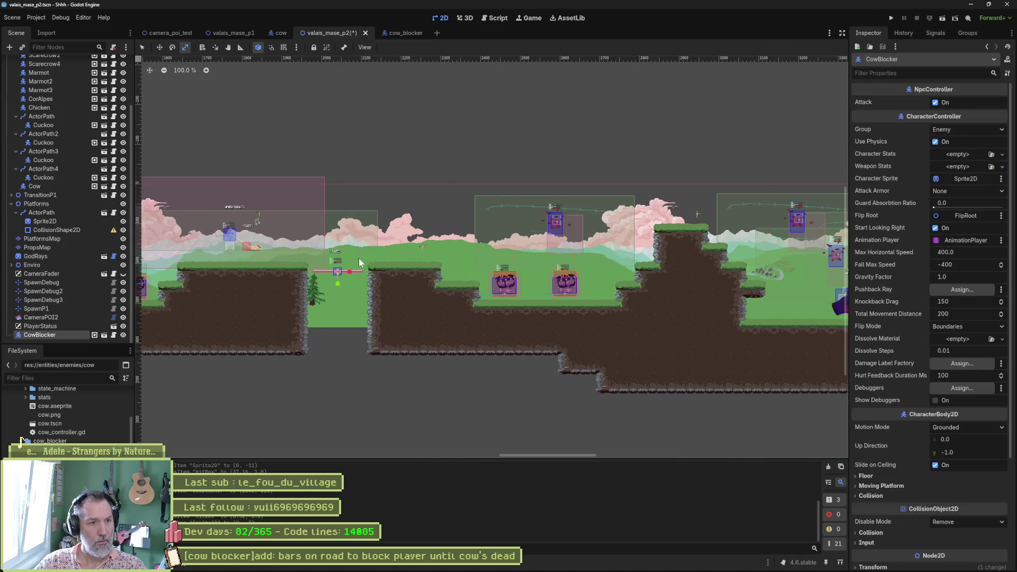
pyautogui.scroll(5, 325, 272)
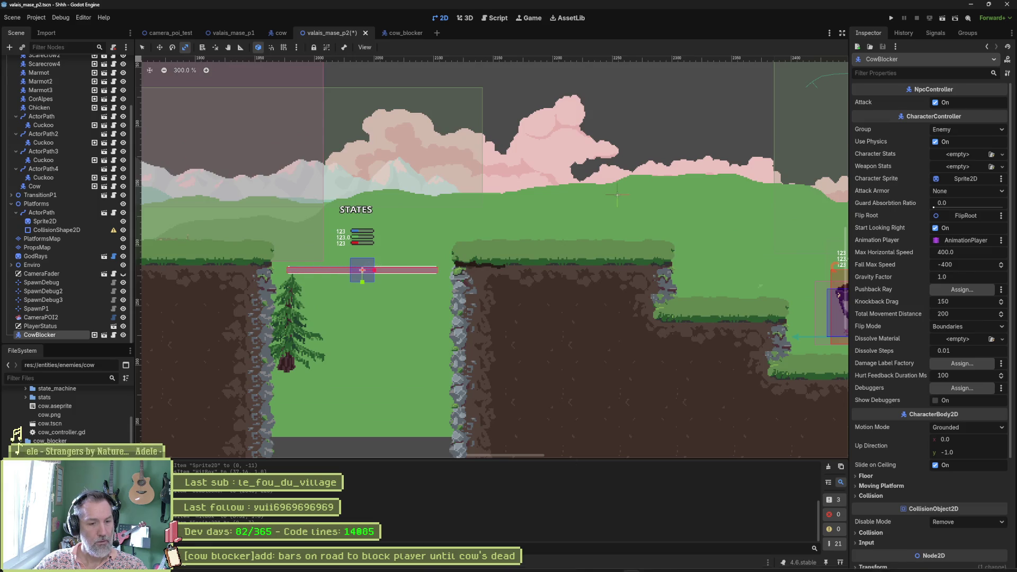
pyautogui.moveTo(599, 568)
pyautogui.click(563, 567)
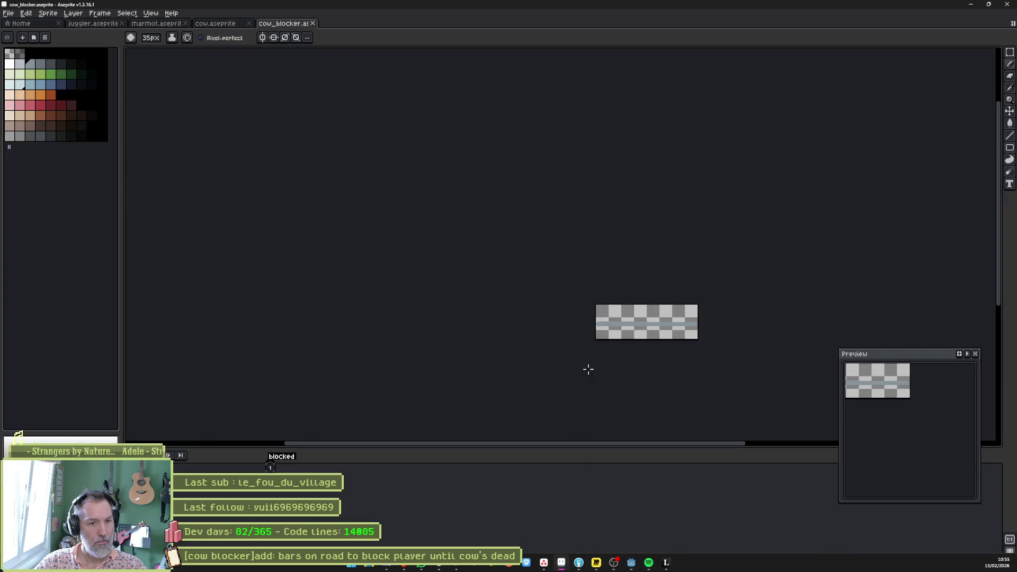
# Step: Enlarge the cow_blocker sprite to 170 px wide (170×57) and return to Godot
pyautogui.click(48, 13)
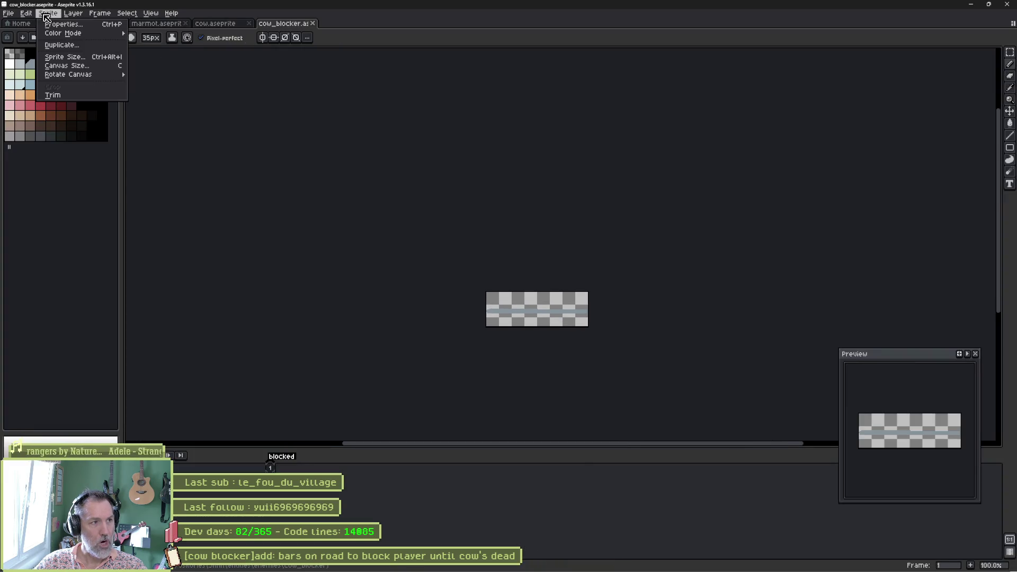
pyautogui.click(74, 57)
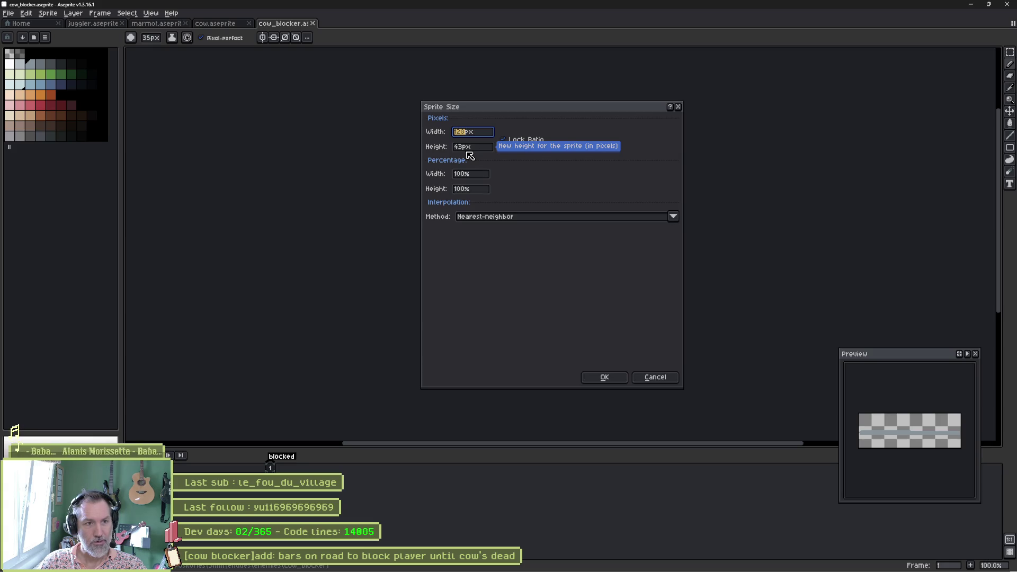
pyautogui.write('170')
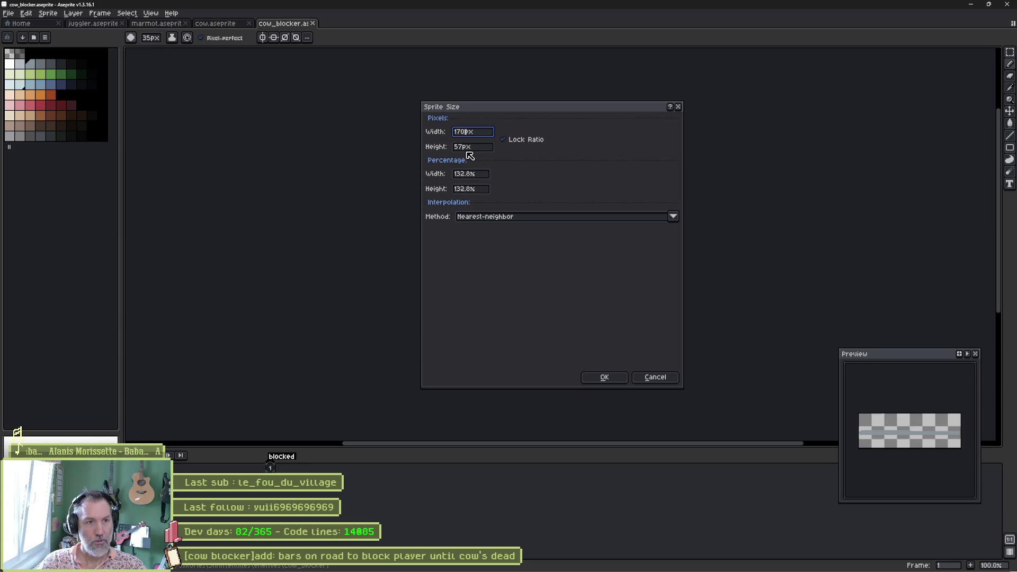
pyautogui.press('Return')
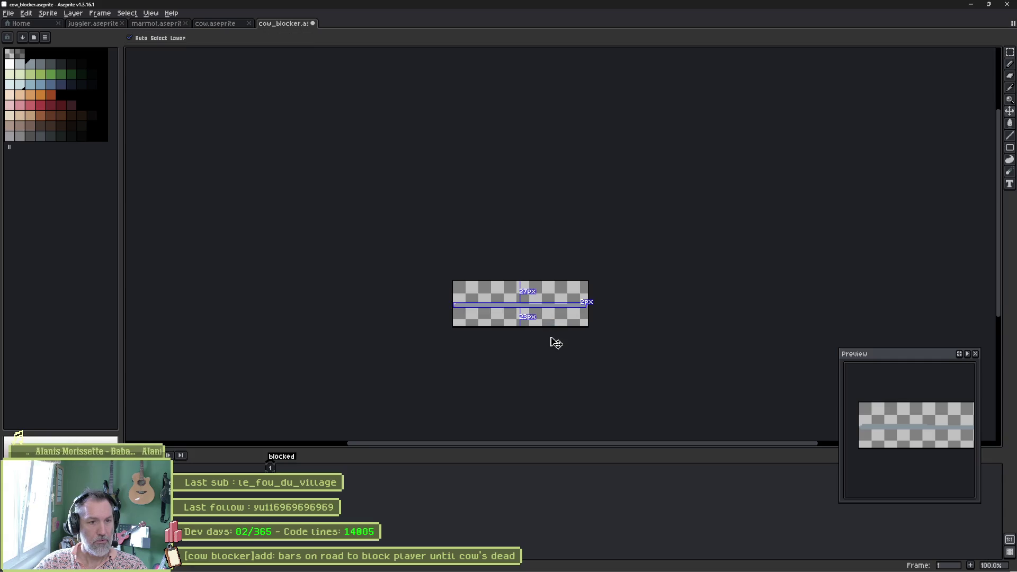
pyautogui.hotkey('alt', 'Tab')
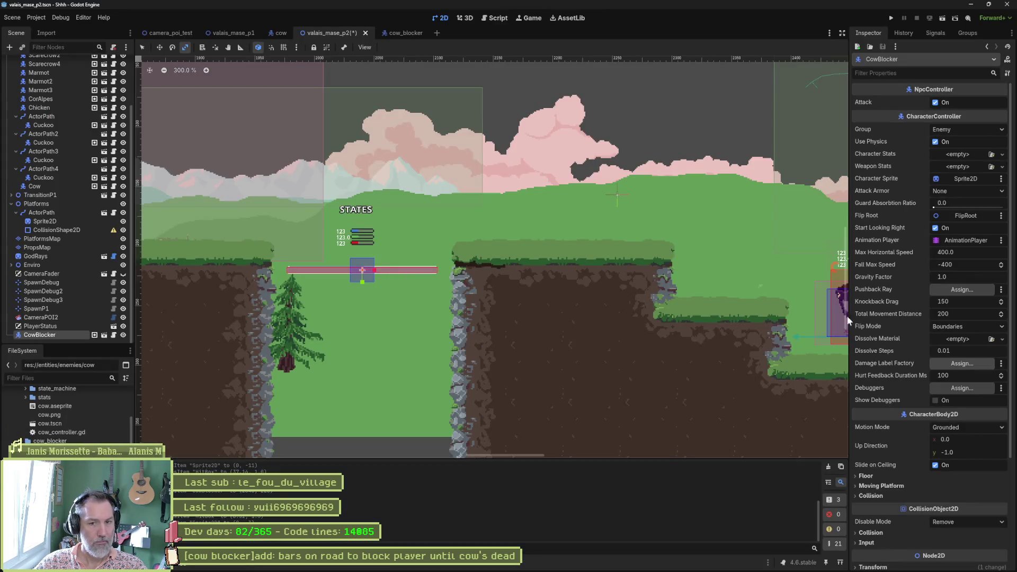
# Step: Reimport the updated bar sprite on the cow_blocker scene's Sprite2D
pyautogui.scroll(3, 85, 206)
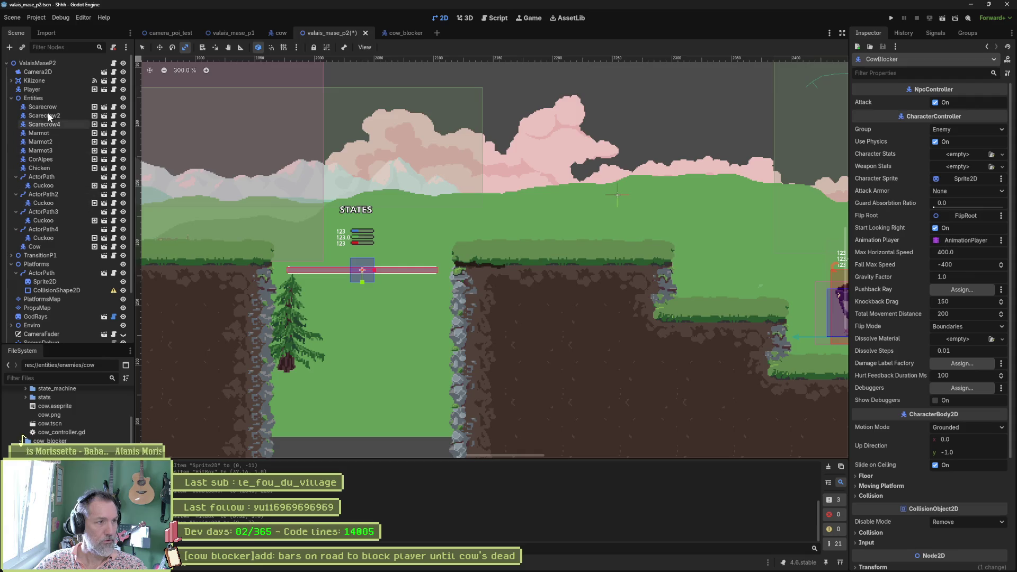
pyautogui.click(406, 33)
pyautogui.click(69, 88)
pyautogui.scroll(-2, 952, 561)
pyautogui.click(952, 561)
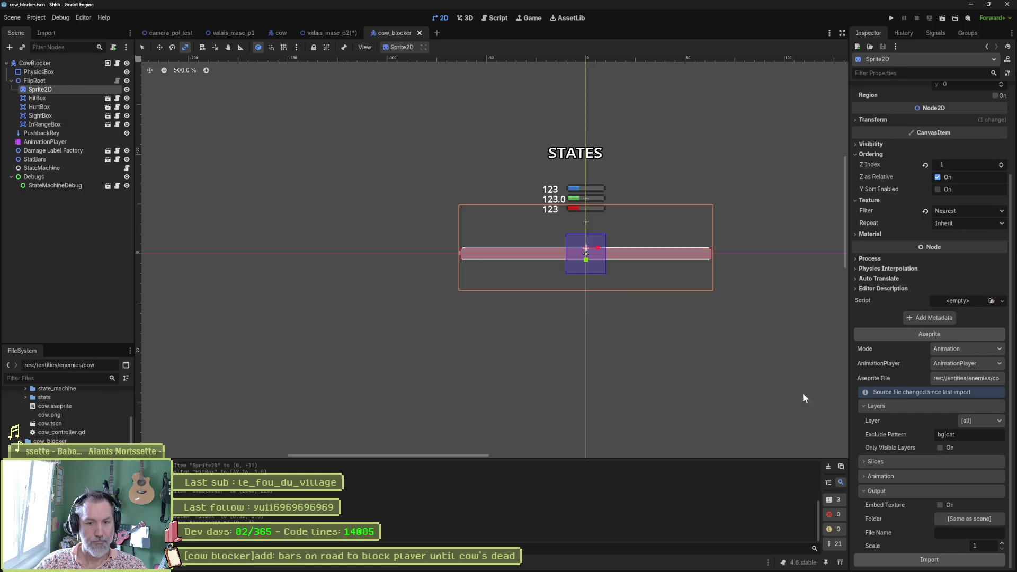
# Step: Move the CowBlocker bar up about 30 px in the valais_mase_p2 level
pyautogui.click(328, 33)
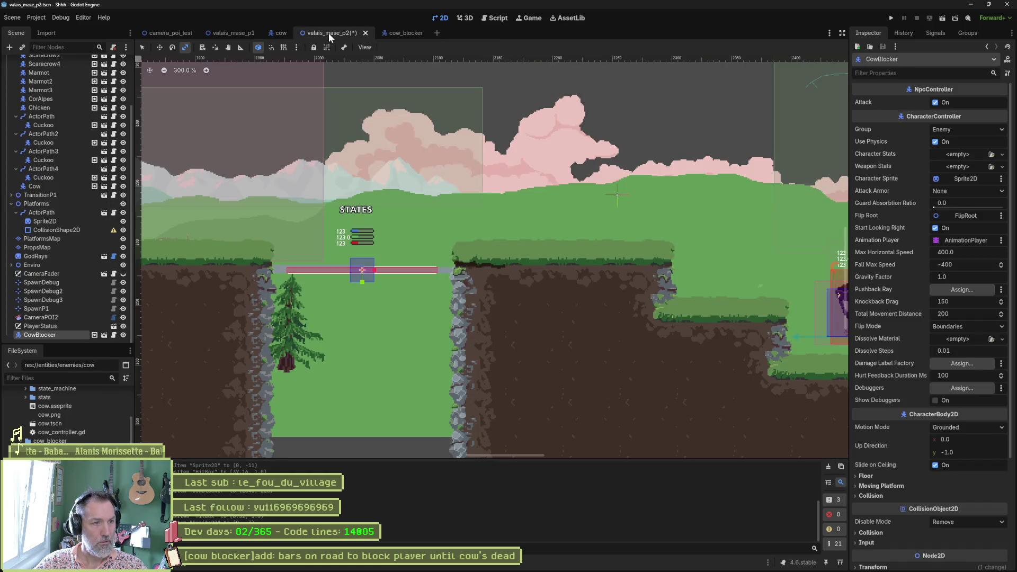
pyautogui.press('w')
pyautogui.moveTo(360, 284); pyautogui.dragTo(363, 248)
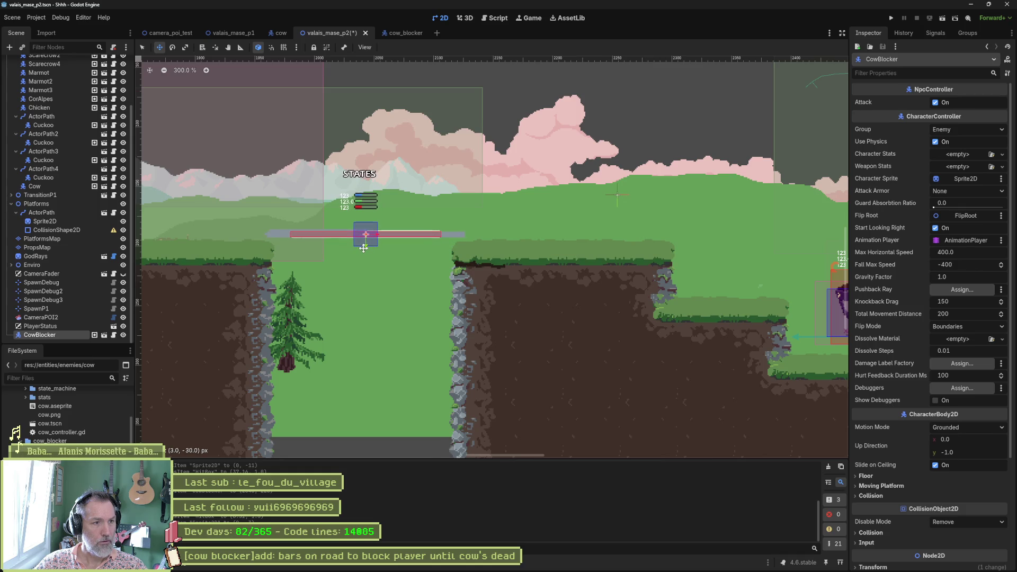
pyautogui.press('q')
pyautogui.click(618, 194)
pyautogui.press('w')
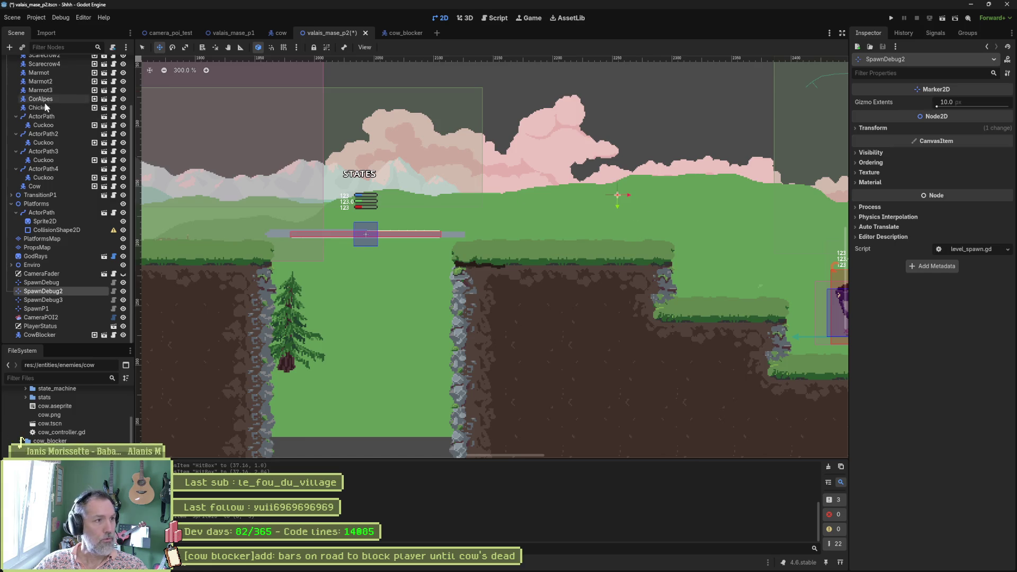
pyautogui.scroll(3, 44, 102)
# Step: Set the ValaisMaseP2 root's Spawn to SpawnDebug2 and run the scene with F6
pyautogui.click(47, 63)
pyautogui.click(903, 128)
pyautogui.click(913, 154)
pyautogui.press('F6')
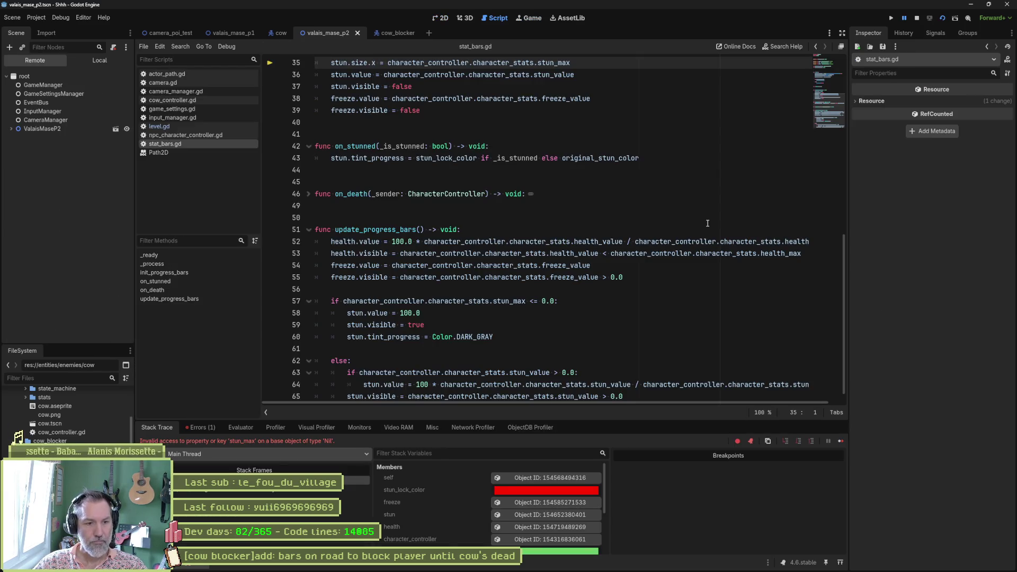
# Step: Stop the game and jump from the stun_max error to line 35 of stat_bars.gd
pyautogui.press('F8')
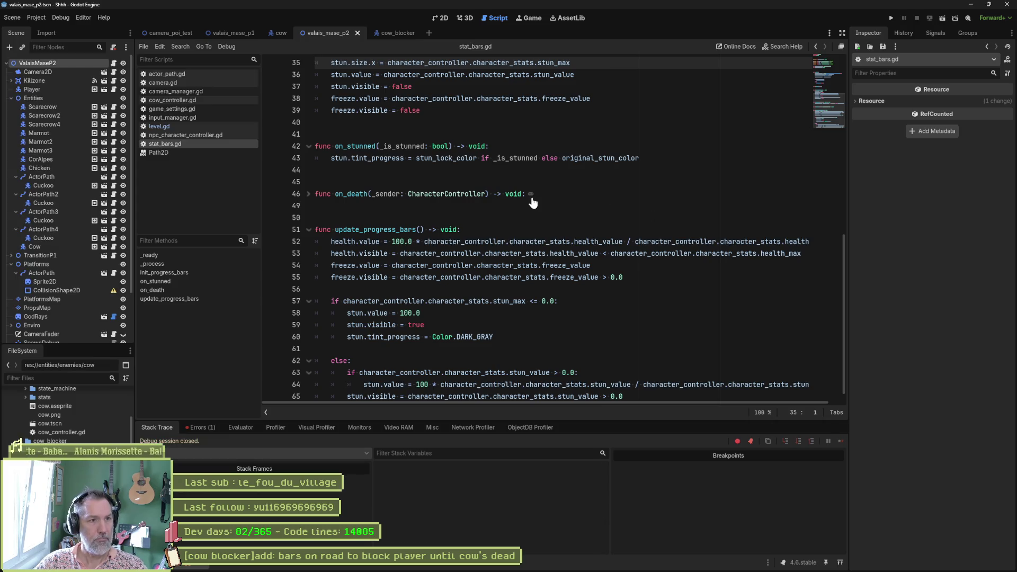
pyautogui.click(211, 430)
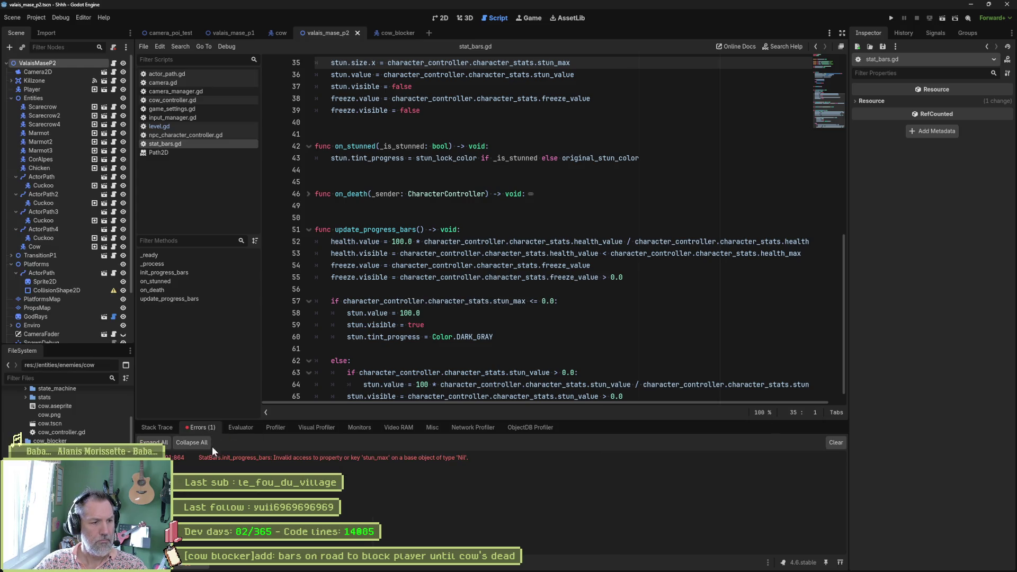
pyautogui.doubleClick(372, 458)
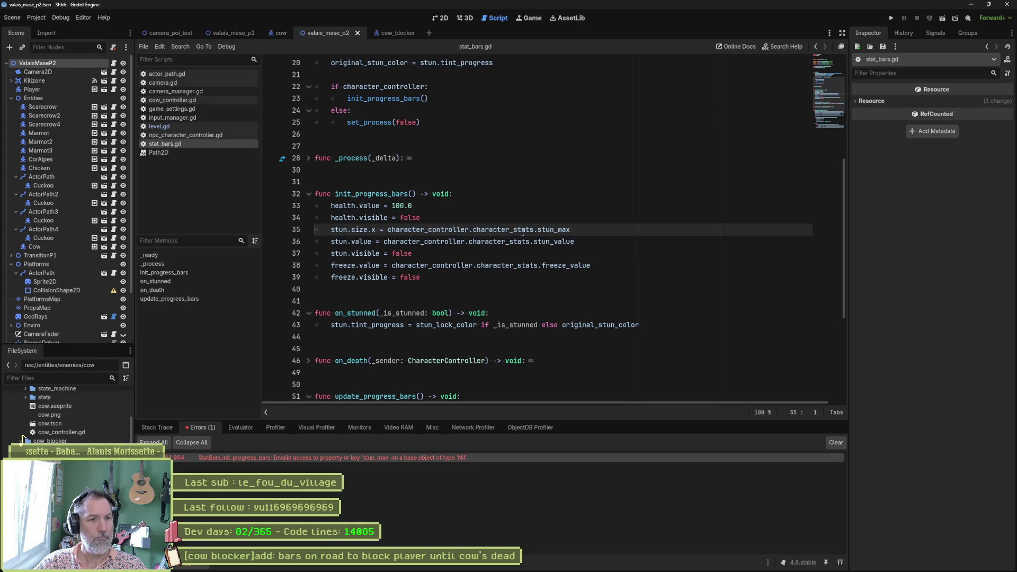
pyautogui.doubleClick(523, 232)
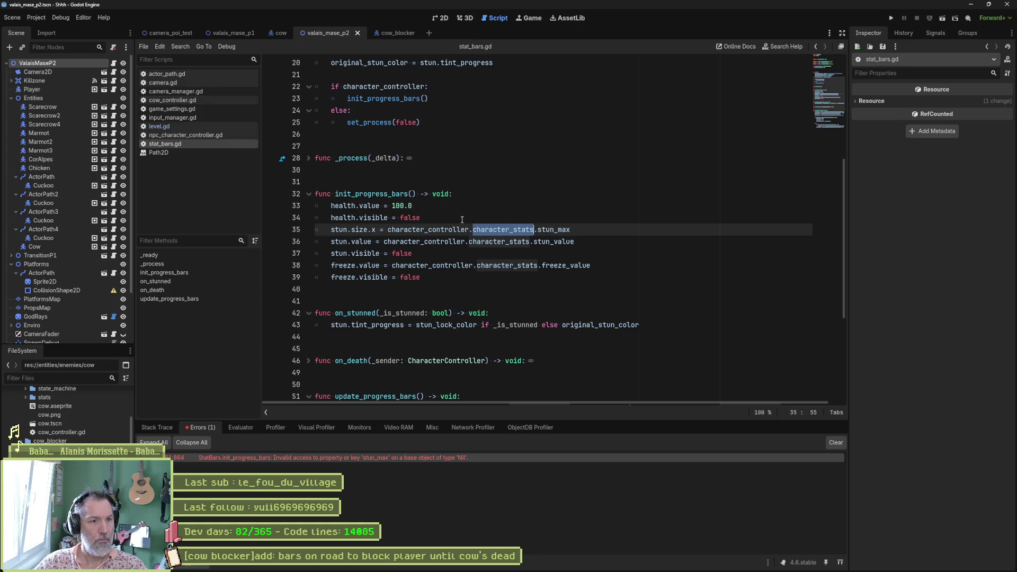
# Step: Insert 'if character_controller.character_stats:' above the stun bar setup
pyautogui.click(462, 219)
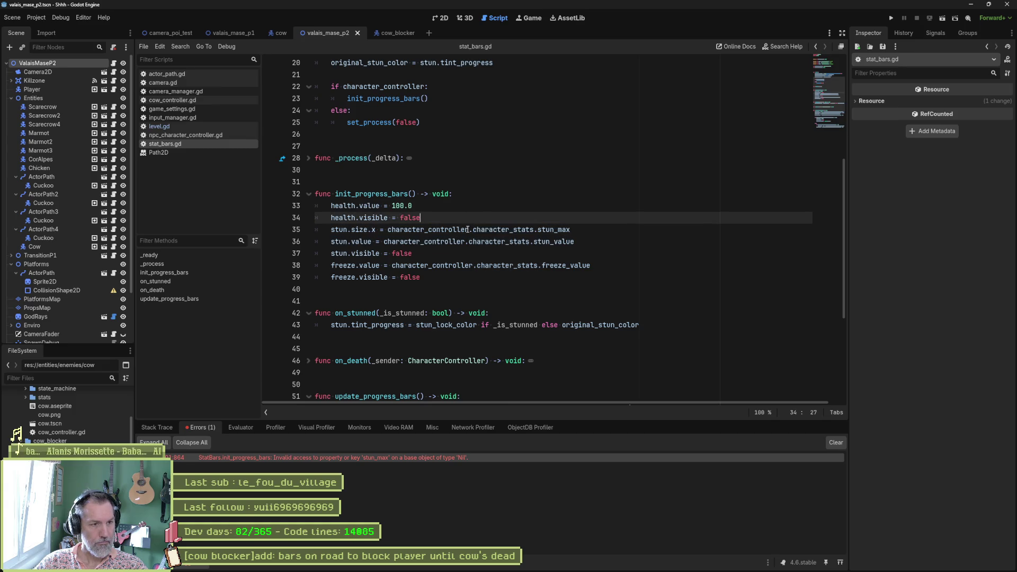
pyautogui.press('Return')
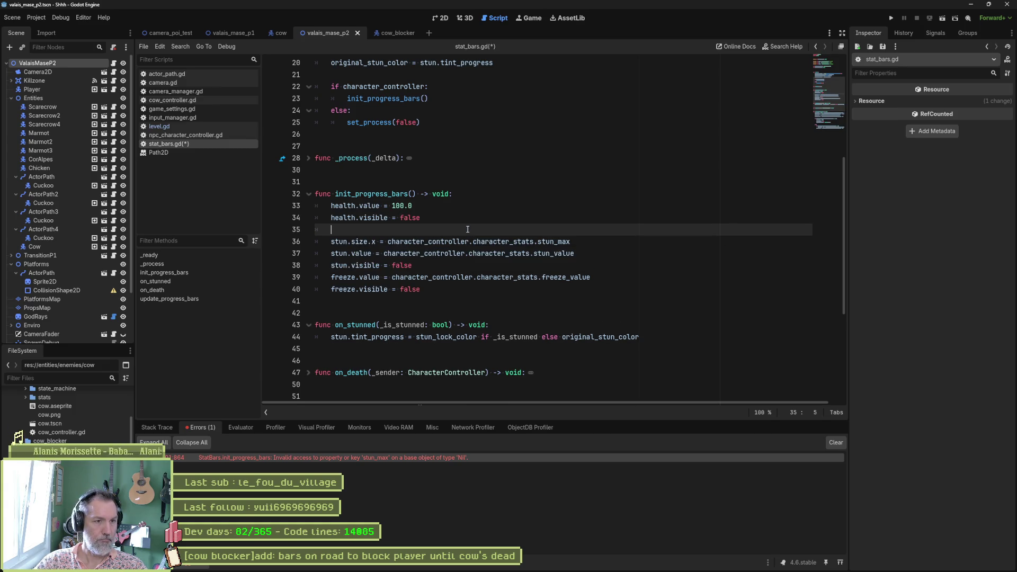
pyautogui.write('if')
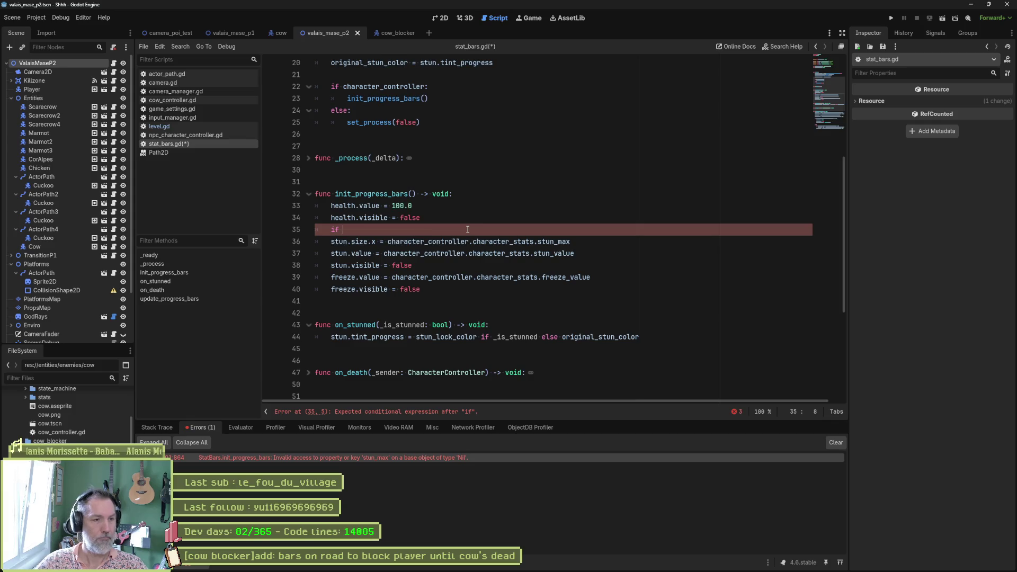
pyautogui.moveTo(388, 242); pyautogui.dragTo(515, 244)
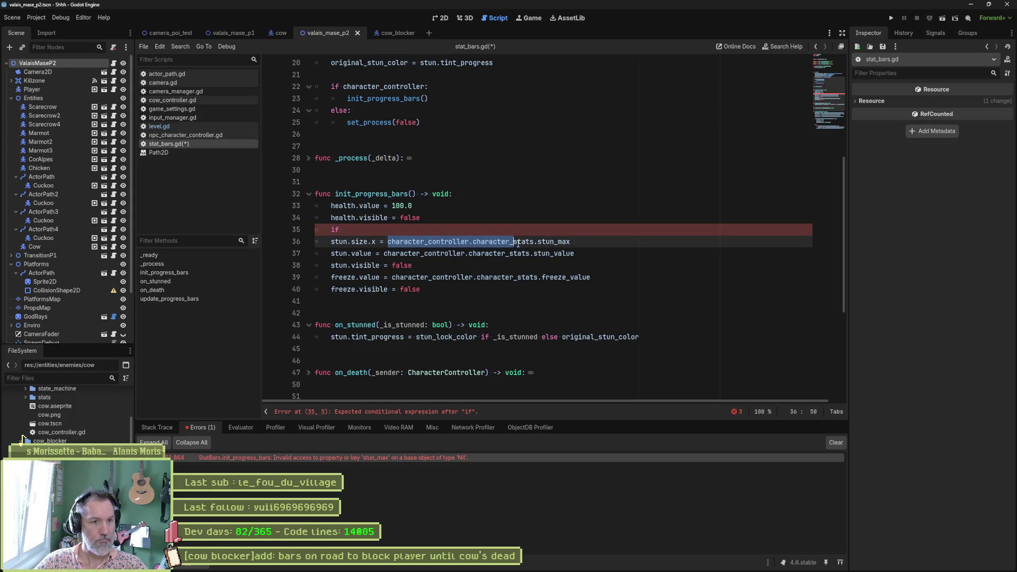
pyautogui.hotkey('ctrl', 'c')
pyautogui.press('Up')
pyautogui.hotkey('ctrl', 'v')
pyautogui.write(':')
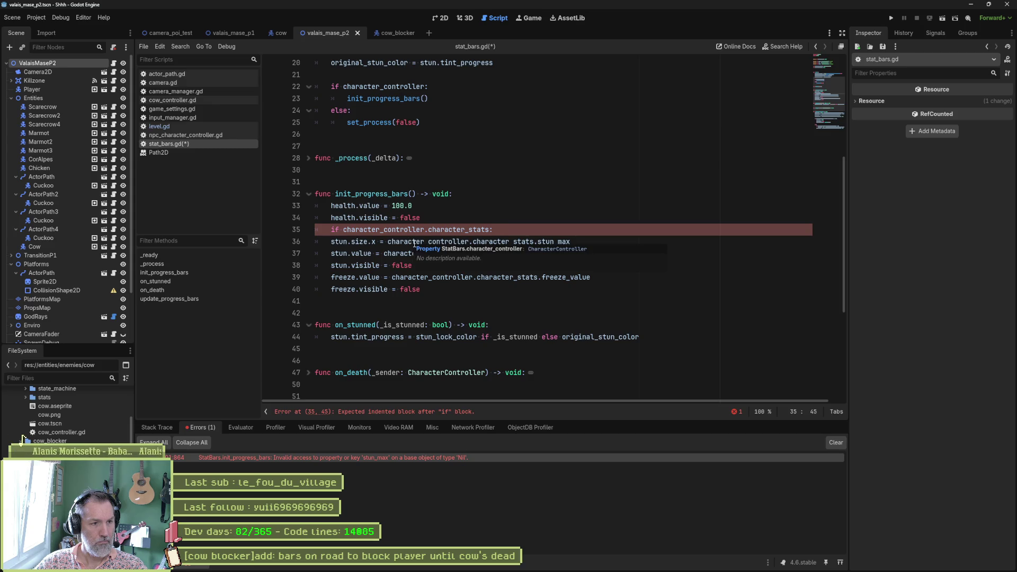
# Step: Indent the stun and freeze setup lines under the if and add an else: line
pyautogui.moveTo(316, 241)
pyautogui.mouseDown()
pyautogui.moveTo(371, 254)
pyautogui.moveTo(436, 290)
pyautogui.mouseUp()
pyautogui.press('Tab')
pyautogui.press('Return')
pyautogui.press('BackSpace')
pyautogui.write('else:')
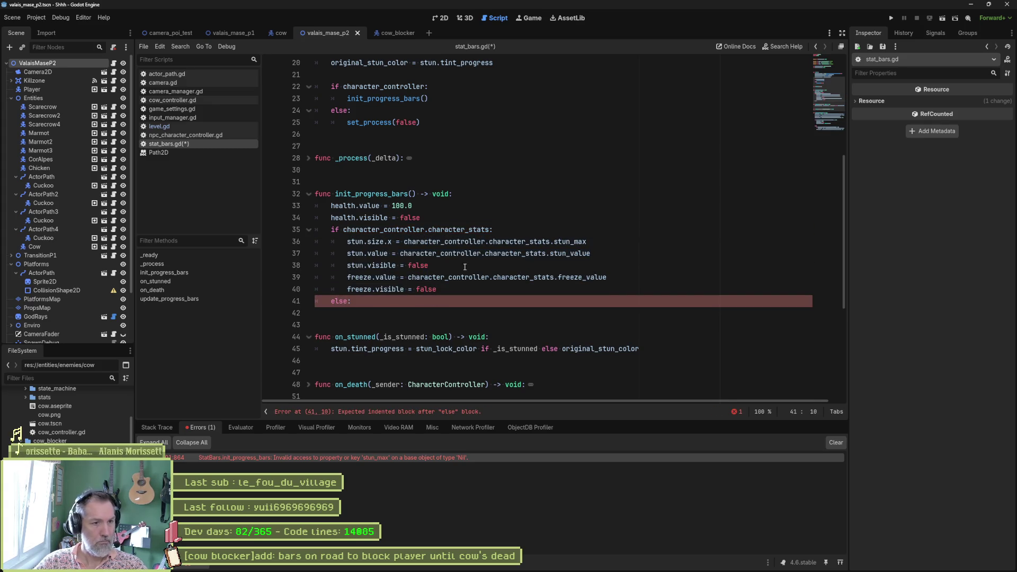
# Step: Drop the else branch, save stat_bars.gd, and rerun the scene
pyautogui.click(462, 267)
pyautogui.keyDown('shift'); pyautogui.click(604, 255); pyautogui.keyUp('shift')
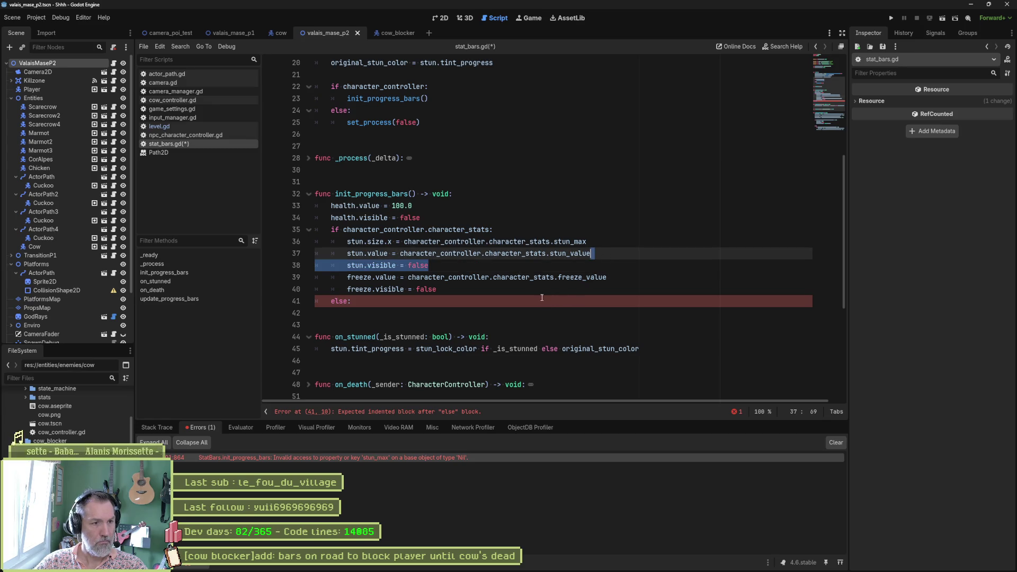
pyautogui.hotkey('ctrl', 'c')
pyautogui.click(542, 299)
pyautogui.hotkey('ctrl', 'v')
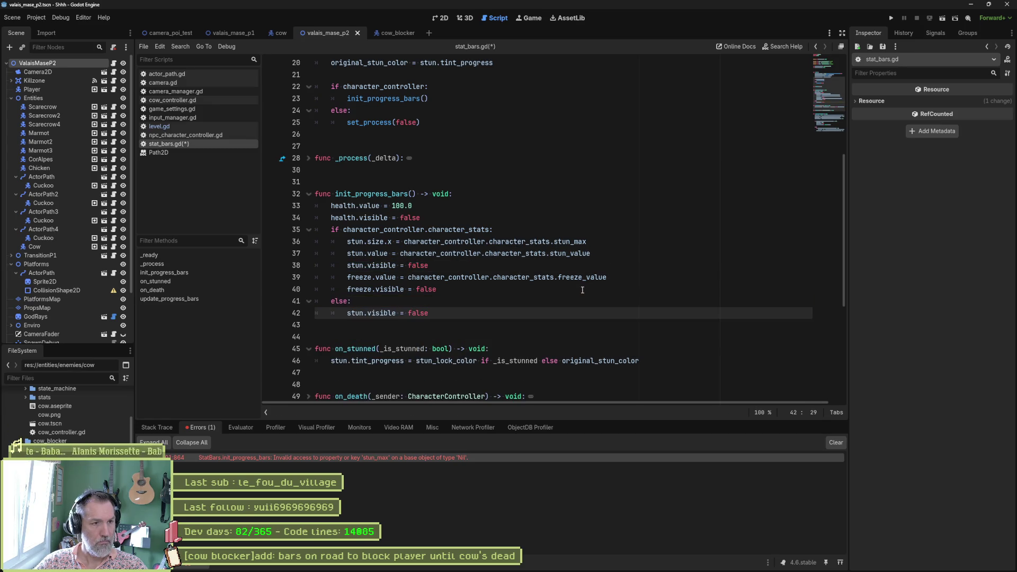
pyautogui.click(498, 303)
pyautogui.hotkey('ctrl', 'shift', 'k')
pyautogui.hotkey('ctrl', 'shift', 'k')
pyautogui.hotkey('ctrl', 's')
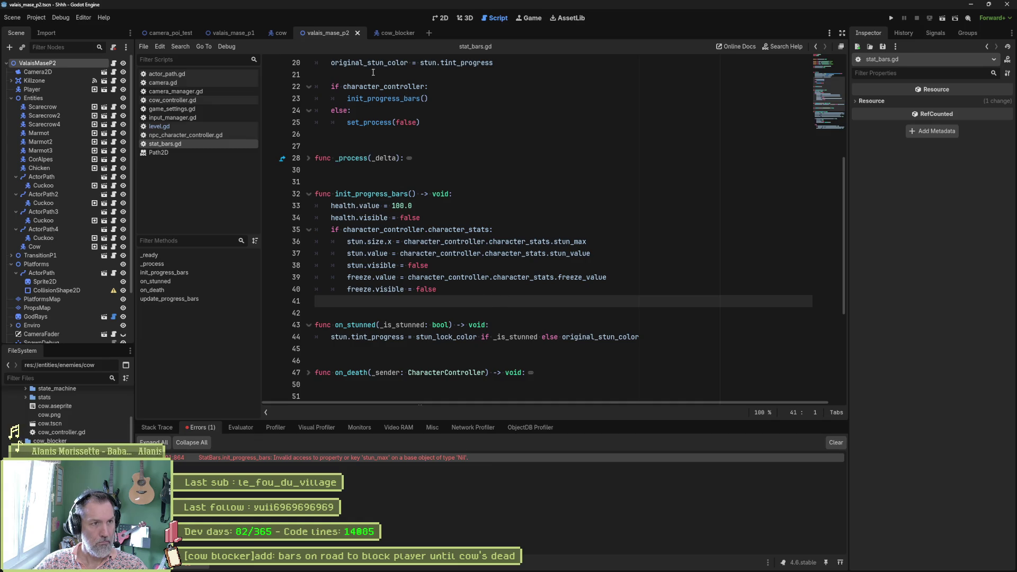
pyautogui.press('F6')
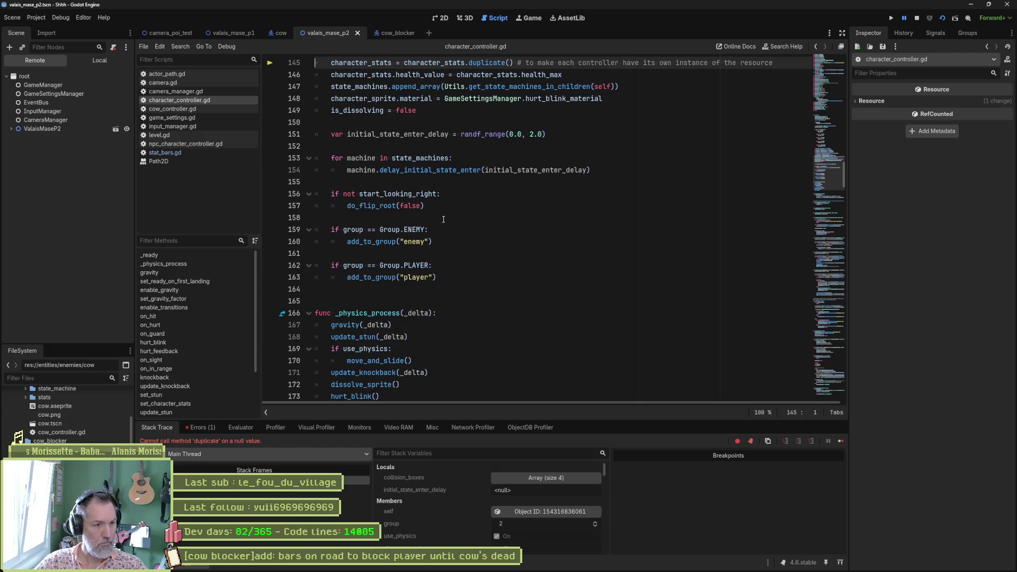
# Step: Stop the game and add an 'if character_stats' line after line 144 of character_controller.gd
pyautogui.scroll(4, 448, 229)
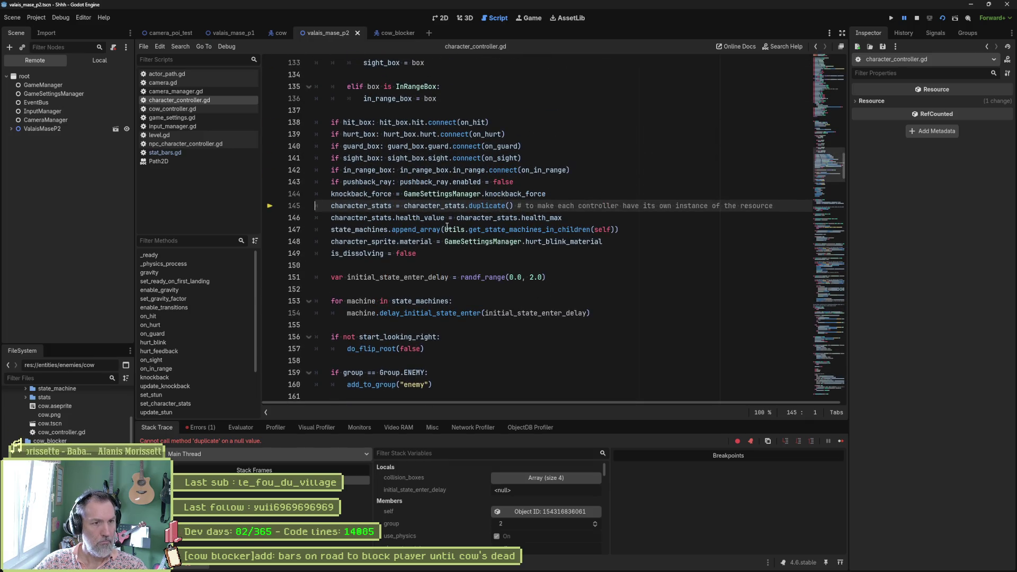
pyautogui.press('F8')
pyautogui.click(553, 194)
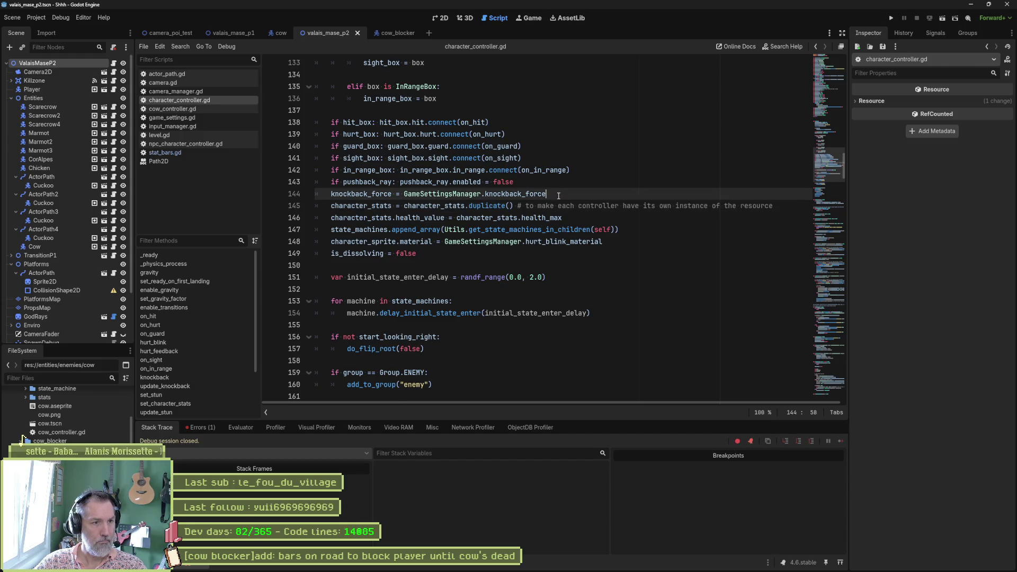
pyautogui.press('Return')
pyautogui.write('if')
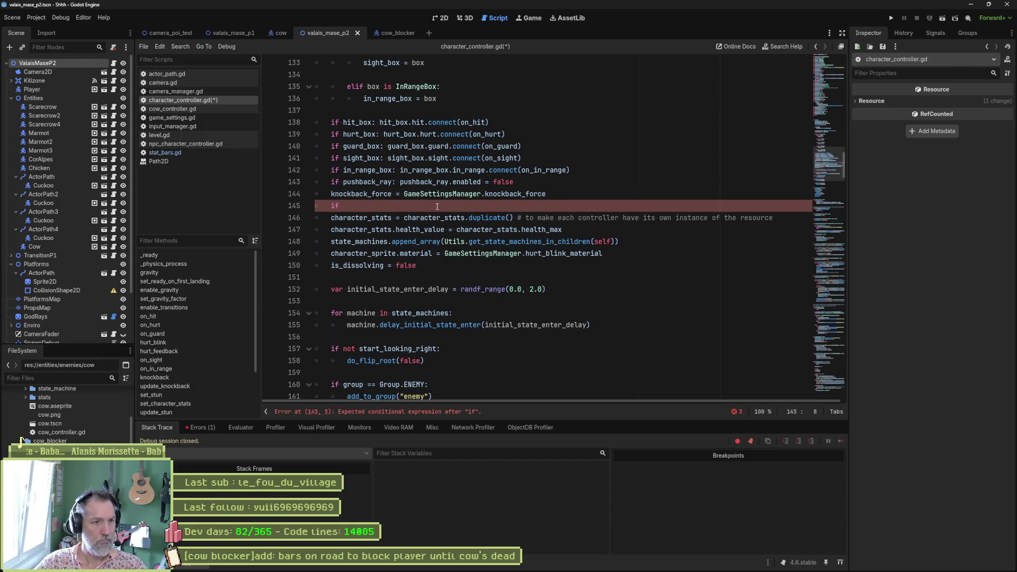
pyautogui.moveTo(404, 218)
pyautogui.mouseDown()
pyautogui.moveTo(512, 218)
pyautogui.moveTo(466, 218)
pyautogui.mouseUp()
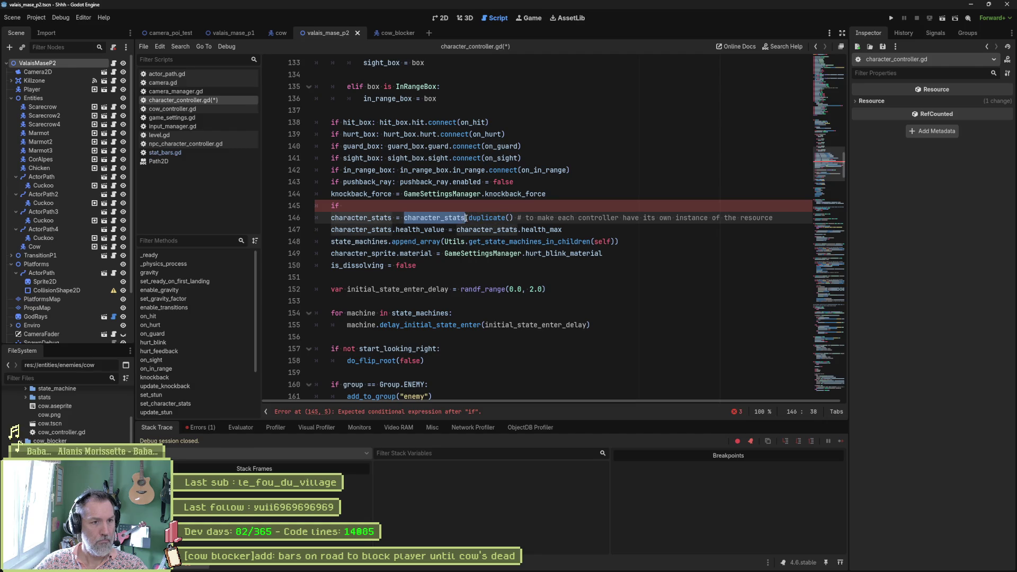
pyautogui.hotkey('ctrl', 'c')
pyautogui.click(462, 208)
pyautogui.hotkey('ctrl', 'v')
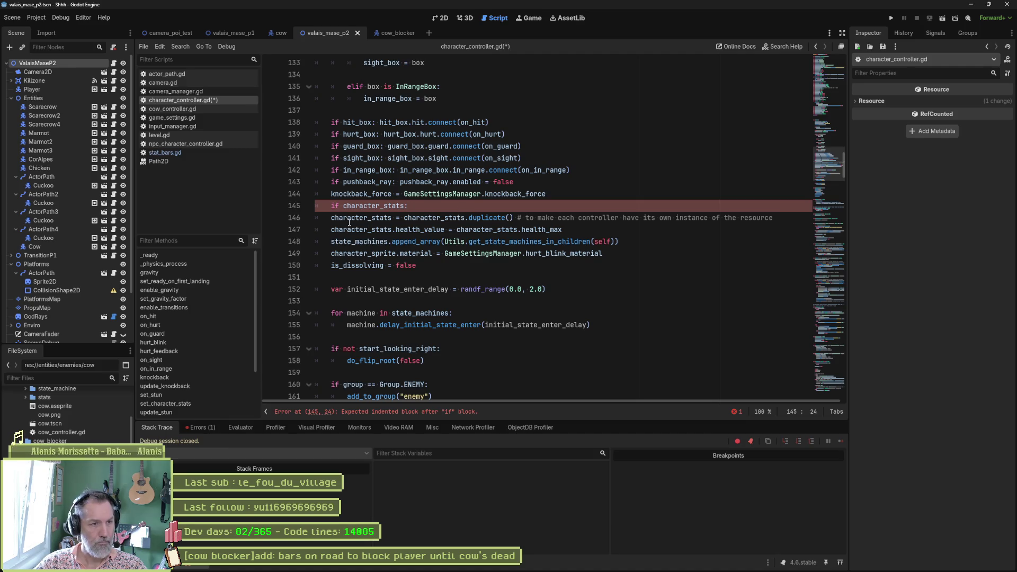
# Step: Indent the duplicate and health lines under the if, save, and rerun the scene
pyautogui.moveTo(344, 219); pyautogui.dragTo(345, 229)
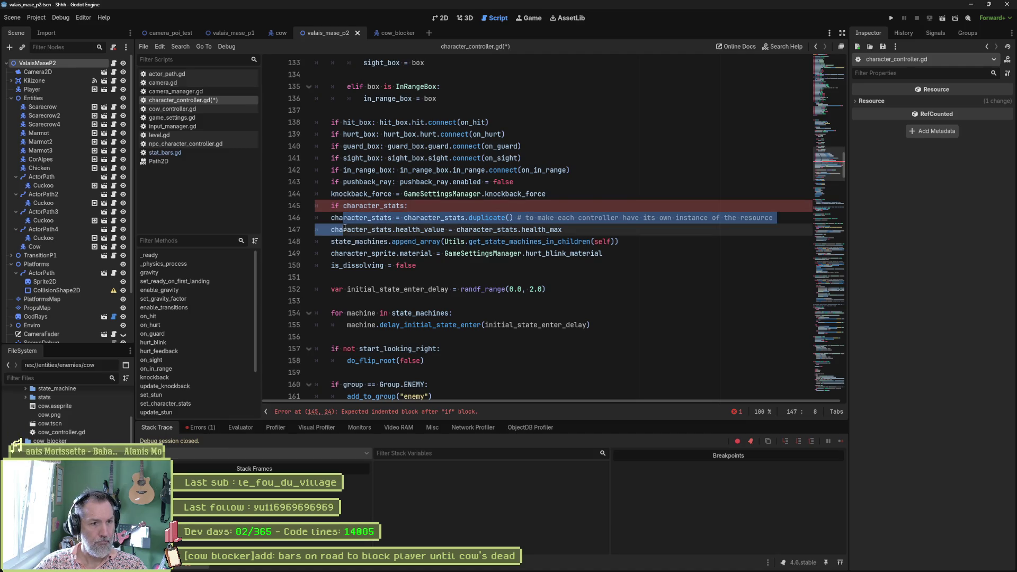
pyautogui.press('Tab')
pyautogui.hotkey('ctrl', 's')
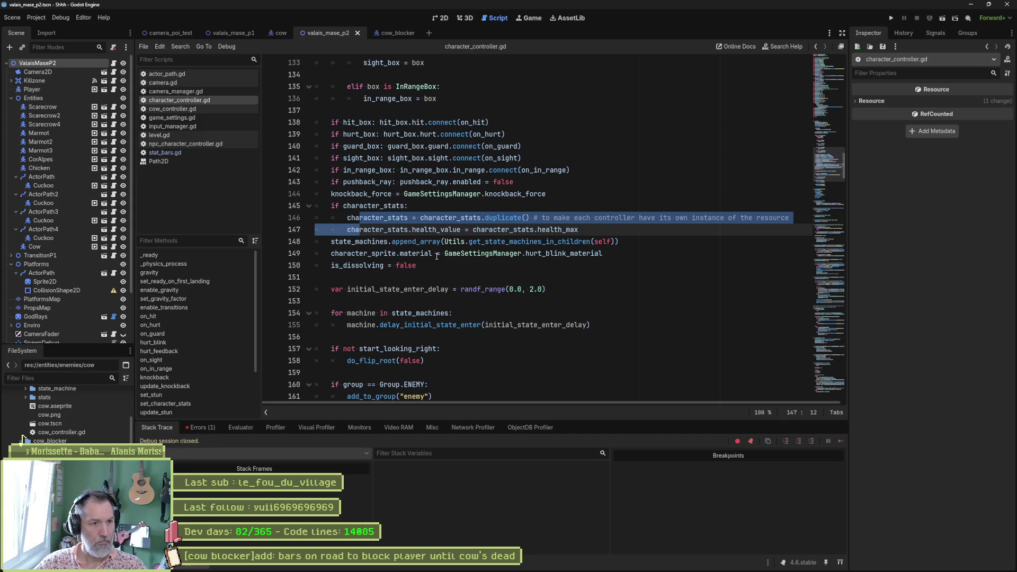
pyautogui.press('F6')
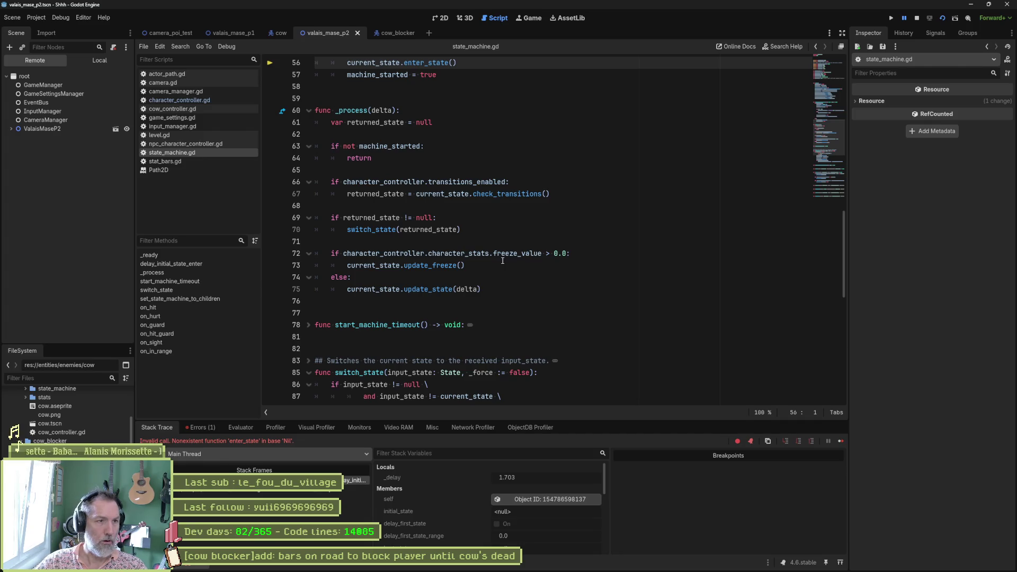
pyautogui.scroll(4, 502, 260)
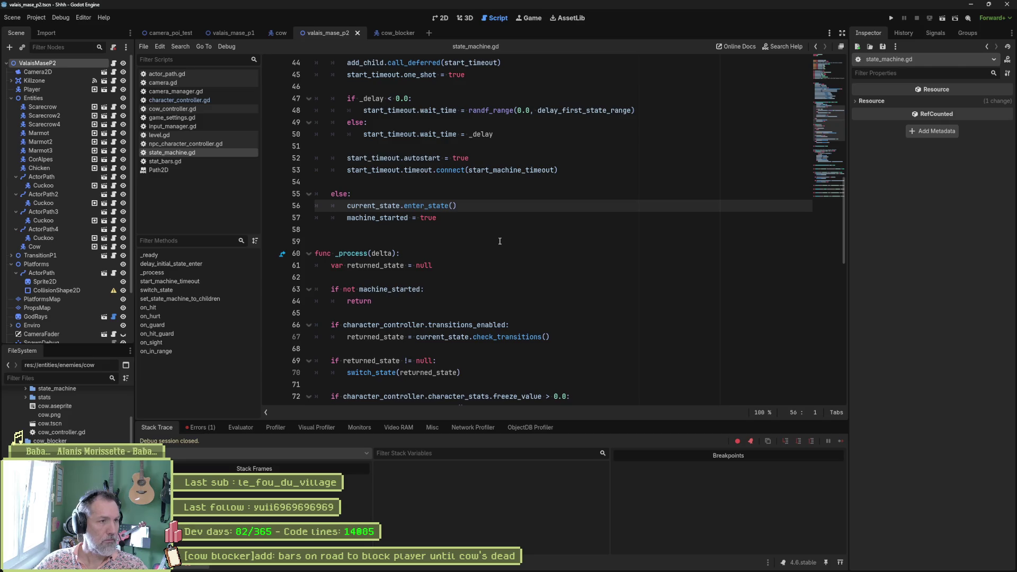
pyautogui.click(402, 33)
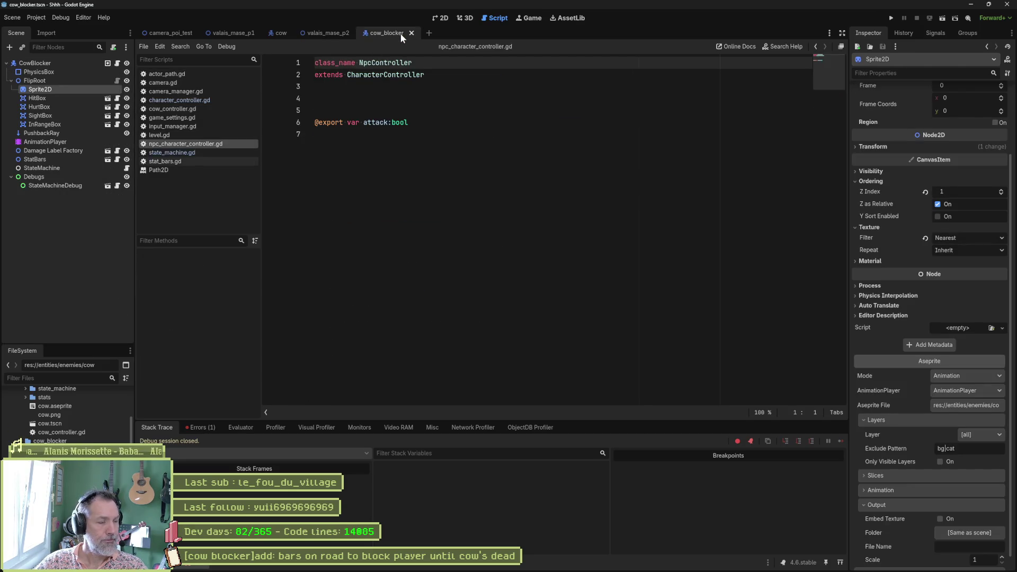
# Step: Duplicate cow_blocker_move_state.gd in the cow_blocker folder as cow_idle_state.gd
pyautogui.click(53, 168)
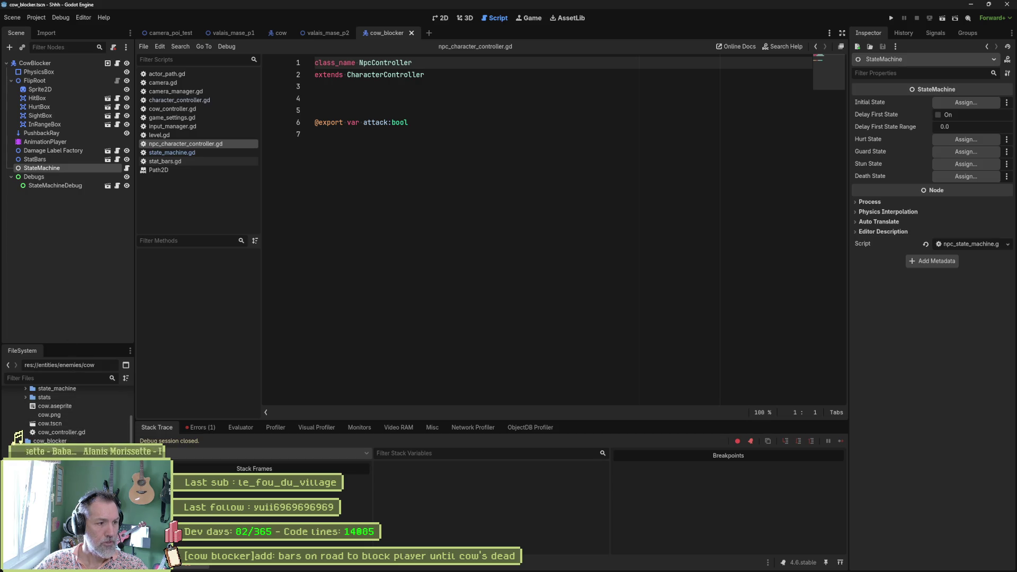
pyautogui.click(22, 440)
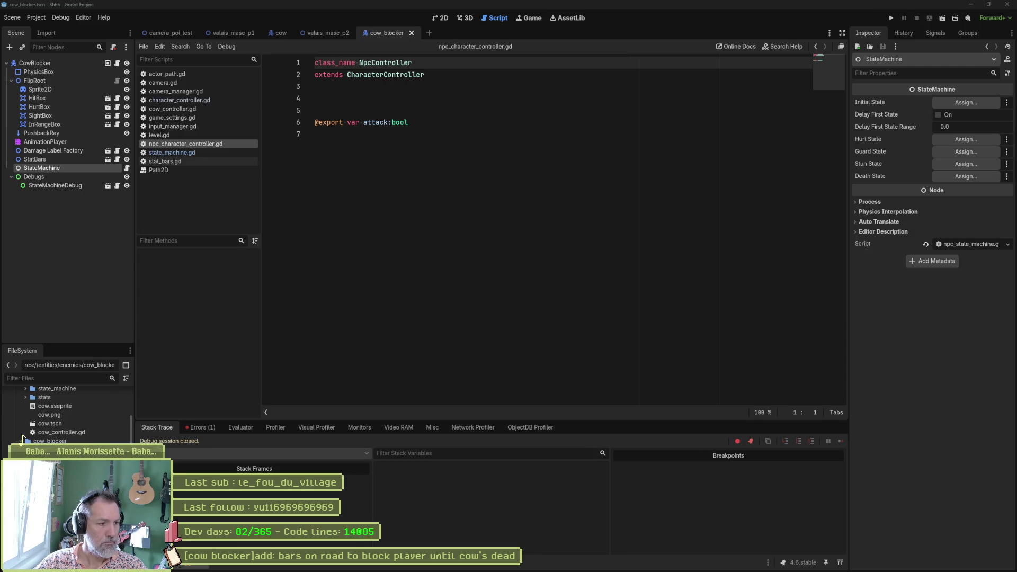
pyautogui.click(21, 441)
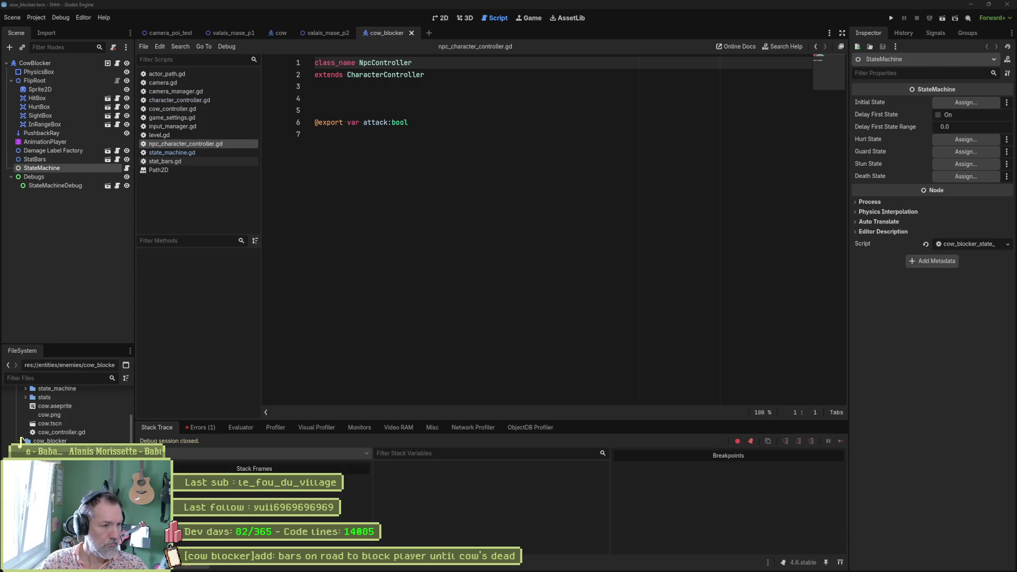
pyautogui.click(19, 445)
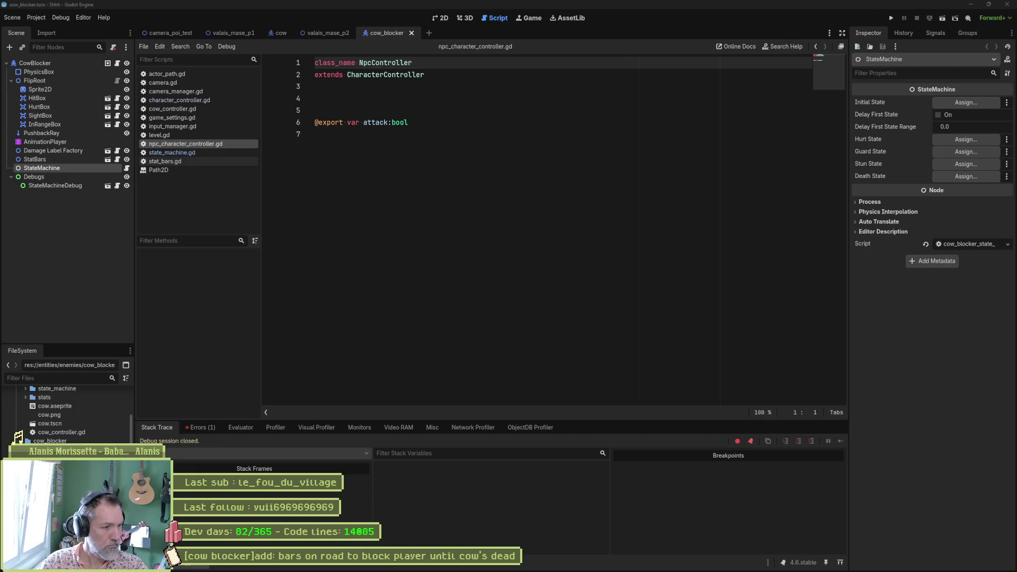
pyautogui.hotkey('ctrl', 'd')
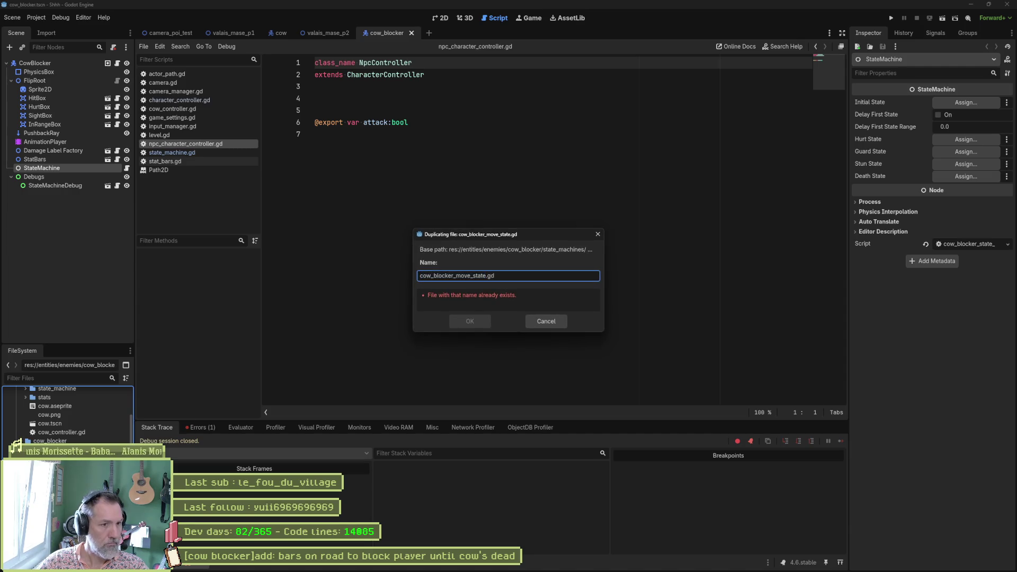
pyautogui.press('Delete')
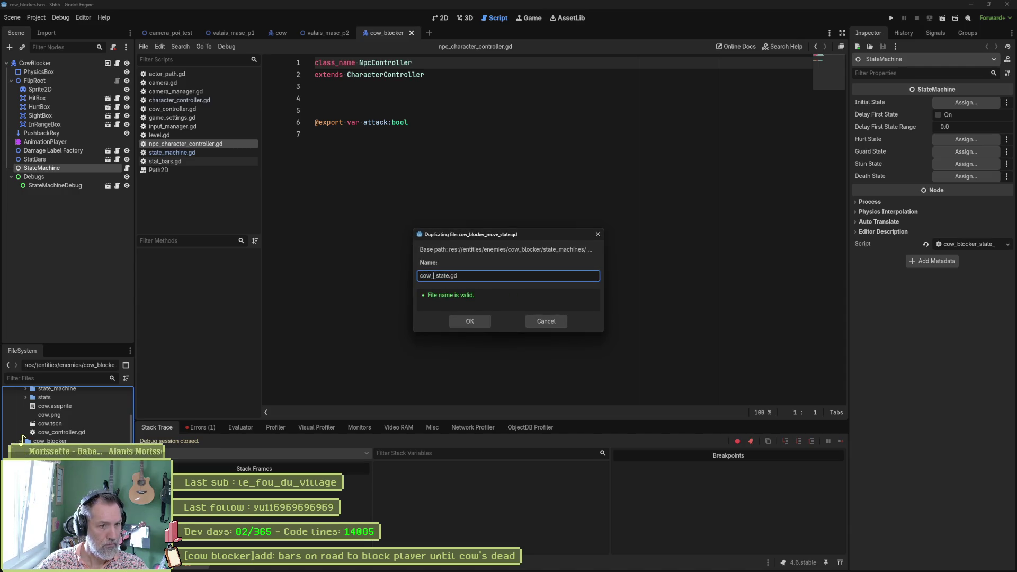
pyautogui.press('Return')
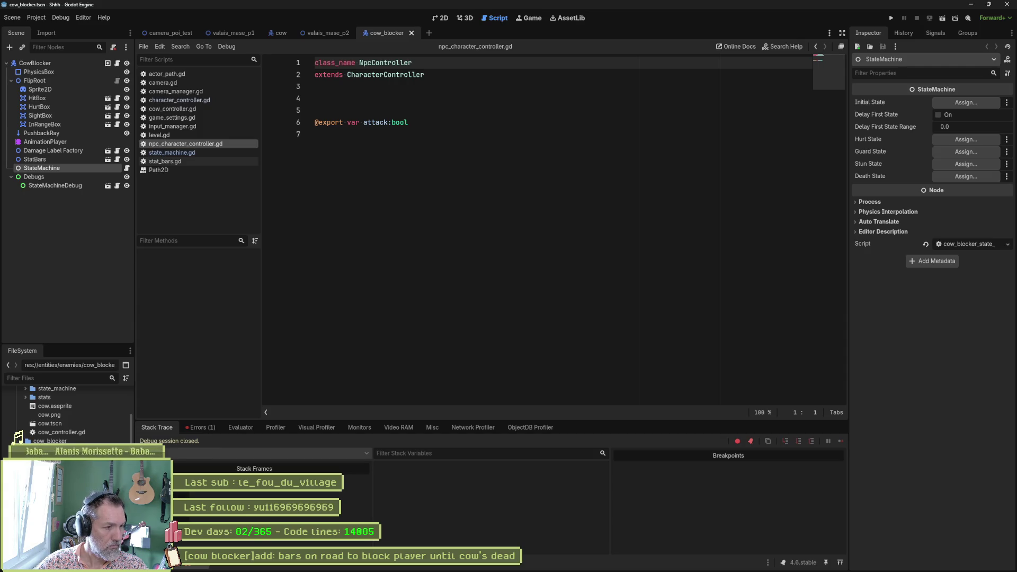
pyautogui.click(71, 160)
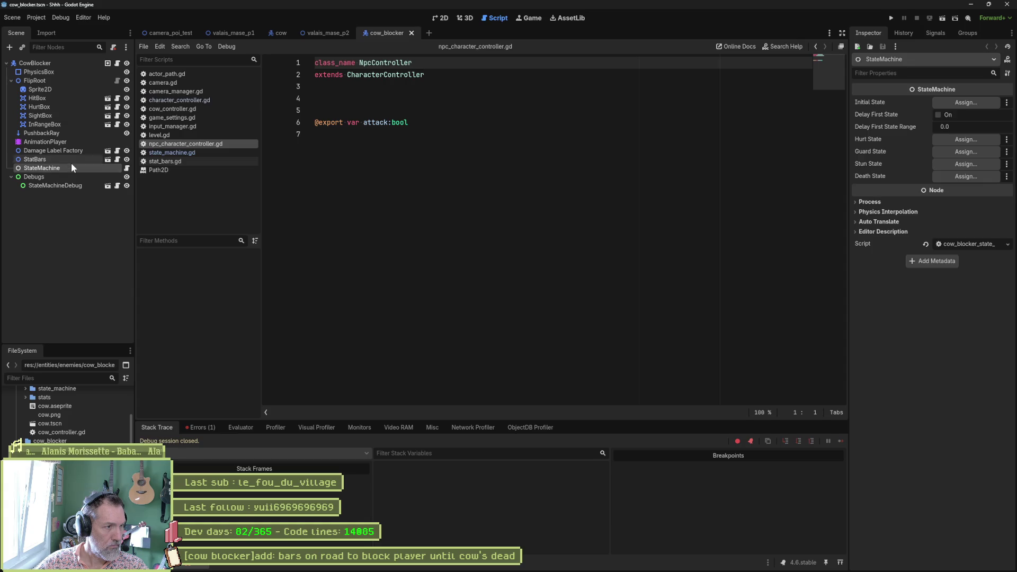
# Step: Search the node types for 'block' under StateMachine, then cancel without adding a node
pyautogui.click(75, 176)
pyautogui.click(76, 167)
pyautogui.hotkey('ctrl', 'a')
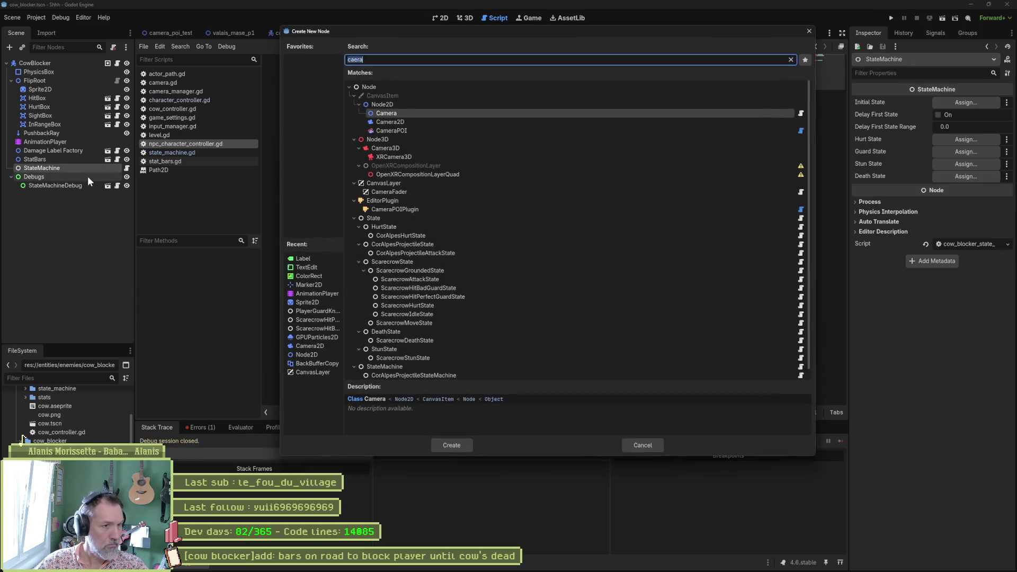
pyautogui.write('block')
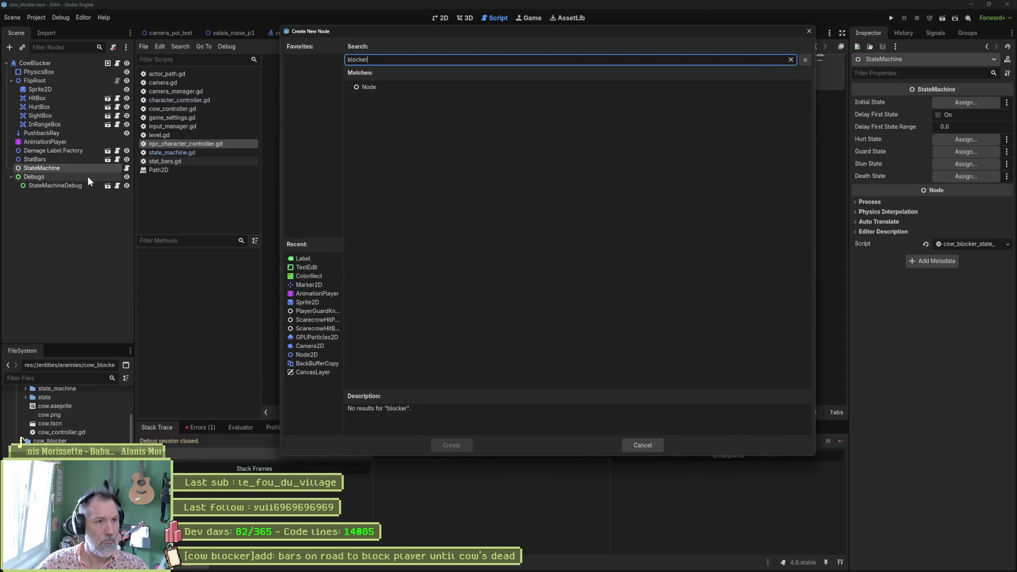
pyautogui.hotkey('ctrl', 'BackSpace')
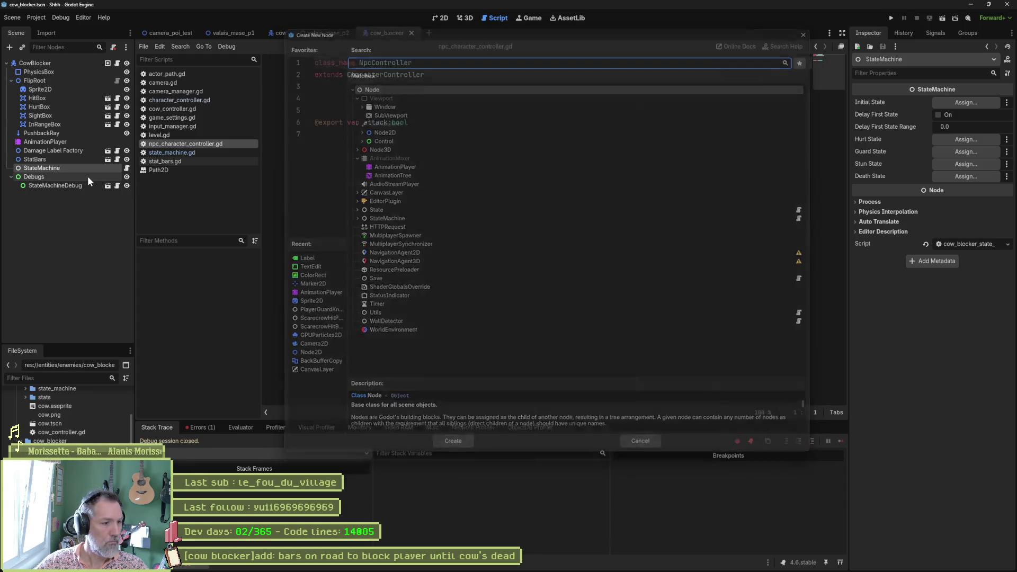
pyautogui.press('Escape')
# Step: In cow_blocker_hurt_state.gd, set class_name CowBlockerHurtState extending HurtState, and save
pyautogui.doubleClick(23, 435)
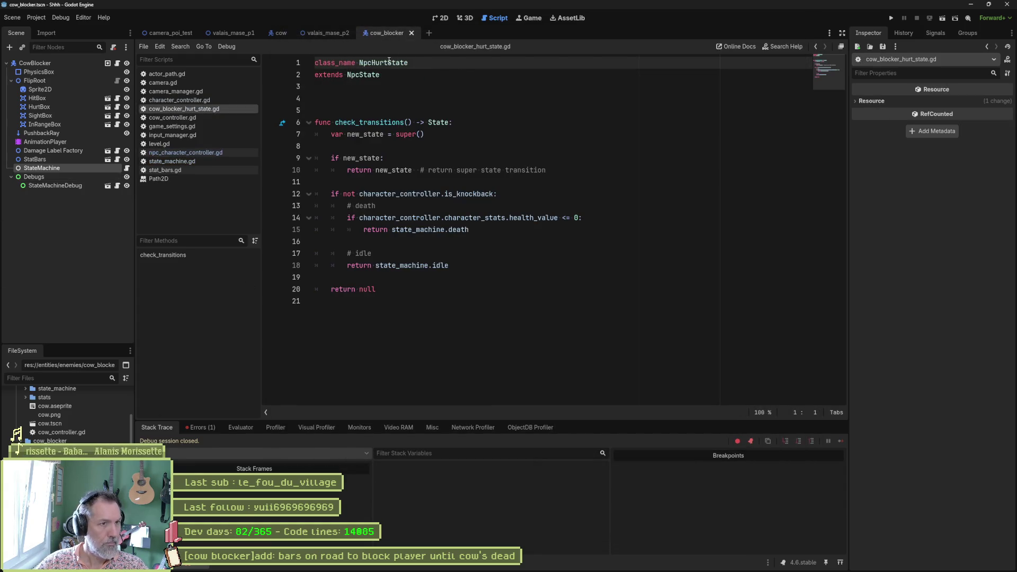
pyautogui.moveTo(360, 63); pyautogui.dragTo(386, 63)
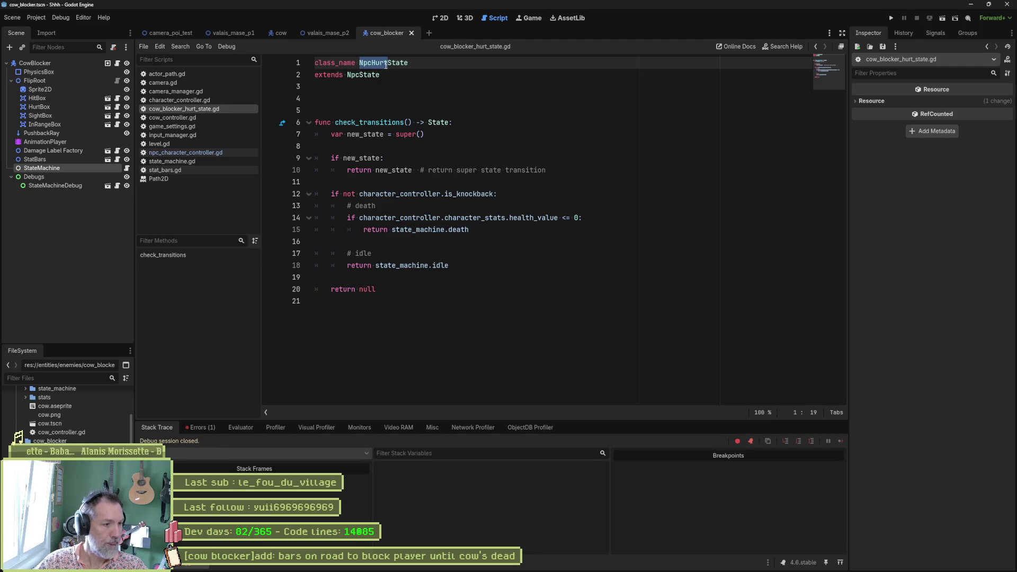
pyautogui.write('CowBlockerHu')
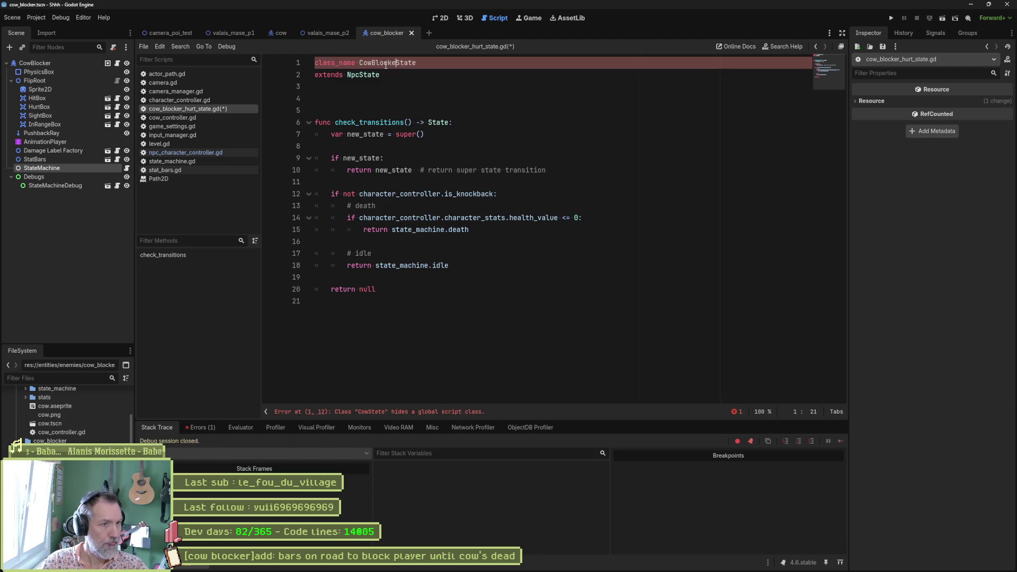
pyautogui.press('Down')
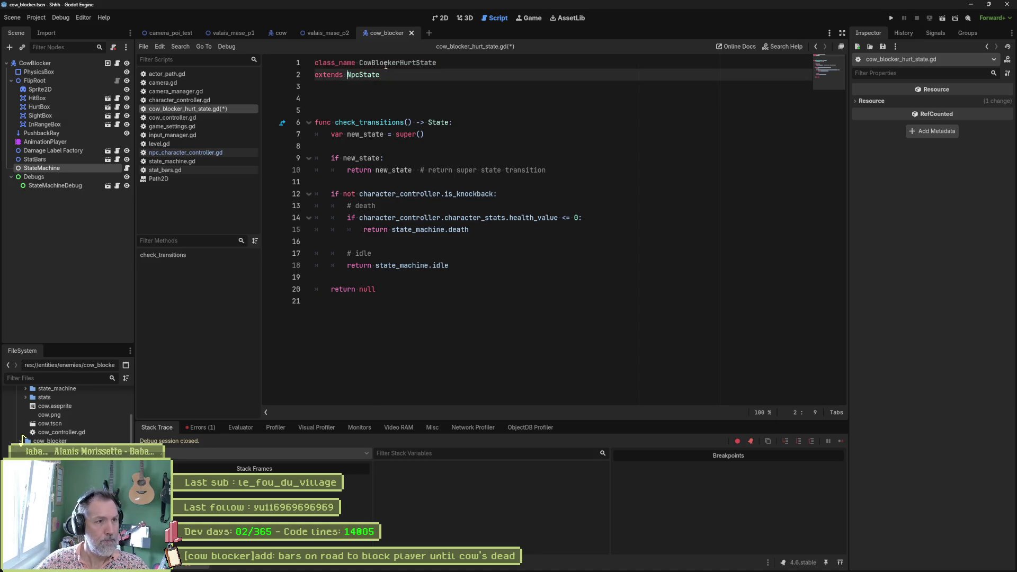
pyautogui.press('Delete')
pyautogui.press('Delete')
pyautogui.press('Delete')
pyautogui.write('Hurt')
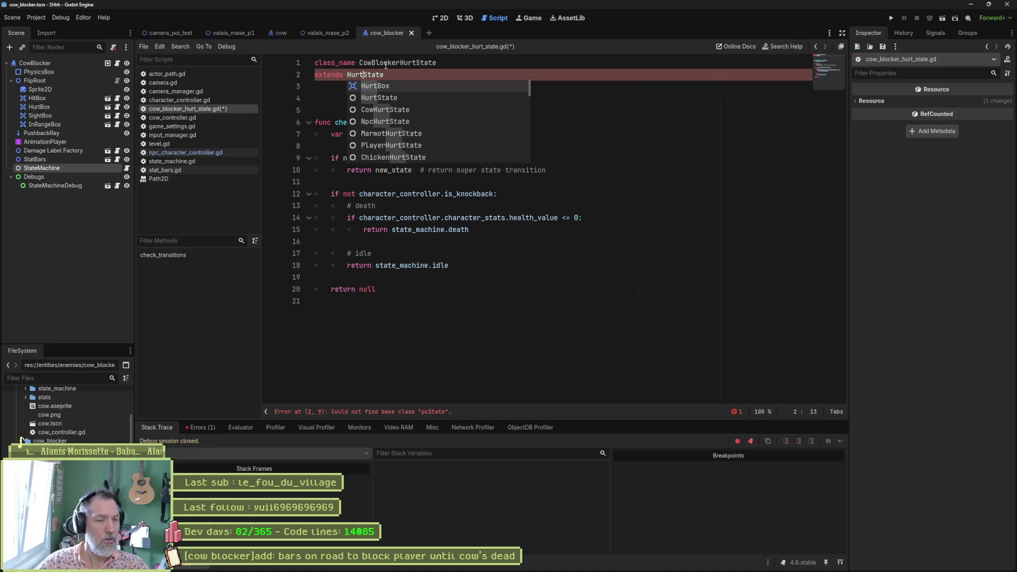
pyautogui.press('End')
pyautogui.hotkey('ctrl', 's')
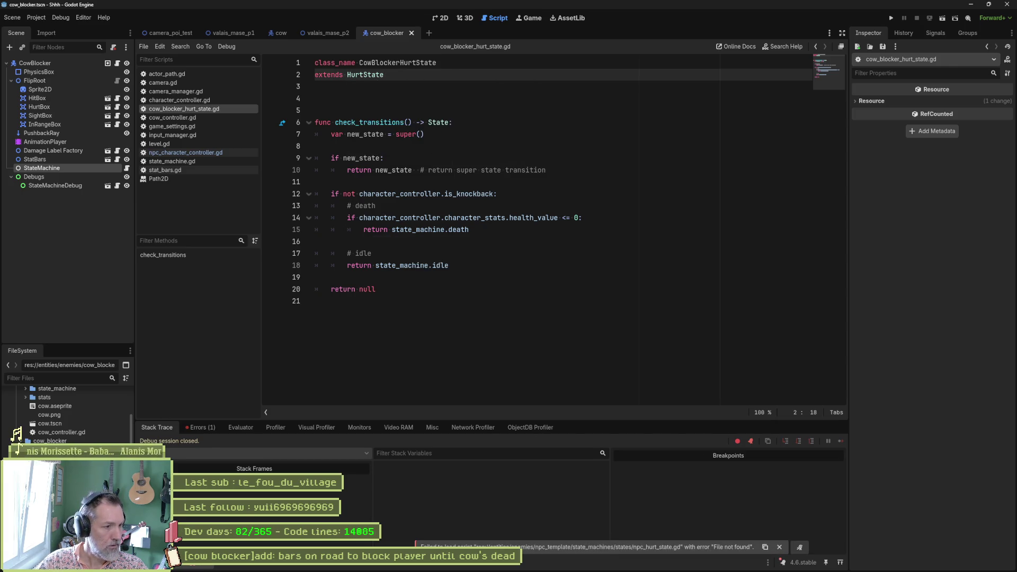
pyautogui.press('Return')
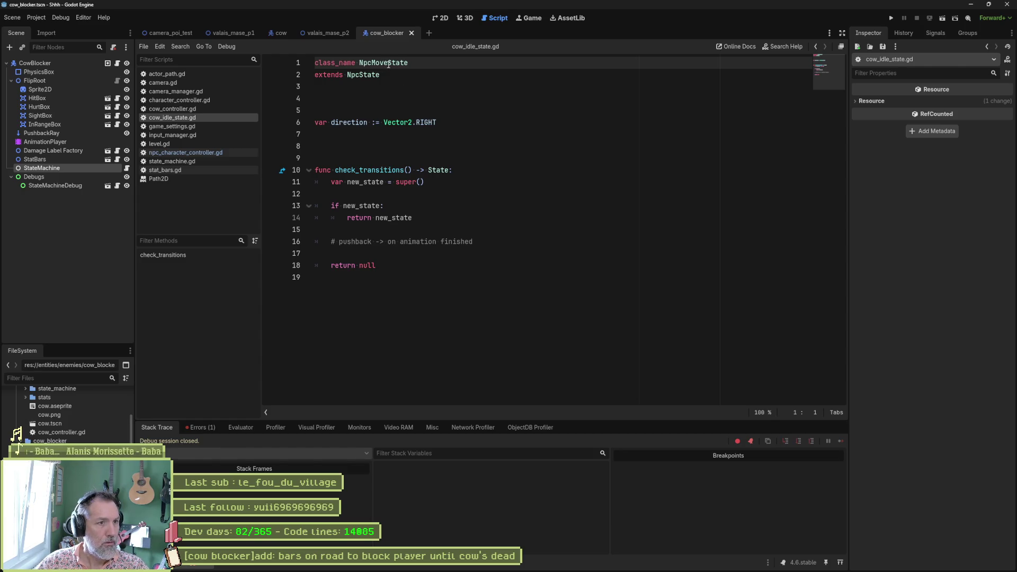
# Step: Rename the idle state class to CowBlockerIdleState and make it extend CowBlockerState
pyautogui.moveTo(388, 62); pyautogui.dragTo(359, 62)
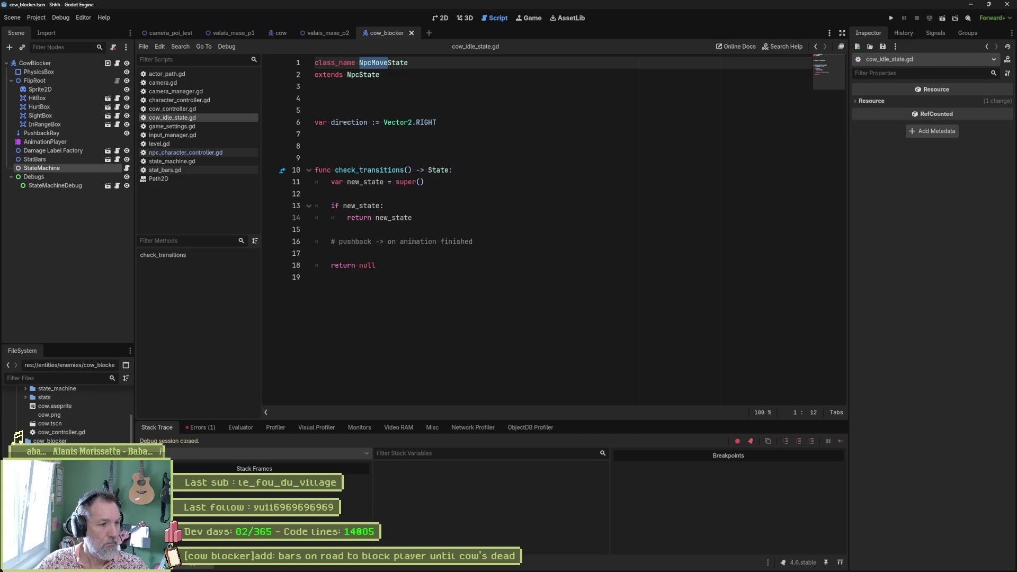
pyautogui.moveTo(387, 63); pyautogui.dragTo(362, 63)
pyautogui.write('CowBlocker')
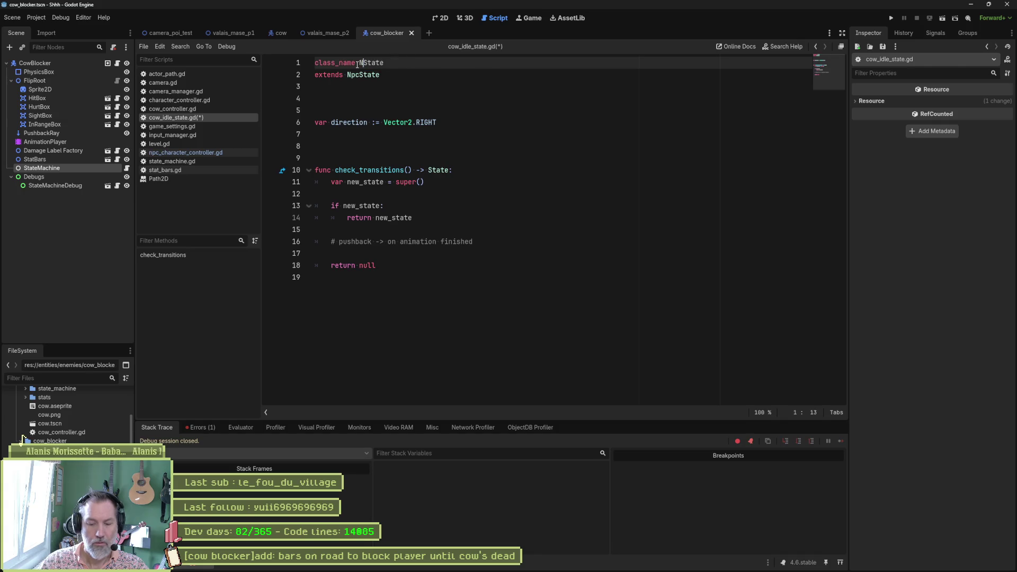
pyautogui.write('Idle')
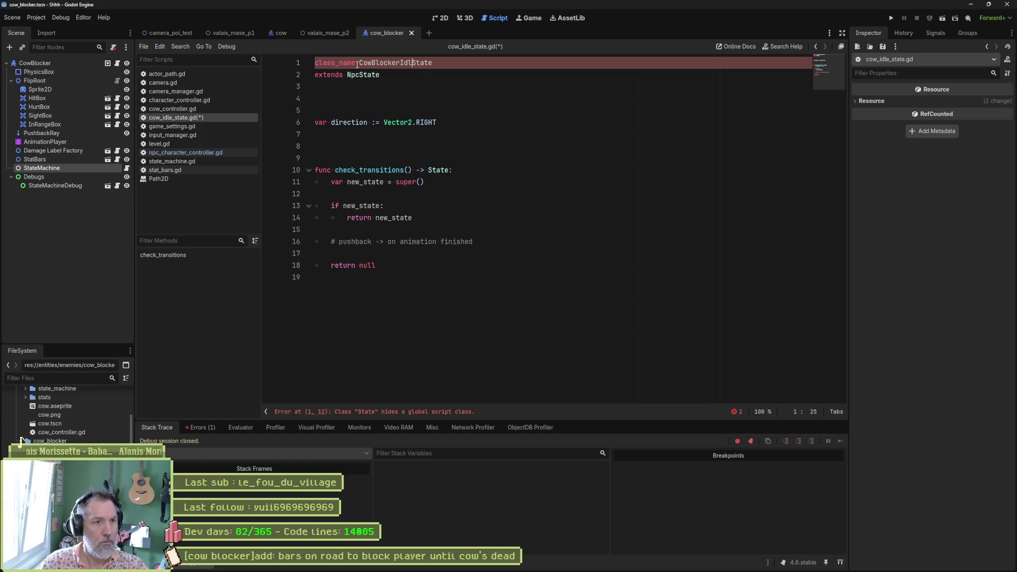
pyautogui.hotkey('ctrl', 's')
pyautogui.moveTo(360, 63)
pyautogui.mouseDown()
pyautogui.moveTo(400, 62)
pyautogui.moveTo(359, 75)
pyautogui.mouseUp()
pyautogui.hotkey('ctrl', 'c')
pyautogui.hotkey('ctrl', 'v')
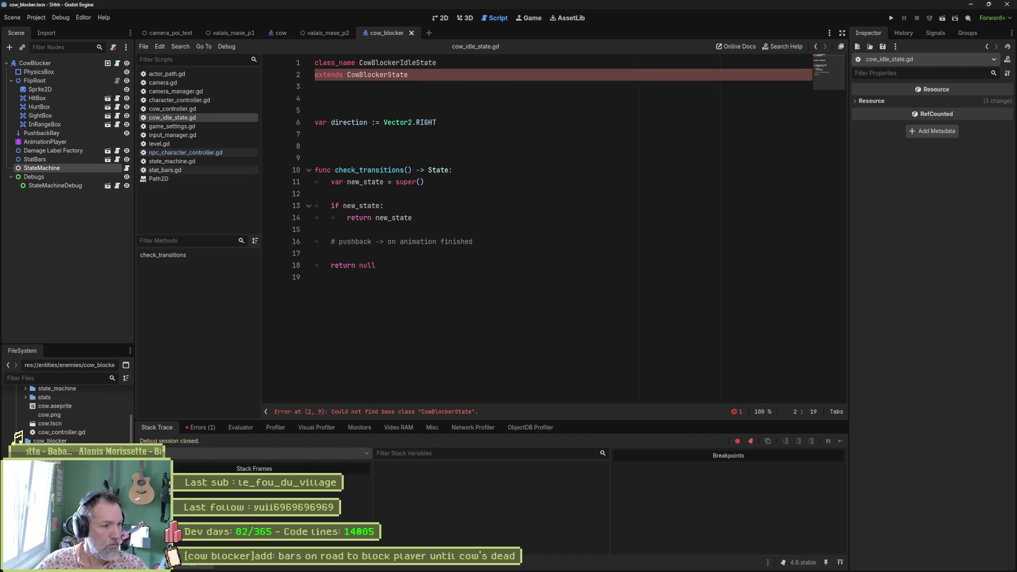
# Step: Rename the base state class in cow_blocker_state.gd to CowBlockerState, save, and close the three scripts
pyautogui.keyDown('ctrl'); pyautogui.click(373, 76); pyautogui.keyUp('ctrl')
pyautogui.moveTo(360, 63); pyautogui.dragTo(372, 63)
pyautogui.hotkey('ctrl', 'v')
pyautogui.hotkey('ctrl', 's')
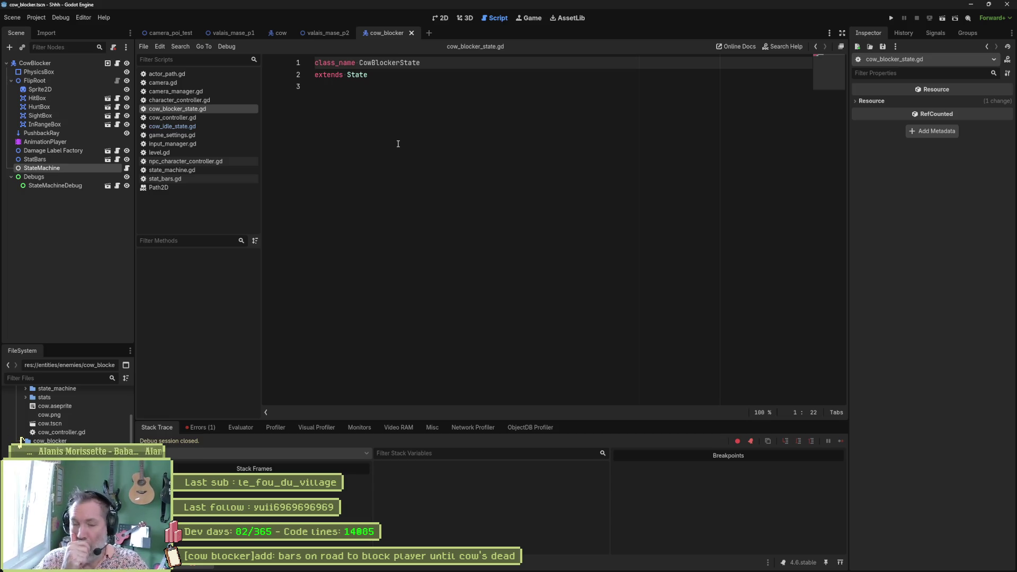
pyautogui.hotkey('ctrl', 'w')
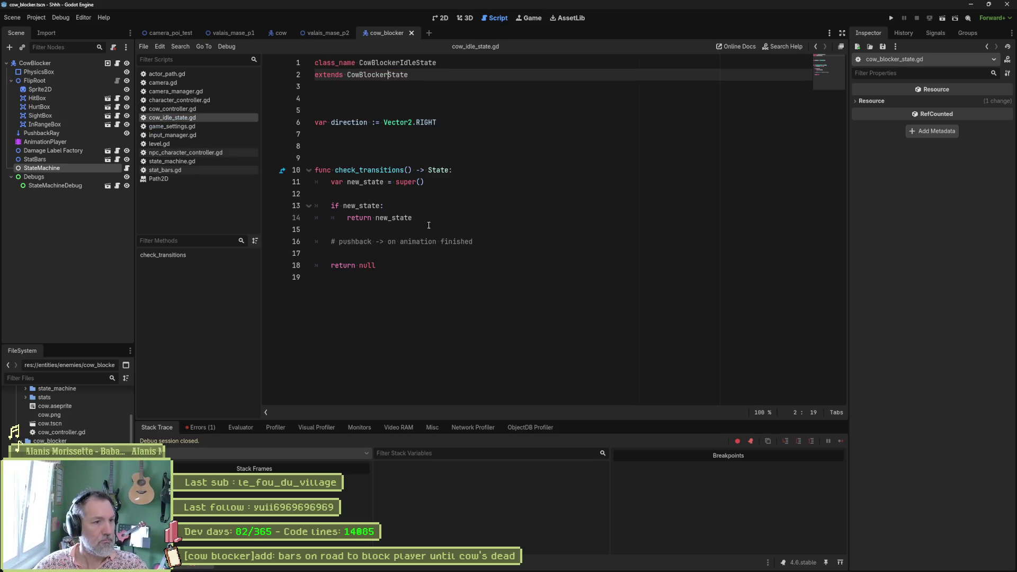
pyautogui.hotkey('ctrl', 'w')
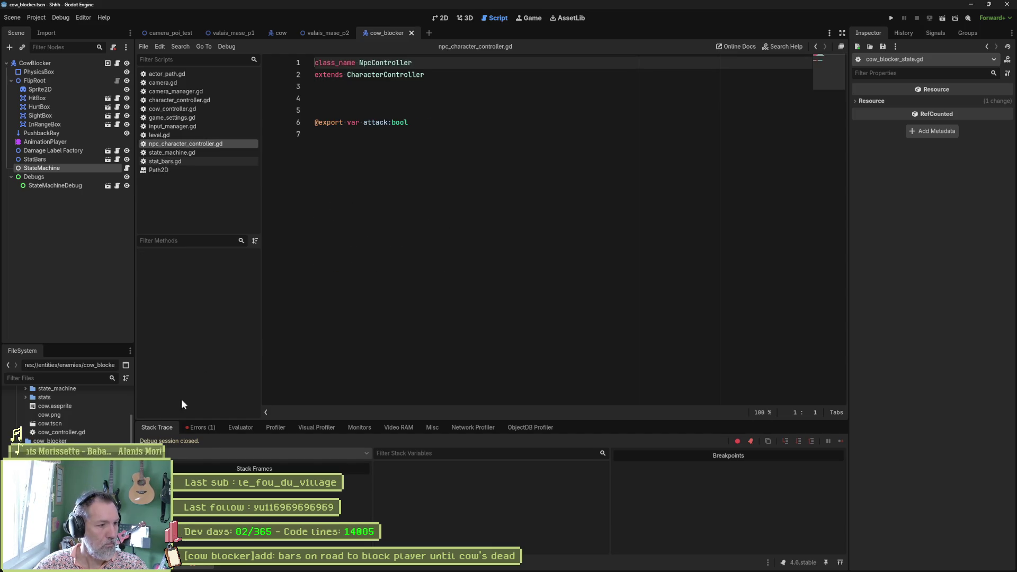
pyautogui.hotkey('ctrl', 'w')
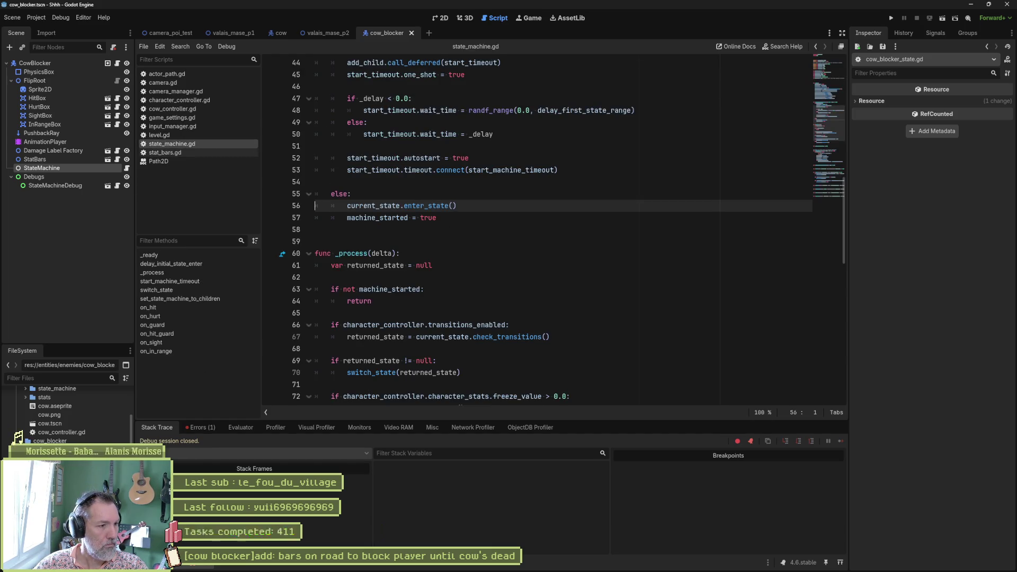
# Step: Open cow_blocker_attack_state.gd and rename its class to CowBlockerAttackState
pyautogui.doubleClick(22, 438)
pyautogui.moveTo(360, 63); pyautogui.dragTo(372, 62)
pyautogui.write('CowBlocker')
pyautogui.press('Delete')
pyautogui.press('Delete')
pyautogui.press('Delete')
pyautogui.write('AttackState')
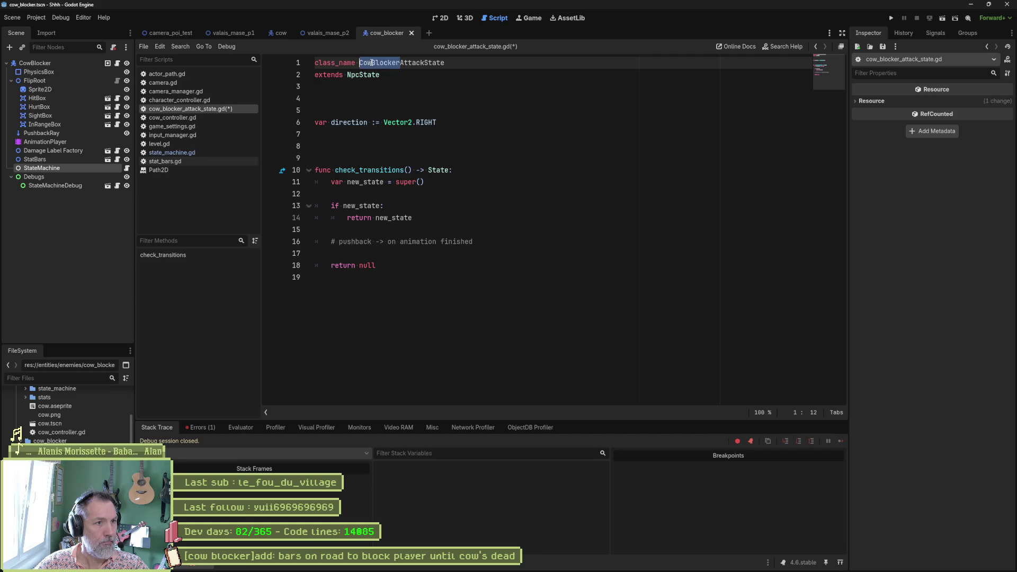
# Step: Change the attack state's base class to CowBlockerState and save
pyautogui.press('Down')
pyautogui.press('Left')
pyautogui.press('Left')
pyautogui.press('Left')
pyautogui.press('BackSpace')
pyautogui.press('BackSpace')
pyautogui.press('BackSpace')
pyautogui.write('CowBlocker')
pyautogui.hotkey('ctrl', 's')
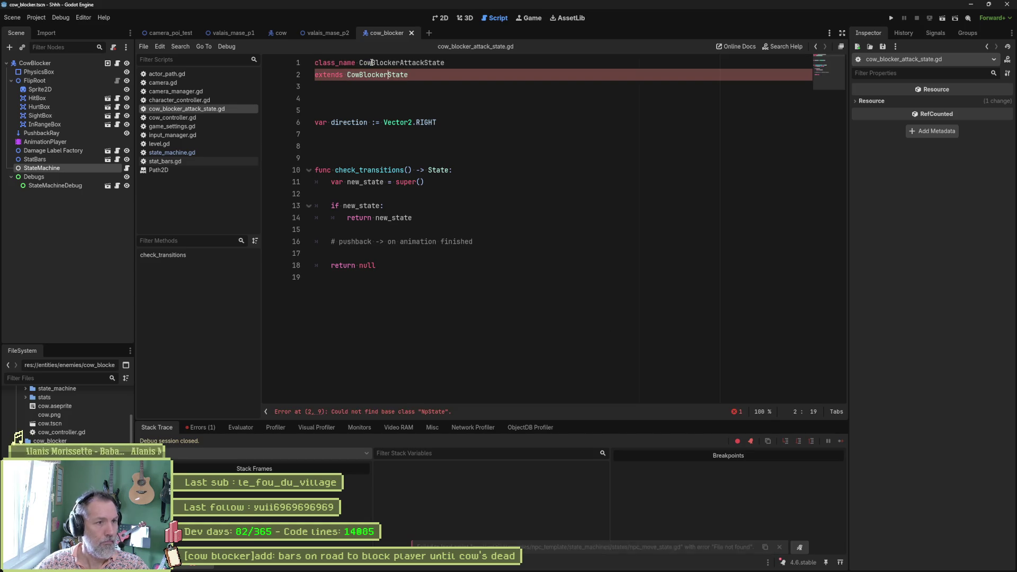
# Step: Delete the unused direction variable and save the attack state script
pyautogui.click(434, 121)
pyautogui.hotkey('ctrl', 'shift', 'k')
pyautogui.hotkey('ctrl', 'shift', 'k')
pyautogui.hotkey('ctrl', 'shift', 'k')
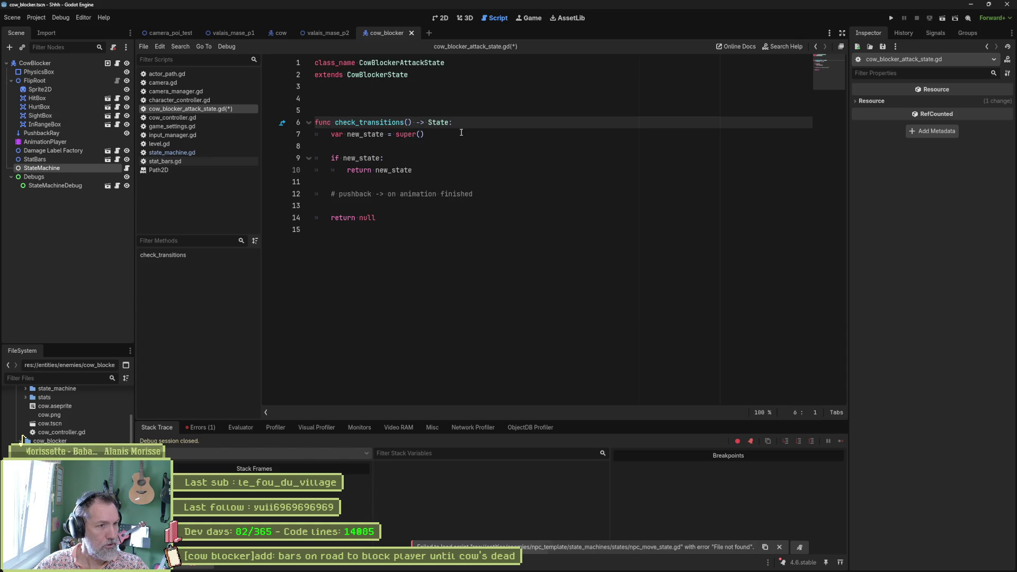
pyautogui.hotkey('ctrl', 's')
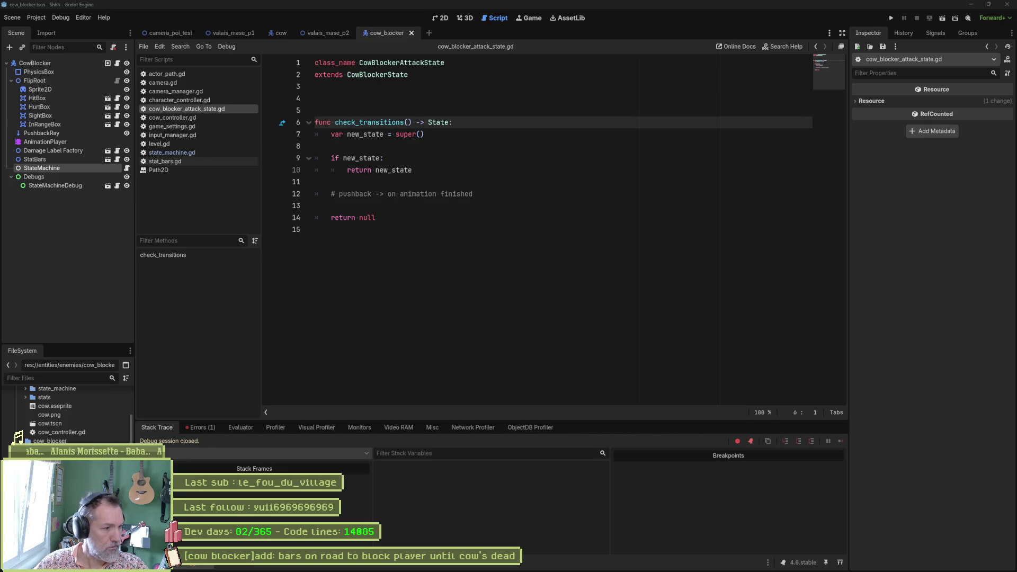
# Step: Add CowBlockerAttackState and CowBlockerIdleState child nodes under the StateMachine node
pyautogui.click(22, 438)
pyautogui.doubleClick(21, 440)
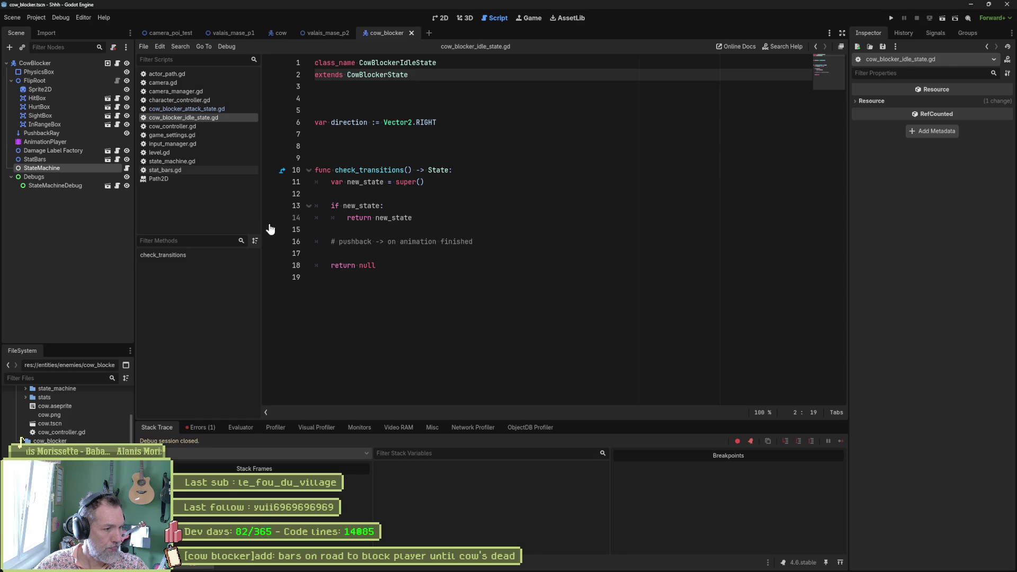
pyautogui.click(68, 168)
pyautogui.hotkey('ctrl', 'a')
pyautogui.write('blocker')
pyautogui.press('Down')
pyautogui.press('Down')
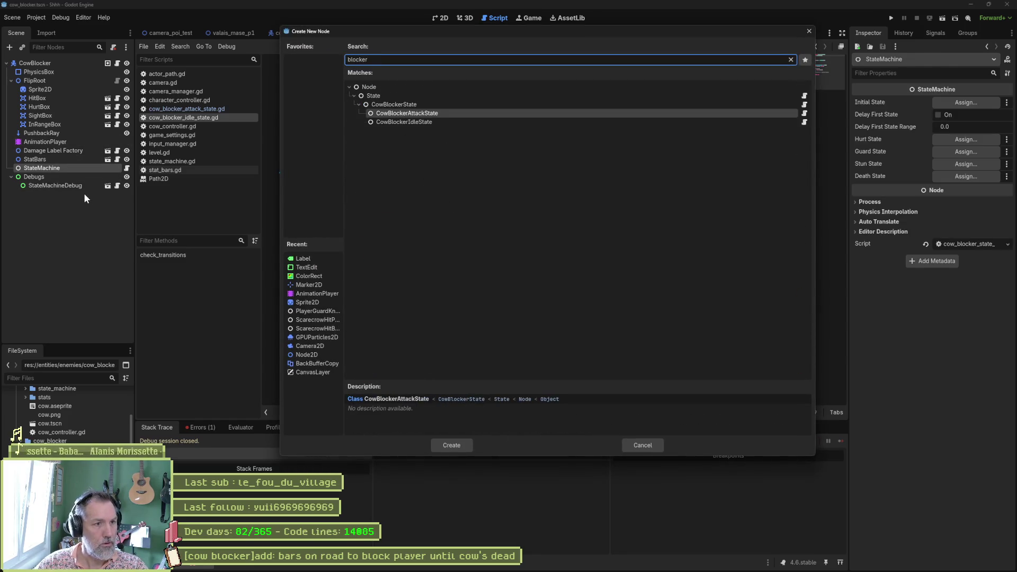
pyautogui.press('Up')
pyautogui.press('Return')
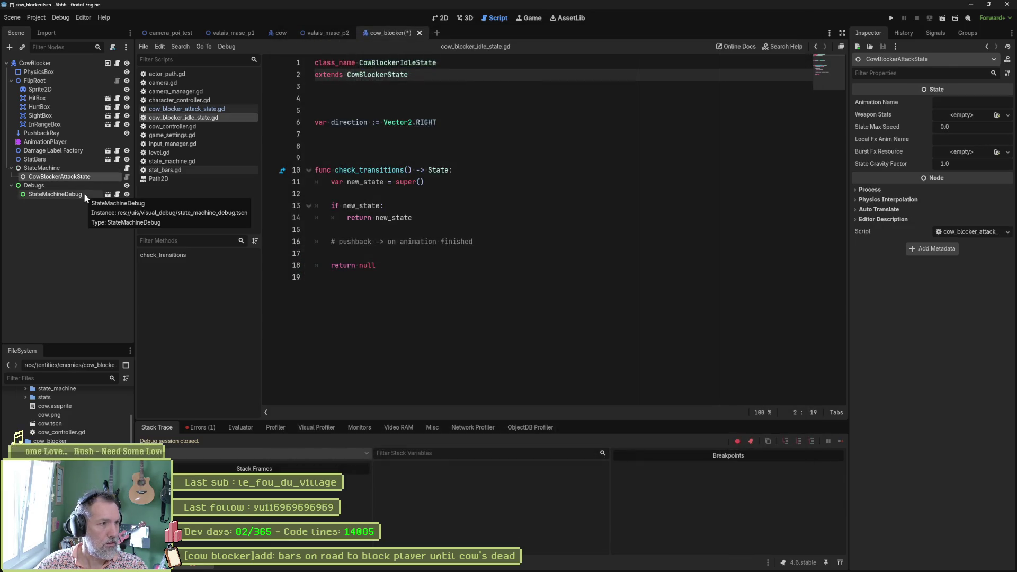
pyautogui.click(72, 168)
pyautogui.hotkey('ctrl', 'a')
pyautogui.press('Down')
pyautogui.press('Return')
# Step: Rename the attack node to AttackState and strip CowBlocker from the idle node's name
pyautogui.click(94, 178)
pyautogui.click(91, 178)
pyautogui.press('Home')
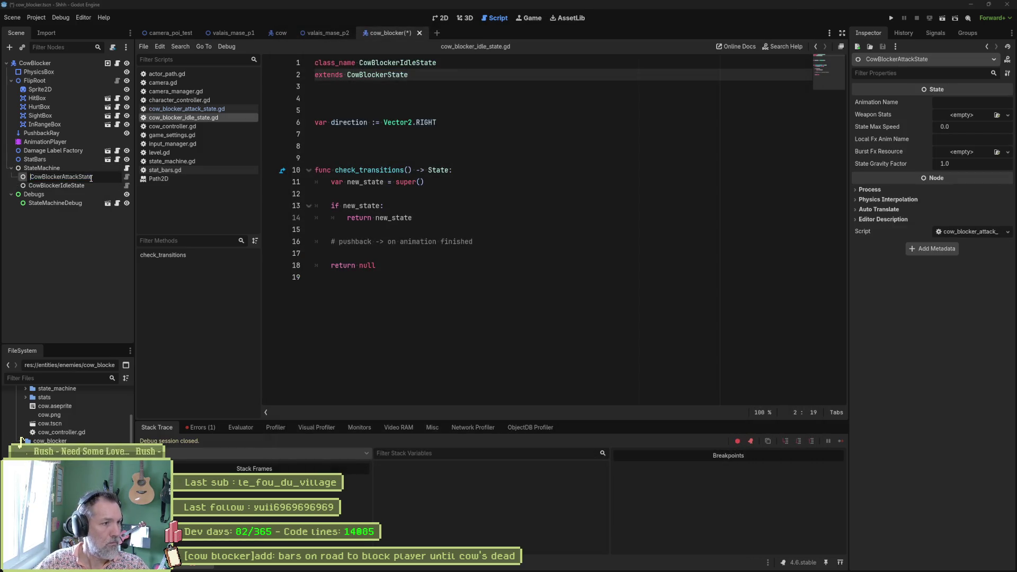
pyautogui.press('Return')
pyautogui.press('Down')
pyautogui.press('F2')
pyautogui.press('Home')
pyautogui.press('Delete')
pyautogui.press('Delete')
pyautogui.press('Delete')
pyautogui.press('Delete')
pyautogui.press('Return')
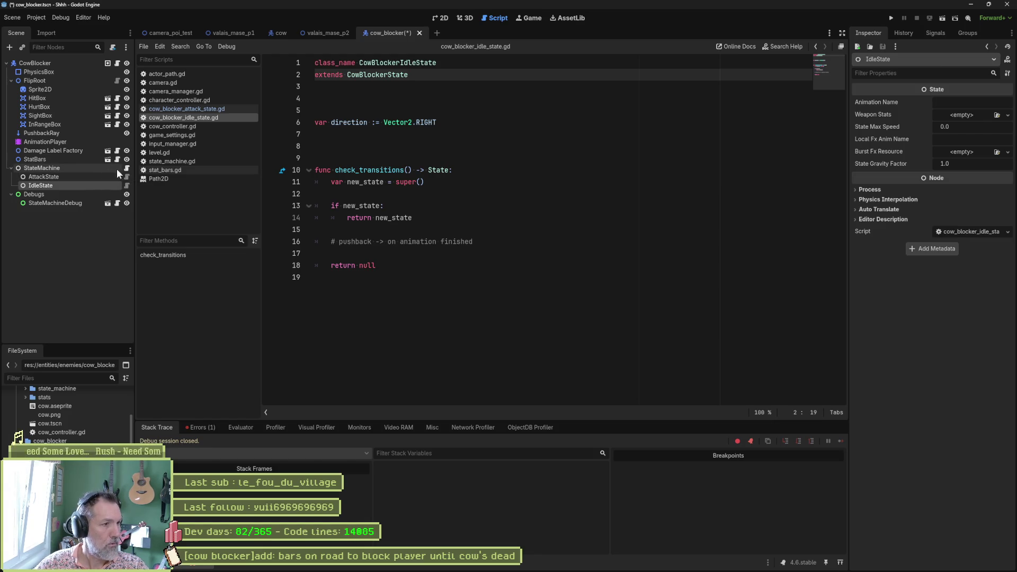
pyautogui.click(126, 168)
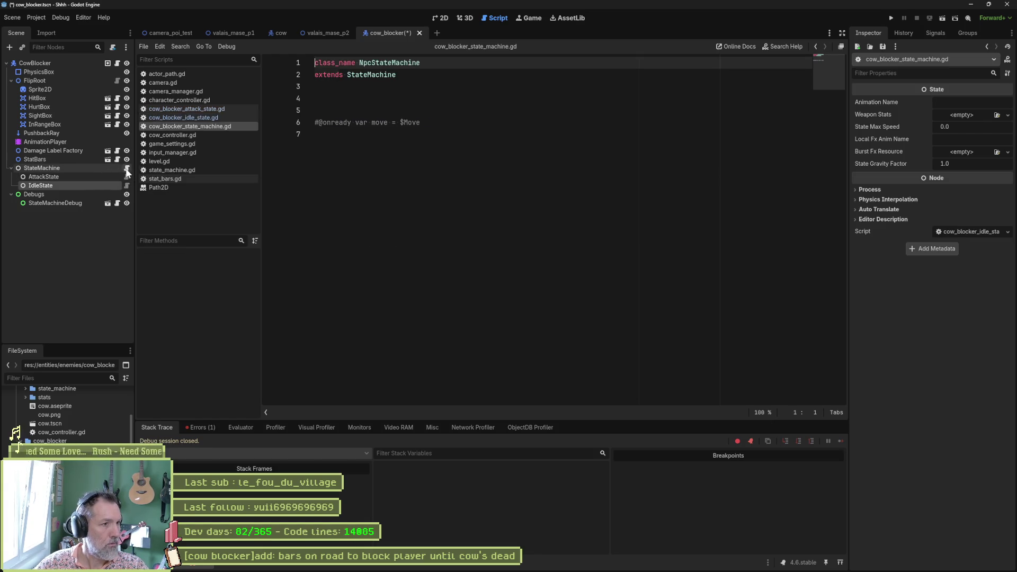
pyautogui.keyDown('ctrl'); pyautogui.click(56, 176); pyautogui.keyUp('ctrl')
pyautogui.moveTo(56, 176)
pyautogui.mouseDown()
pyautogui.moveTo(365, 160)
pyautogui.moveTo(426, 121)
pyautogui.mouseUp()
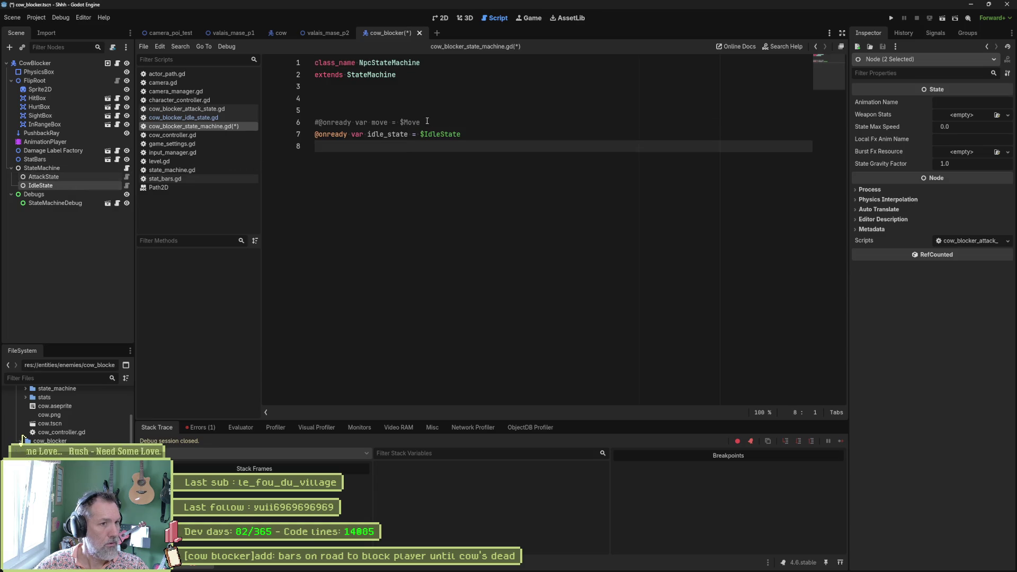
pyautogui.keyDown('ctrl'); pyautogui.click(58, 186); pyautogui.keyUp('ctrl')
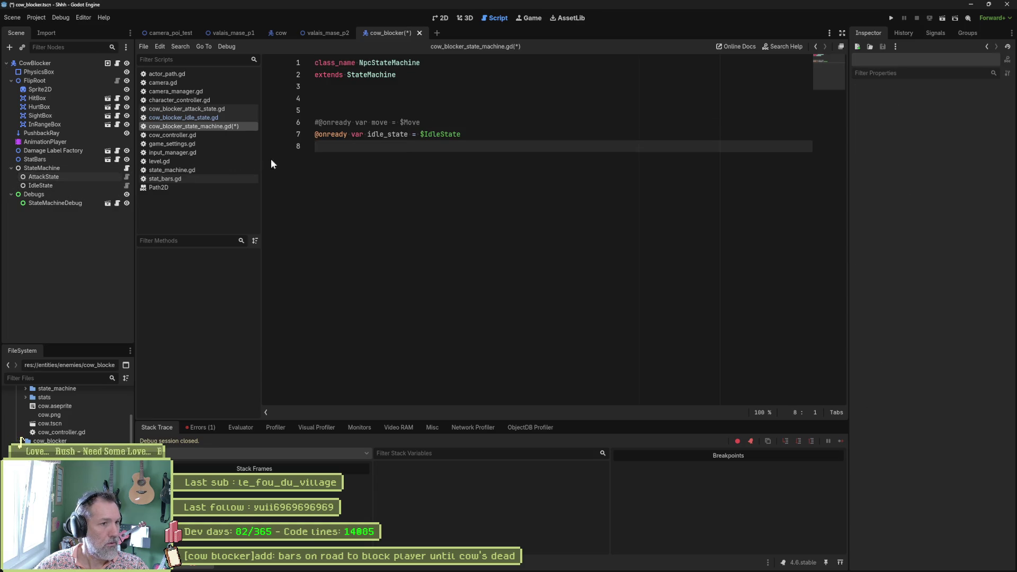
pyautogui.moveTo(62, 180); pyautogui.dragTo(405, 137)
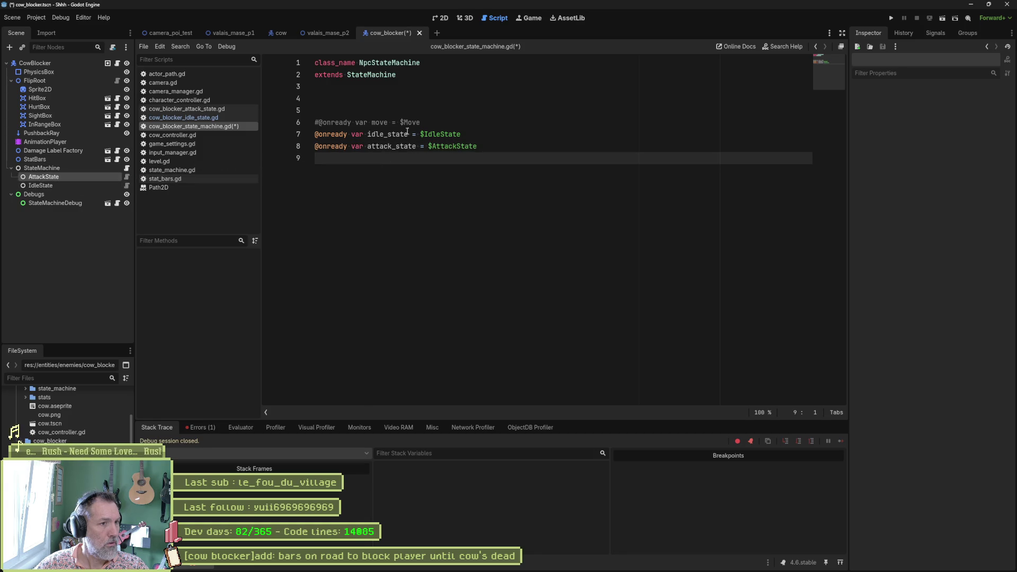
# Step: Delete the commented move line, rename the class to CowBlockerStateMachine, and save
pyautogui.click(440, 120)
pyautogui.hotkey('ctrl', 'shift', 'k')
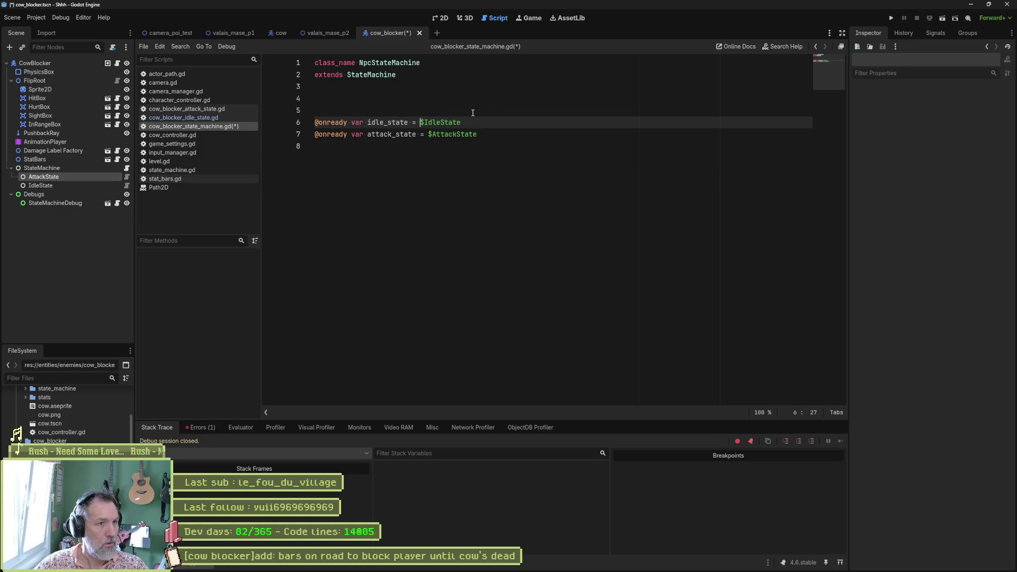
pyautogui.moveTo(371, 63); pyautogui.dragTo(360, 63)
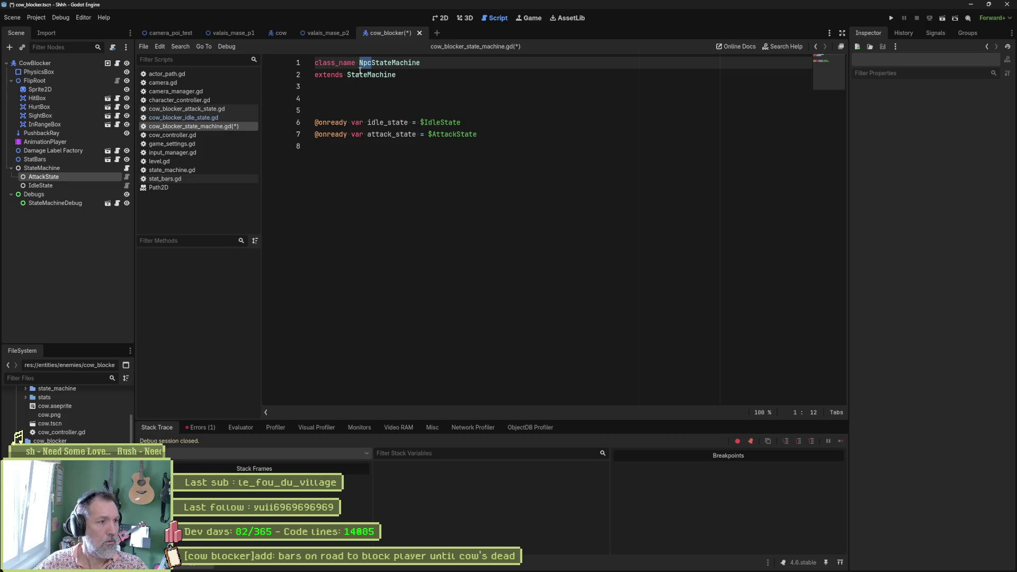
pyautogui.write('CowBlocker')
pyautogui.hotkey('ctrl', 's')
pyautogui.click(388, 148)
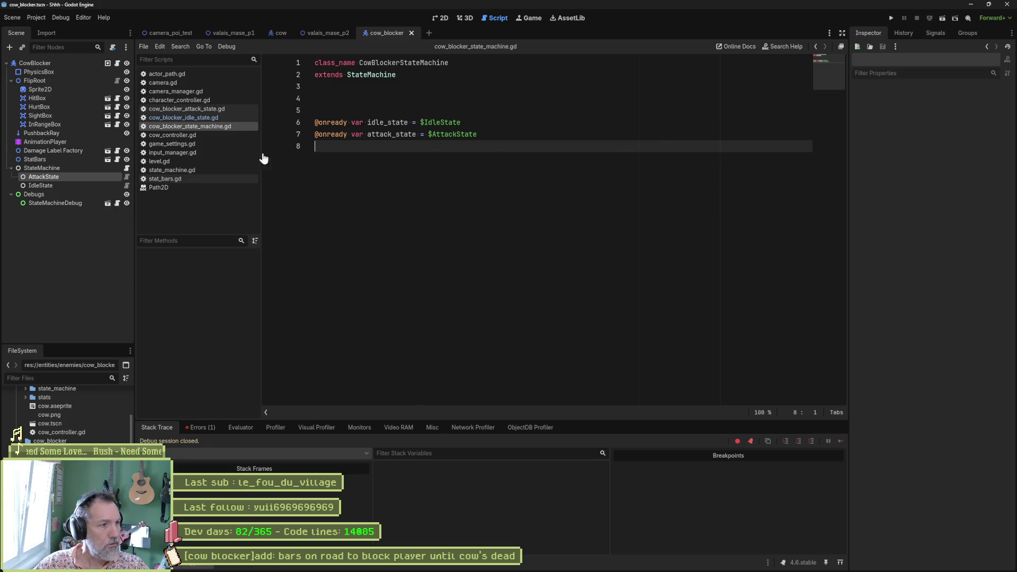
# Step: Set AttackState as the StateMachine's initial state and save the cow_blocker scene
pyautogui.click(103, 168)
pyautogui.moveTo(75, 177)
pyautogui.mouseDown()
pyautogui.moveTo(223, 177)
pyautogui.moveTo(990, 106)
pyautogui.mouseUp()
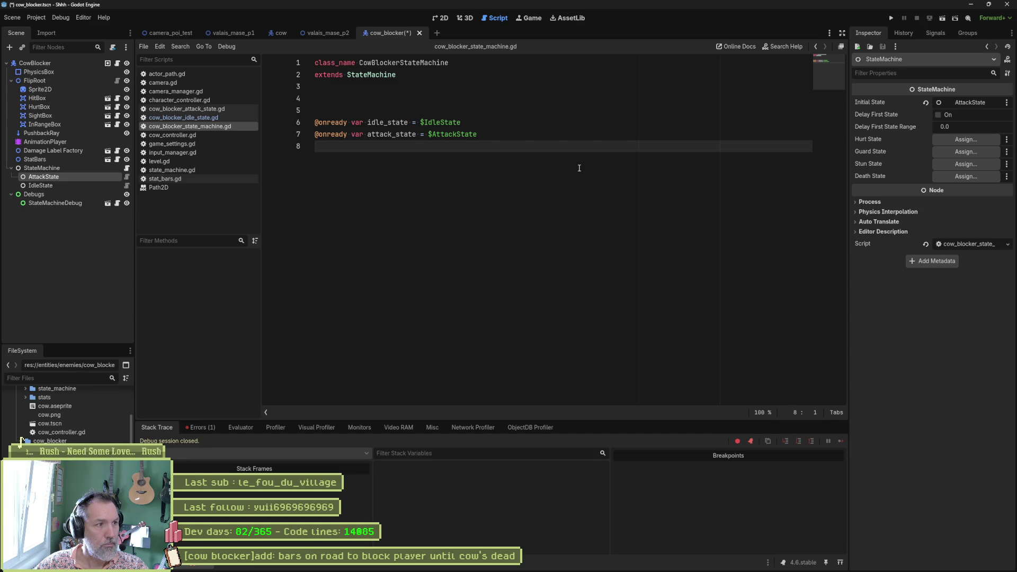
pyautogui.hotkey('ctrl', 's')
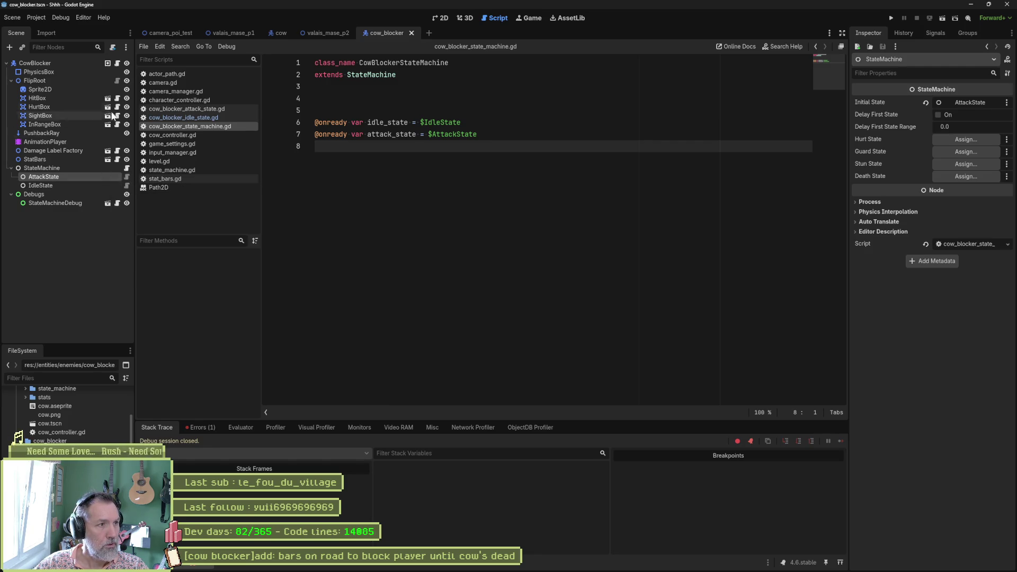
pyautogui.click(115, 65)
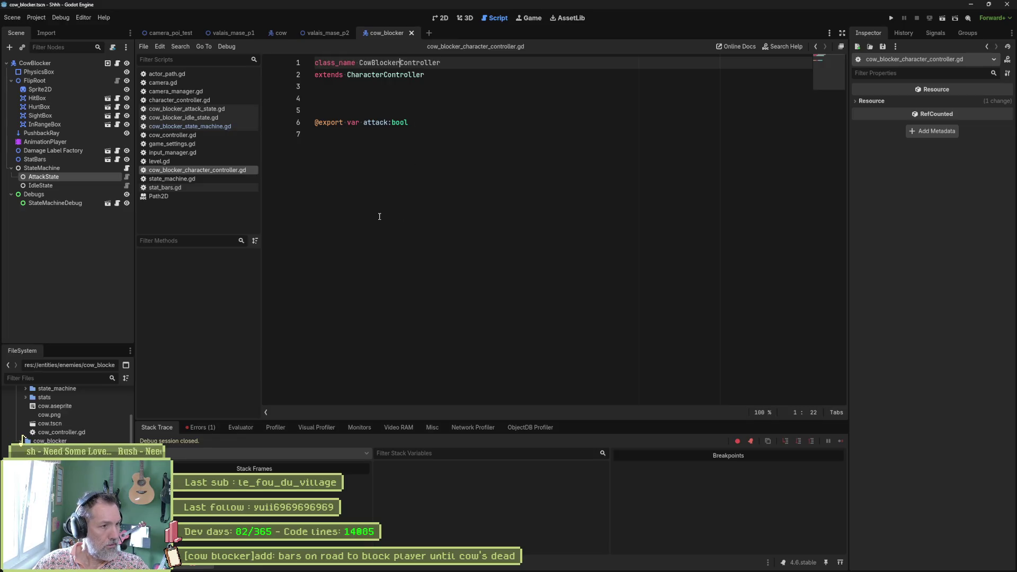
# Step: Assign the Debugs node to CowBlocker's Debuggers property, save the scene, and show the 2D view
pyautogui.click(54, 62)
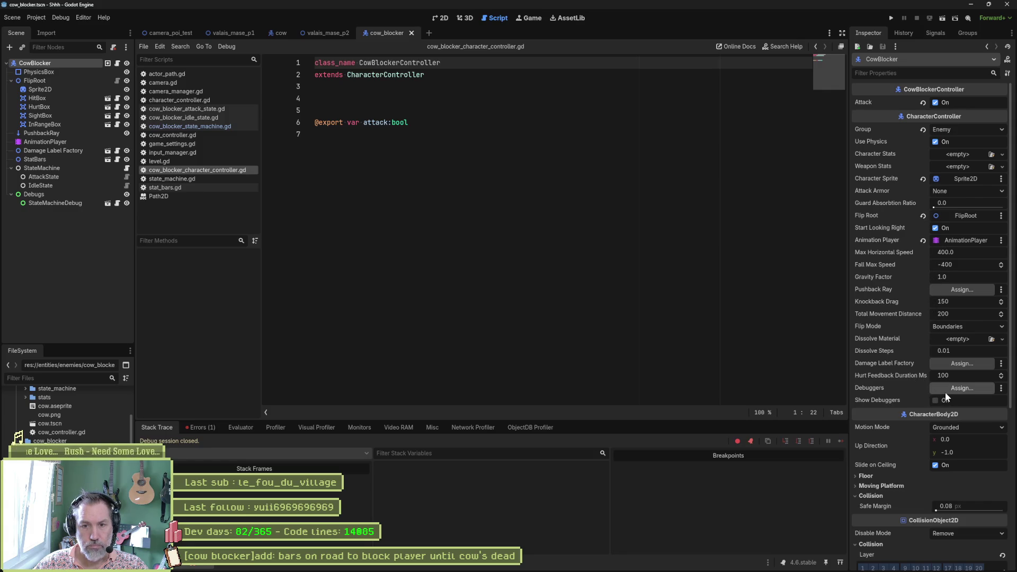
pyautogui.moveTo(45, 195)
pyautogui.mouseDown()
pyautogui.moveTo(752, 270)
pyautogui.moveTo(949, 388)
pyautogui.mouseUp()
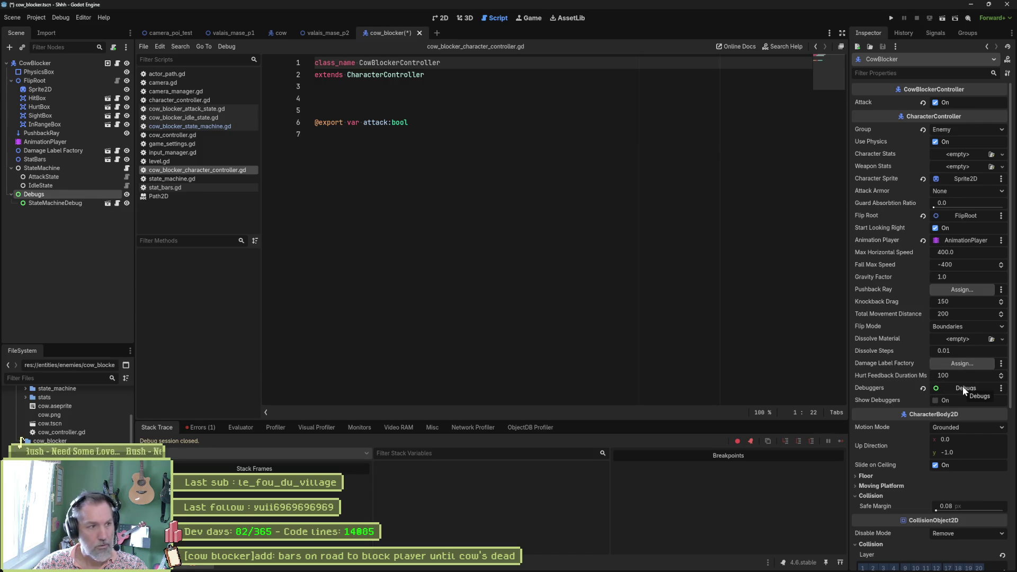
pyautogui.click(58, 203)
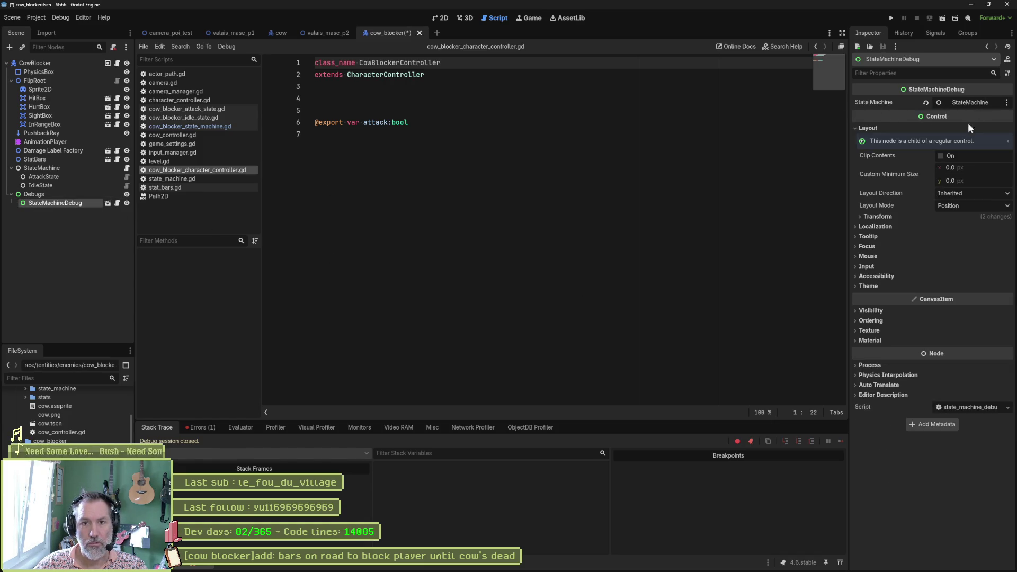
pyautogui.hotkey('ctrl', 's')
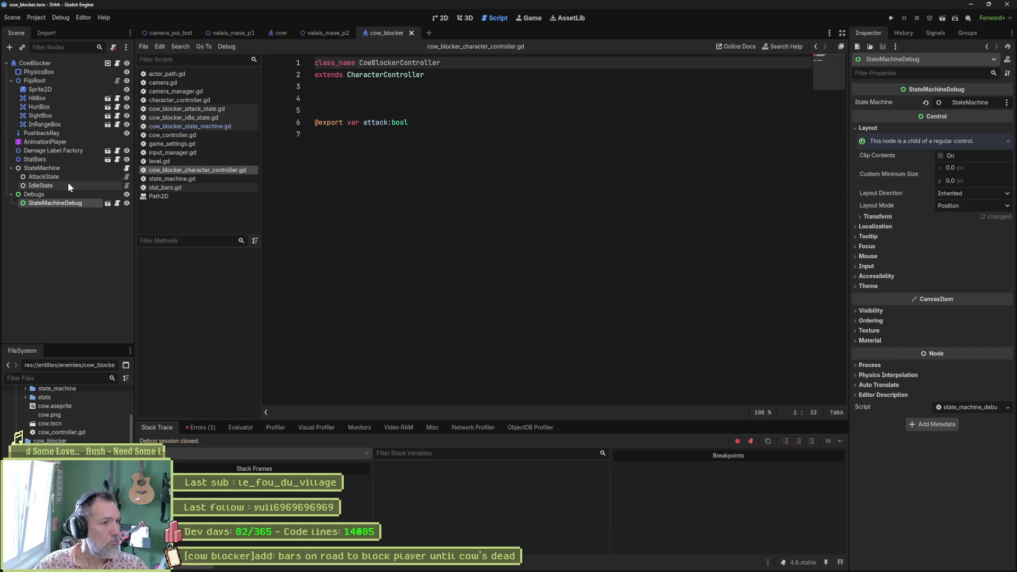
pyautogui.click(49, 64)
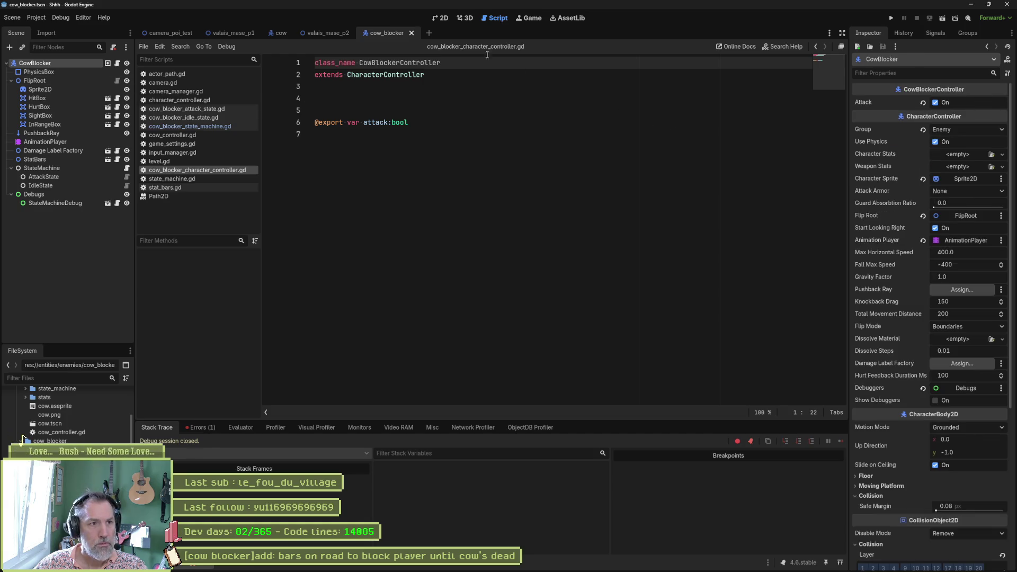
pyautogui.click(440, 19)
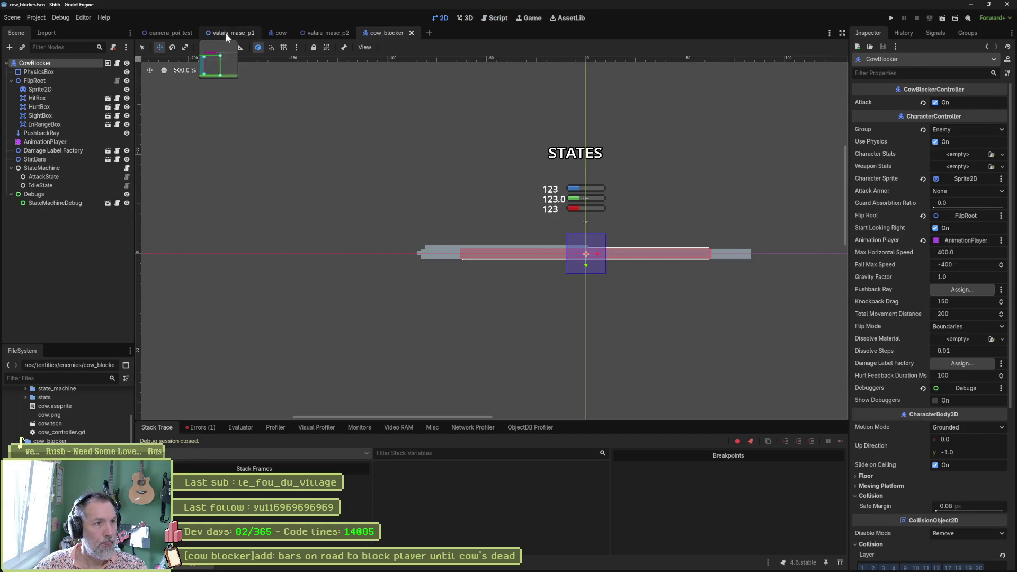
# Step: Open the valais_mase_p2 level and run it, which halts on a Nil health_value error
pyautogui.click(226, 34)
pyautogui.click(164, 32)
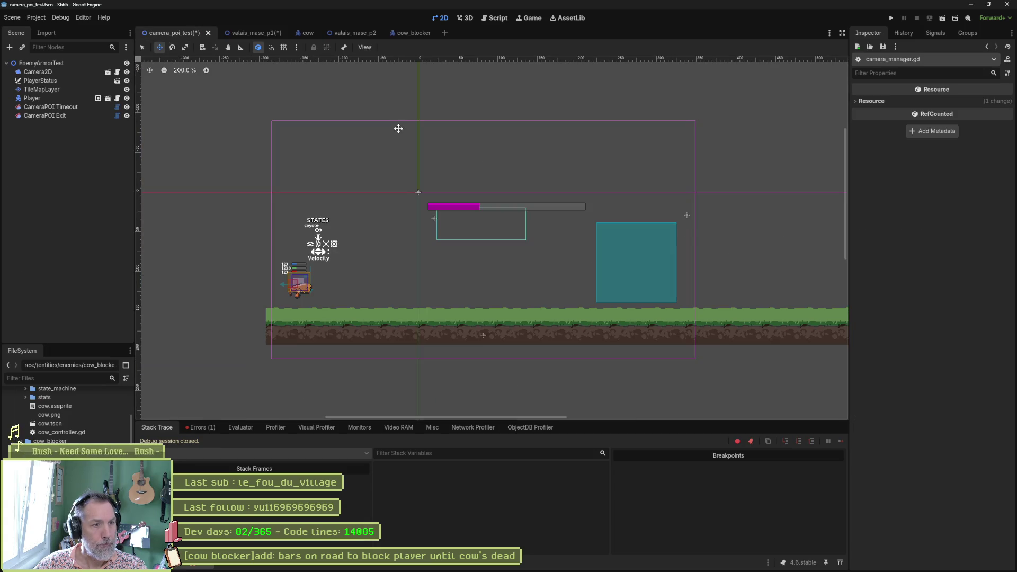
pyautogui.click(353, 33)
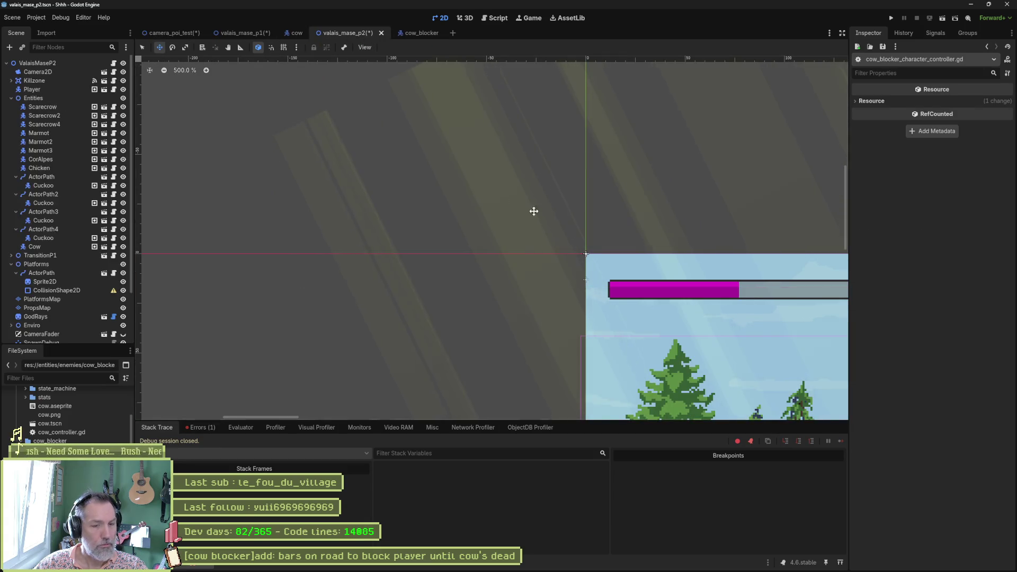
pyautogui.scroll(-7, 701, 248)
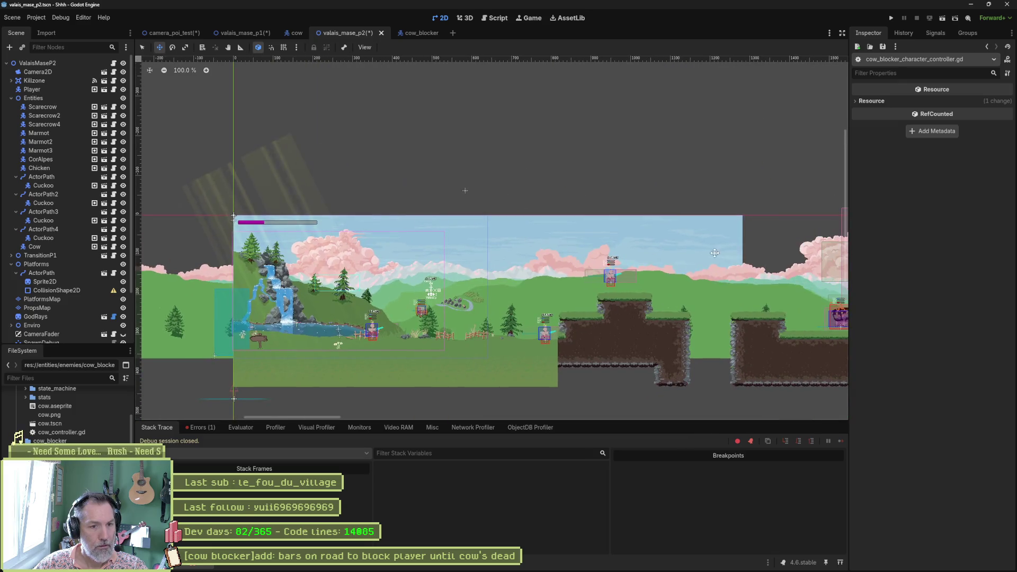
pyautogui.hscroll(10, 712, 253)
pyautogui.scroll(3, 650, 256)
pyautogui.press('F6')
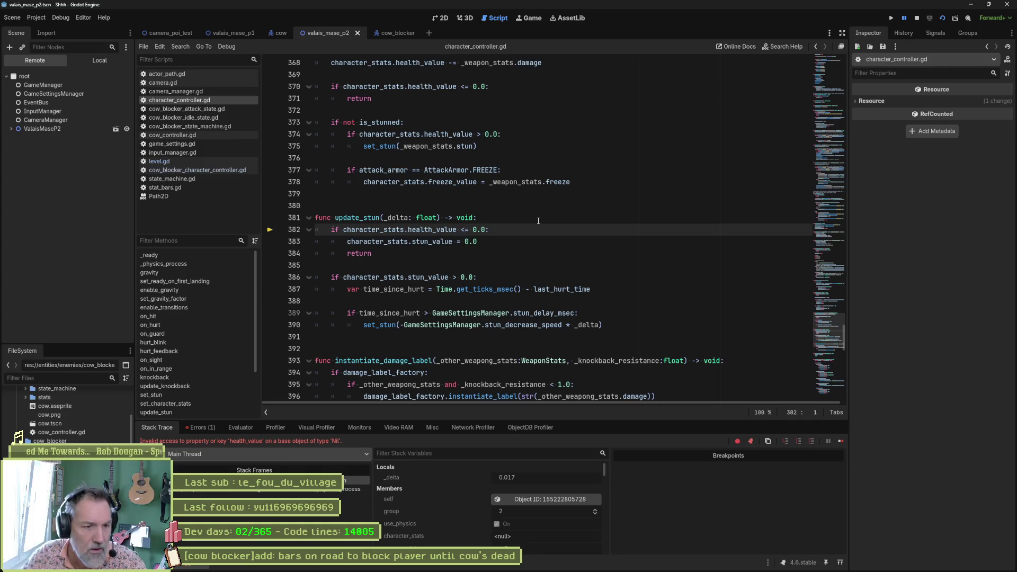
# Step: Stop the halted debug session and return to the cow_blocker scene
pyautogui.press('F8')
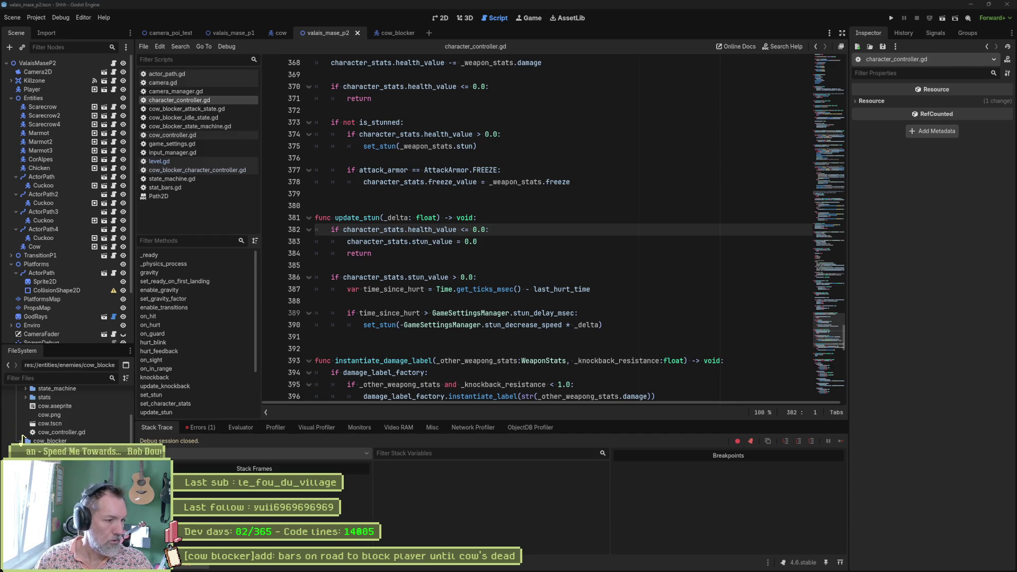
pyautogui.click(23, 435)
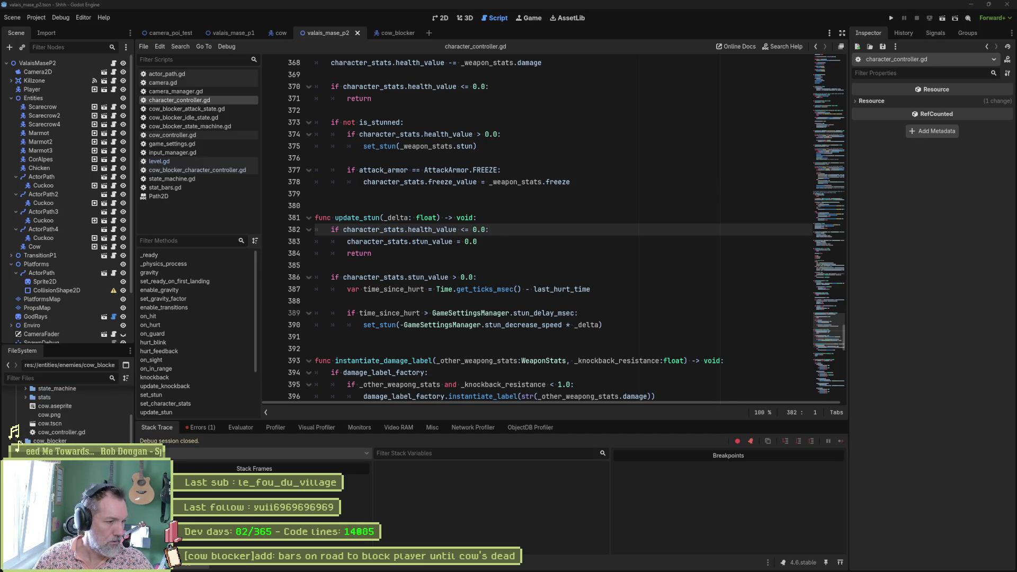
pyautogui.hotkey('alt', 'Tab')
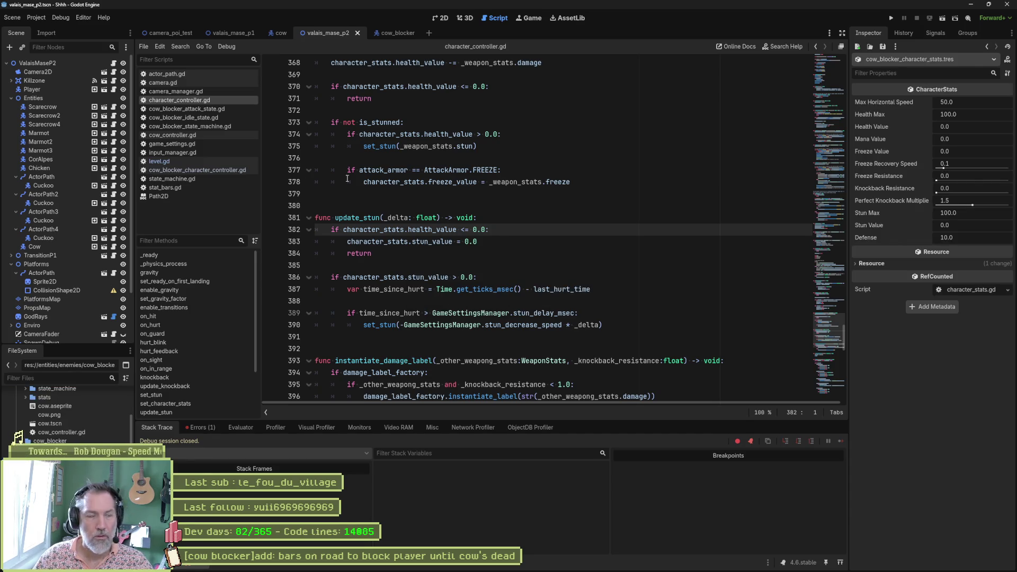
pyautogui.click(387, 33)
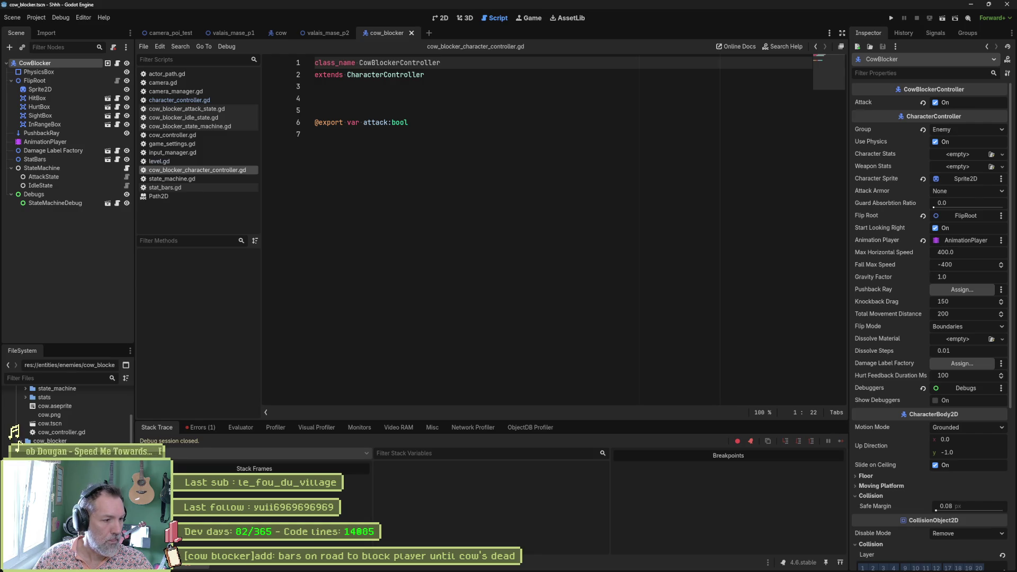
# Step: Assign the cow blocker's character and weapon stats .tres files, test-run the game, then return to cow_blocker
pyautogui.moveTo(20, 438)
pyautogui.mouseDown()
pyautogui.moveTo(813, 216)
pyautogui.moveTo(951, 154)
pyautogui.mouseUp()
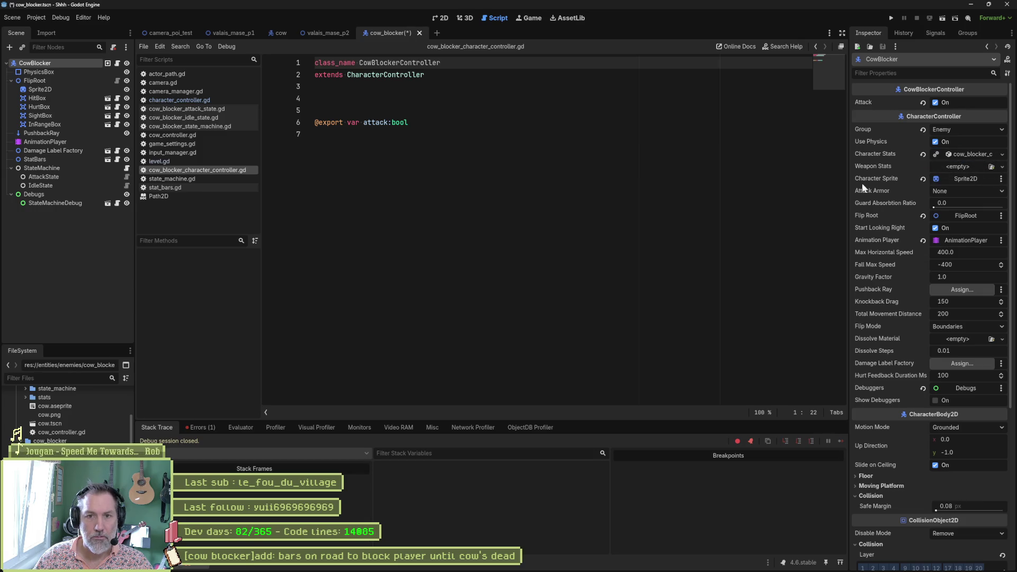
pyautogui.moveTo(20, 438)
pyautogui.mouseDown()
pyautogui.moveTo(953, 167)
pyautogui.moveTo(970, 174)
pyautogui.moveTo(953, 167)
pyautogui.mouseUp()
pyautogui.press('F5')
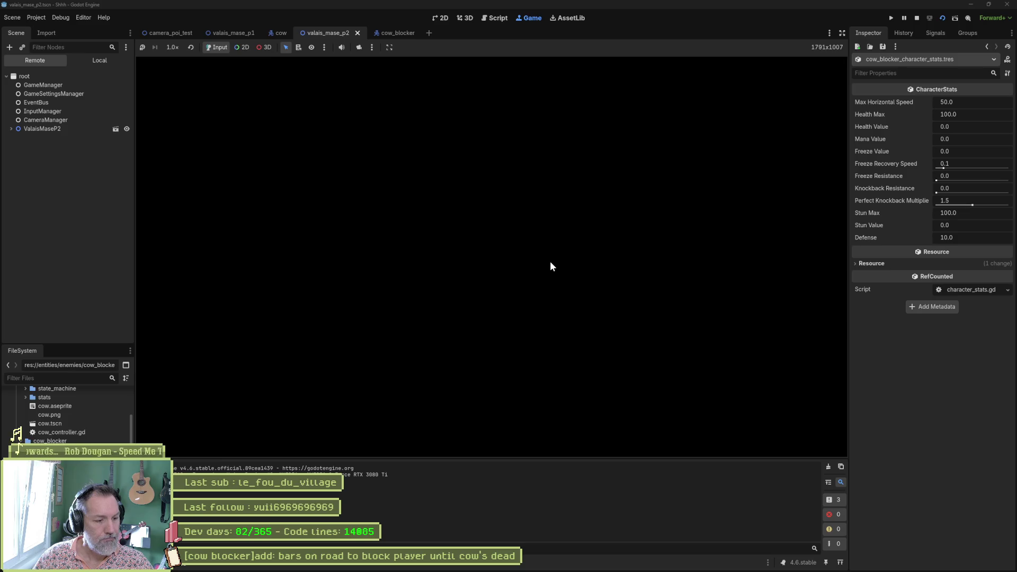
pyautogui.press('F8')
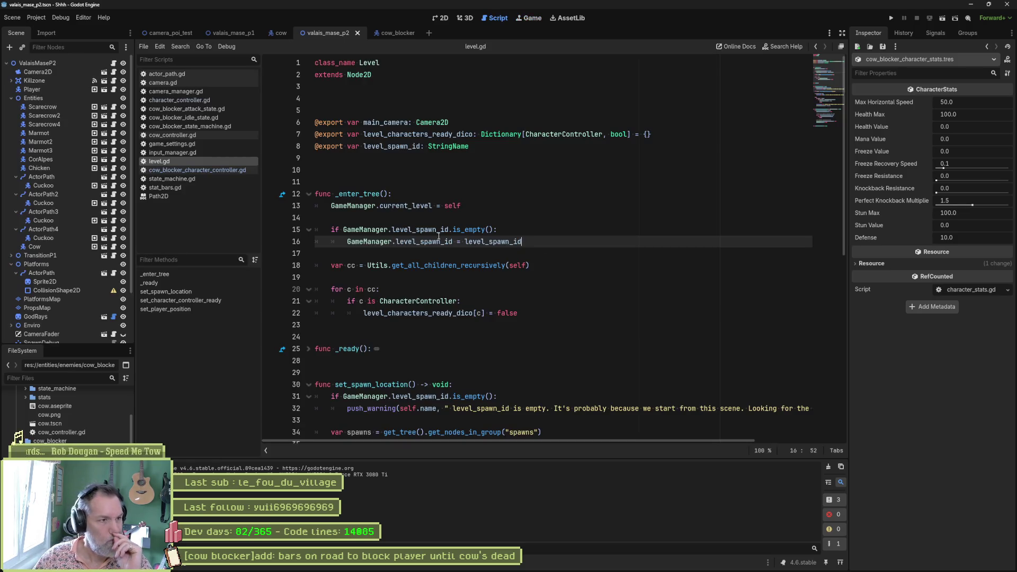
pyautogui.click(393, 34)
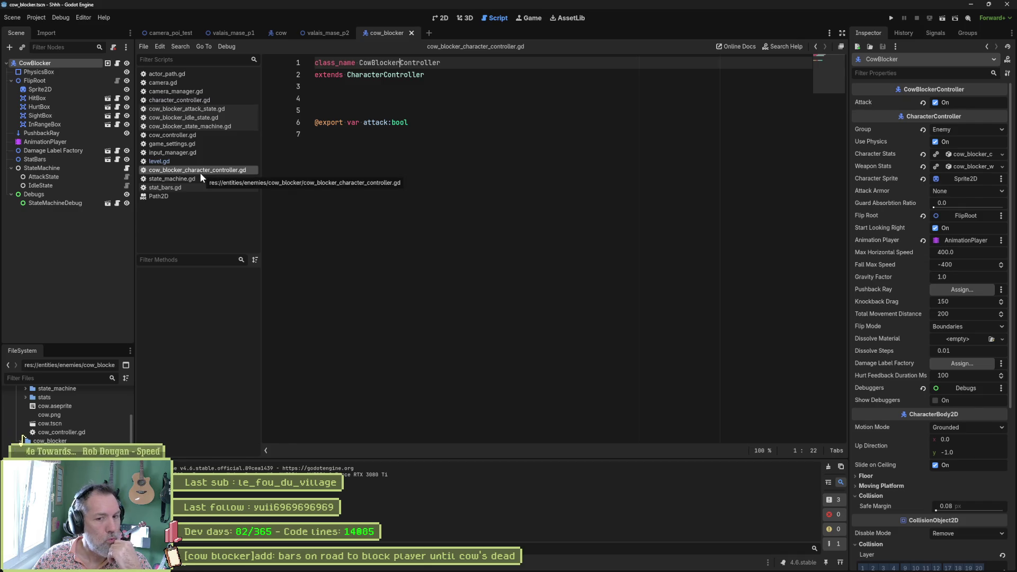
# Step: Jump from the extends line to the CharacterController definition in character_controller.gd
pyautogui.scroll(-5, 901, 319)
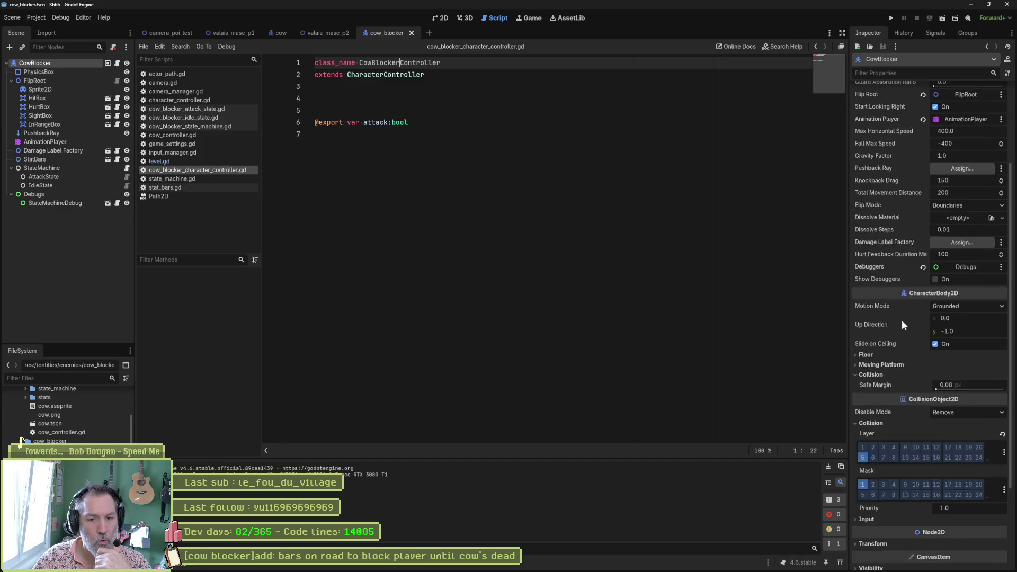
pyautogui.scroll(5, 901, 321)
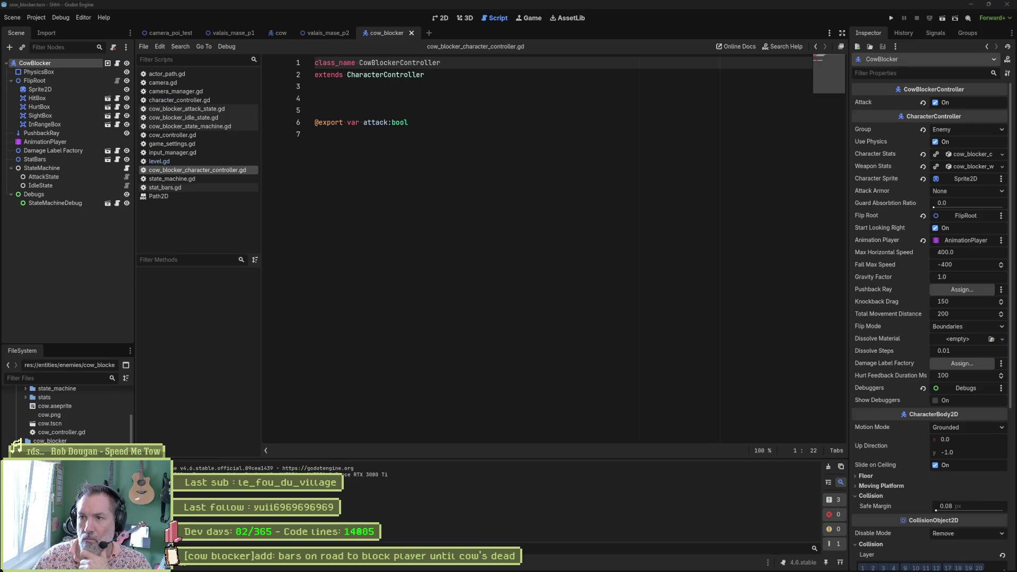
pyautogui.hotkey('alt', 'Tab')
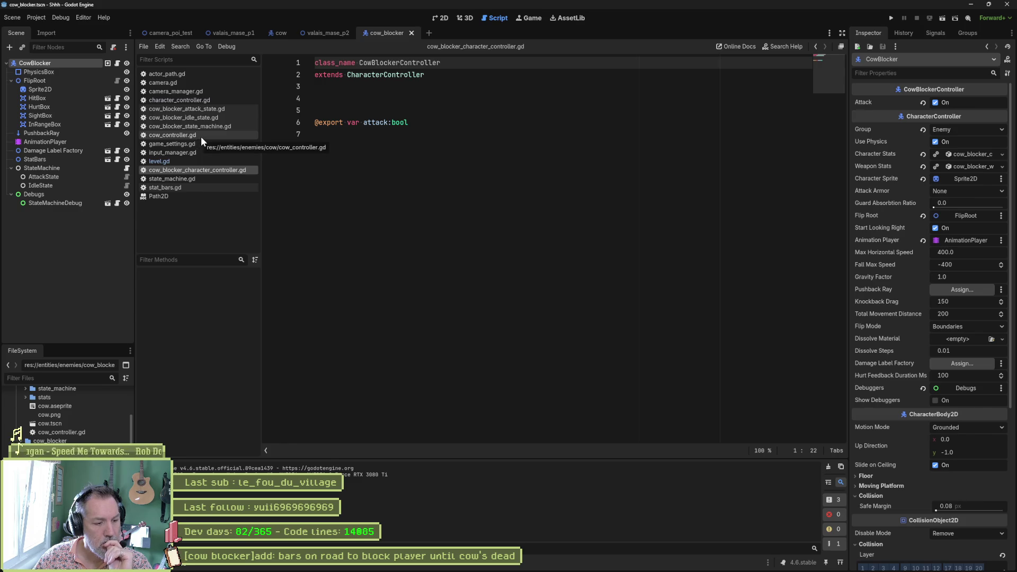
pyautogui.keyDown('ctrl'); pyautogui.click(387, 75); pyautogui.keyUp('ctrl')
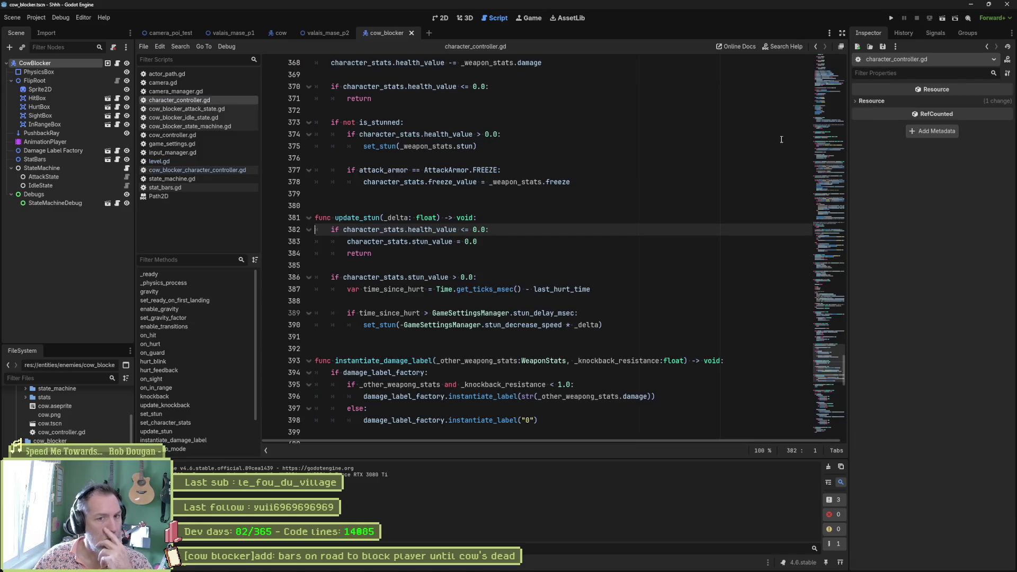
# Step: Search the project for use_physics and locate its move_and_slide check at line 170
pyautogui.moveTo(824, 93); pyautogui.dragTo(825, 76)
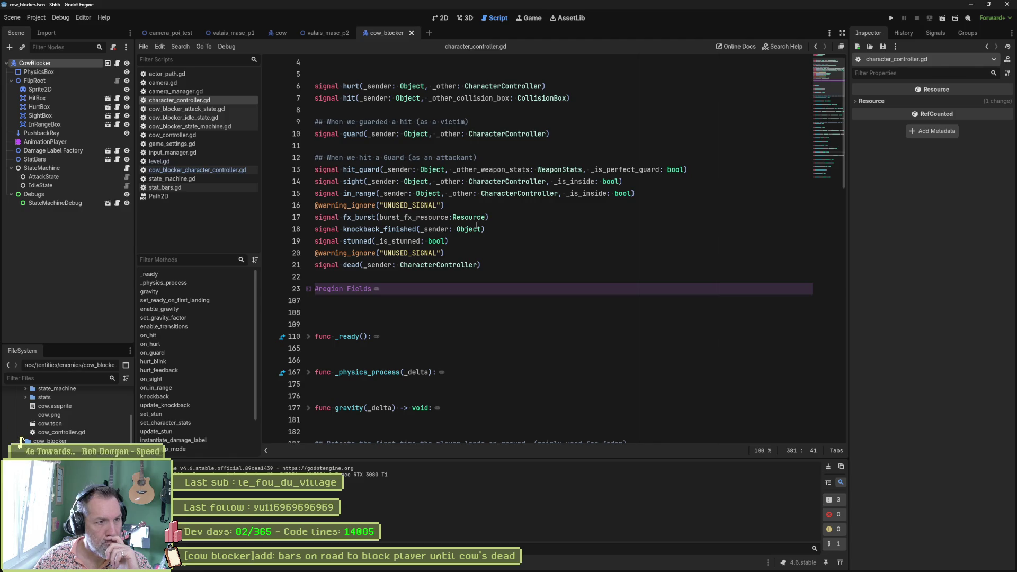
pyautogui.click(309, 288)
pyautogui.scroll(-6, 378, 267)
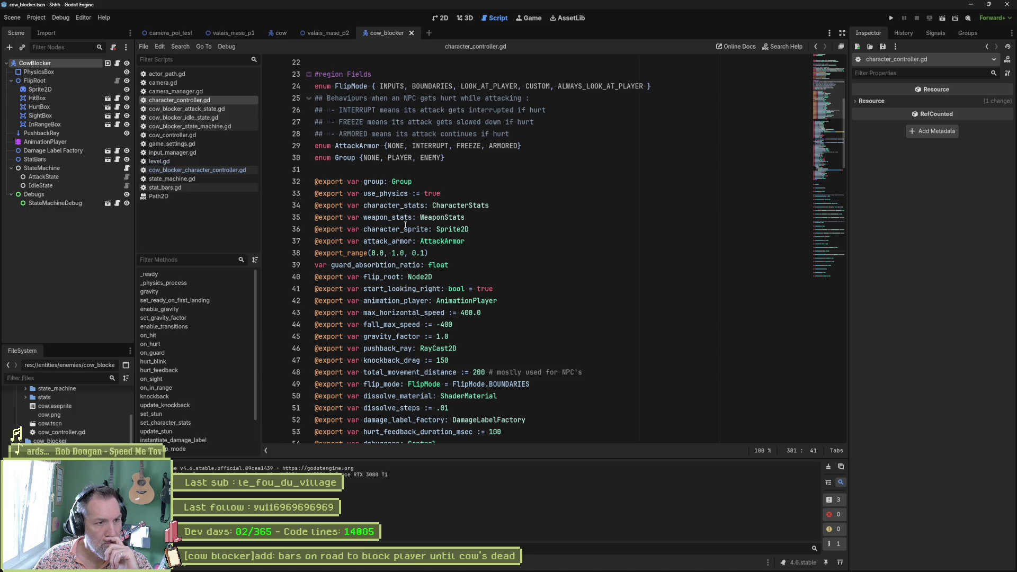
pyautogui.doubleClick(386, 193)
pyautogui.hotkey('ctrl', 'shift', 'f')
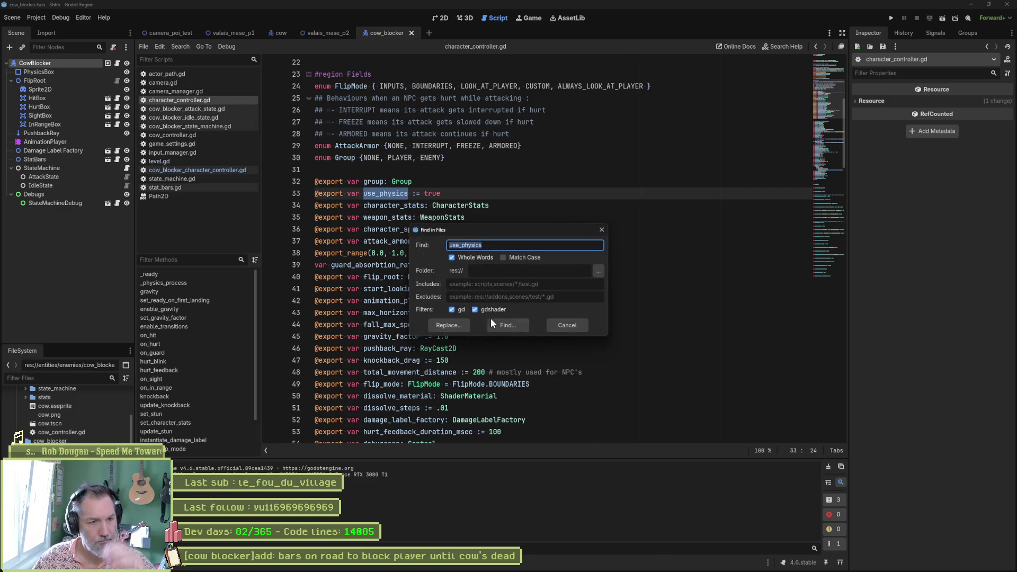
pyautogui.click(490, 324)
pyautogui.click(403, 468)
pyautogui.scroll(-5, 386, 356)
pyautogui.doubleClick(376, 229)
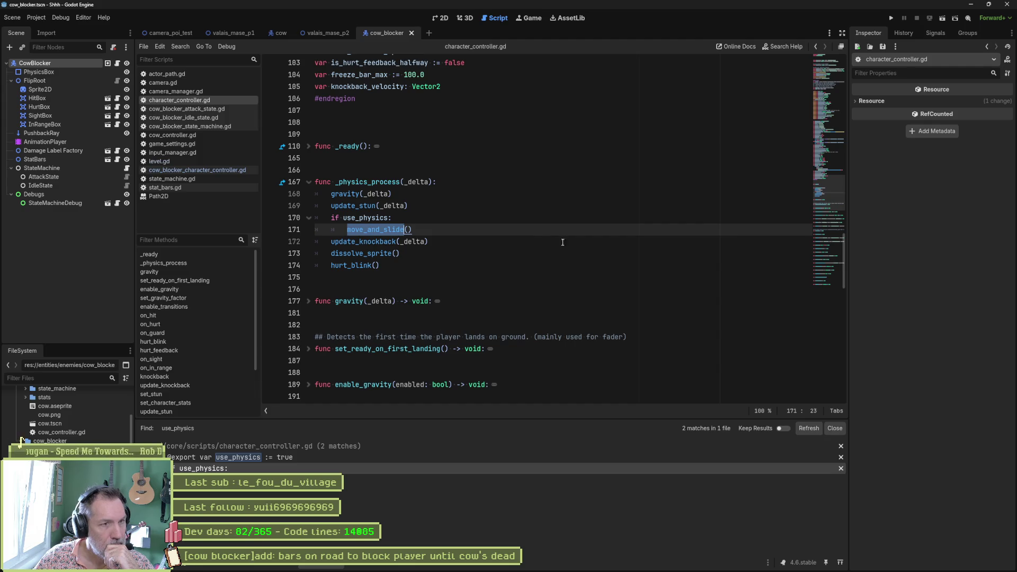
# Step: Turn off Use Physics on the CowBlocker node and save the scene
pyautogui.click(58, 64)
pyautogui.click(935, 142)
pyautogui.click(521, 267)
pyautogui.hotkey('ctrl', 's')
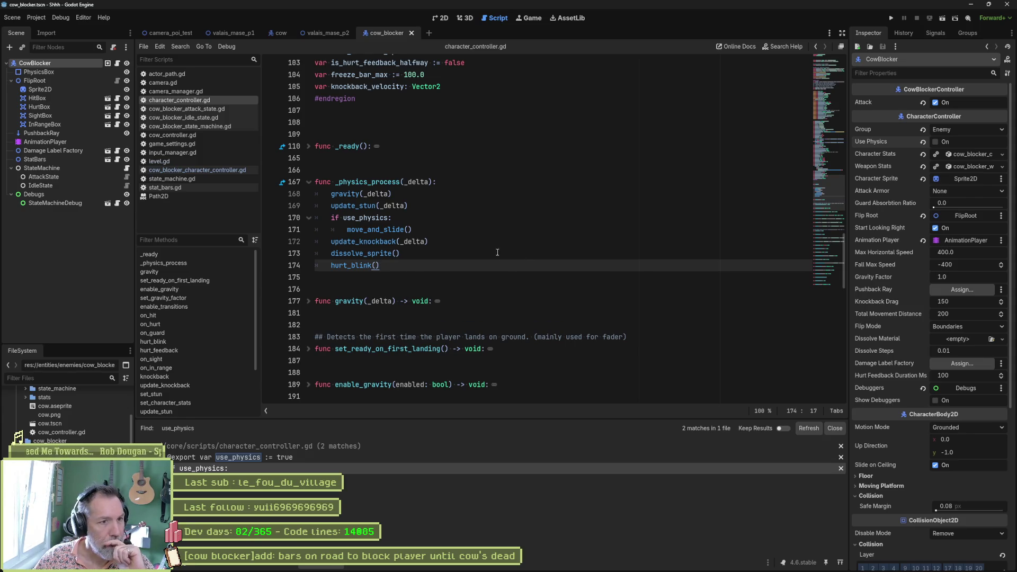
# Step: Find where use_physics is declared, then set up a project-wide search for is_ready
pyautogui.click(393, 229)
pyautogui.click(369, 219)
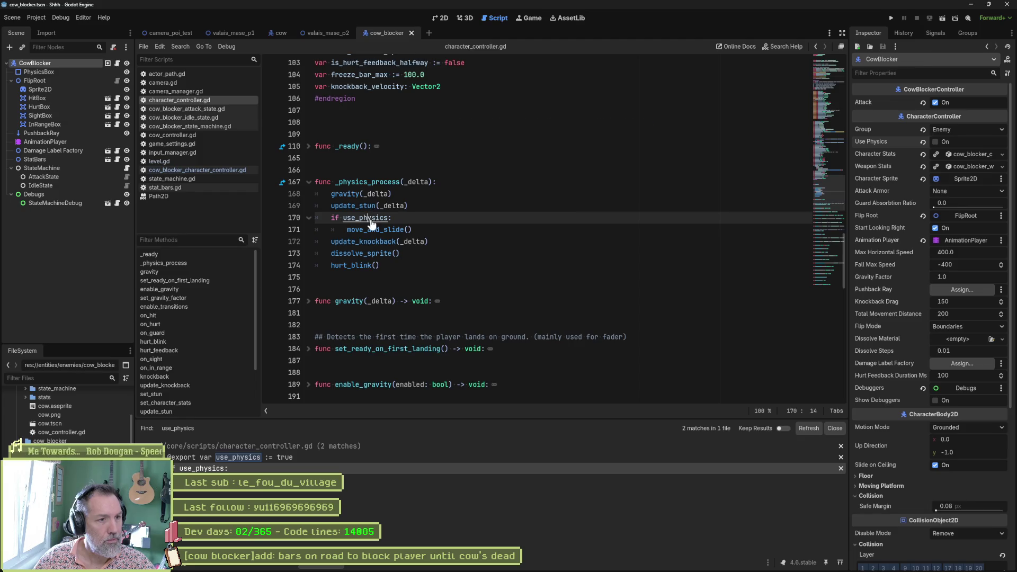
pyautogui.keyDown('ctrl'); pyautogui.click(369, 219); pyautogui.keyUp('ctrl')
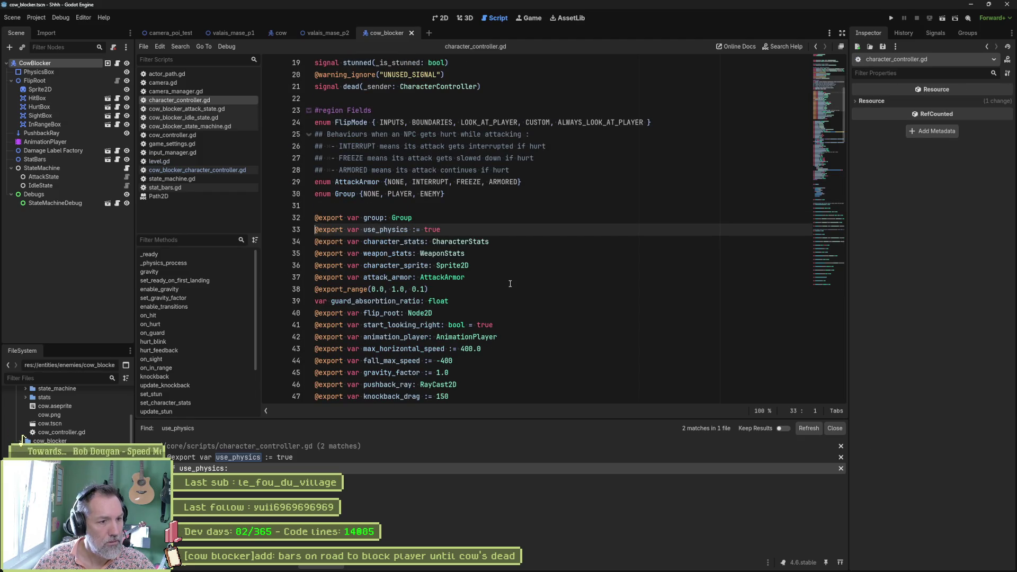
pyautogui.scroll(-5, 534, 285)
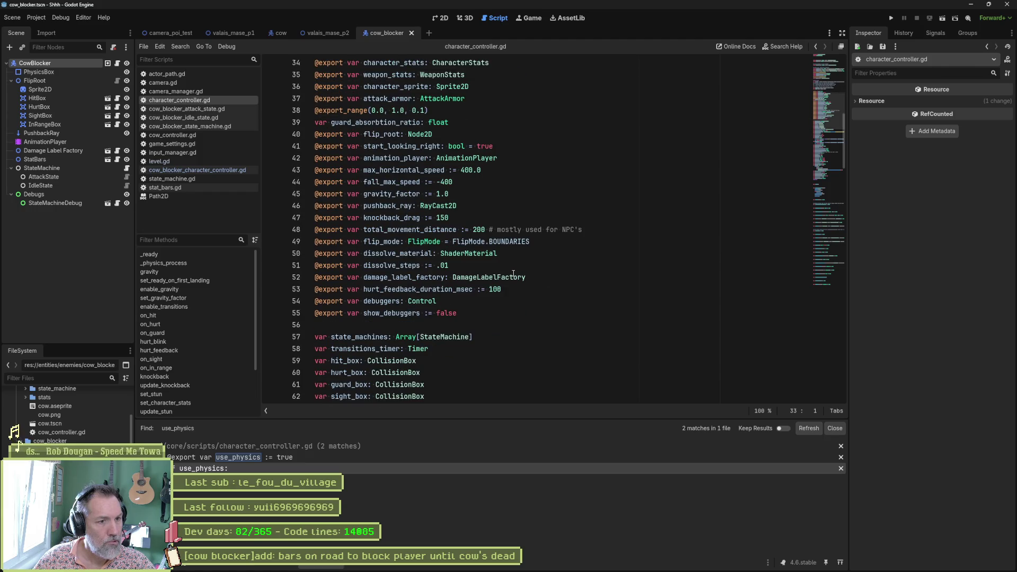
pyautogui.scroll(-8, 510, 273)
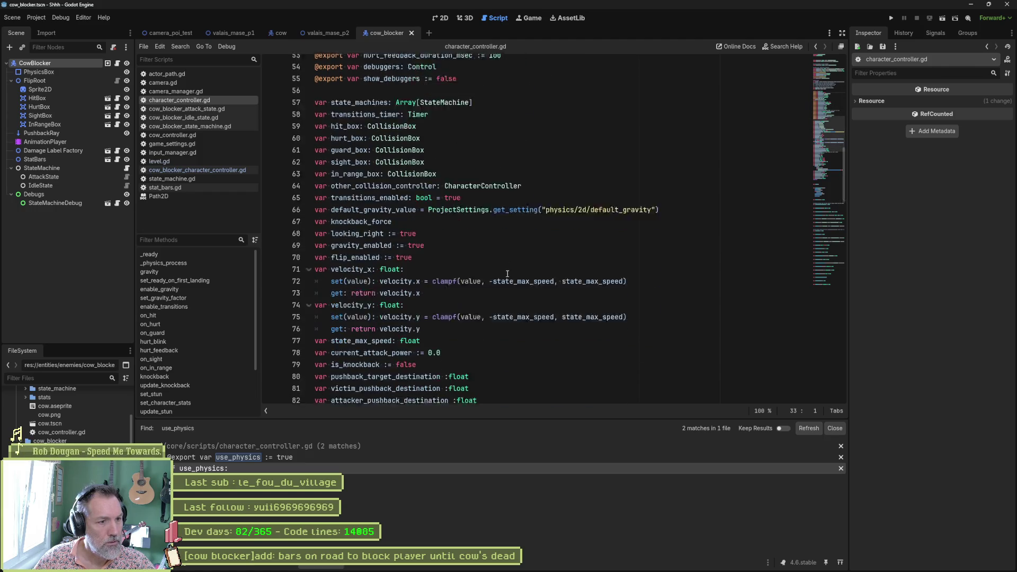
pyautogui.scroll(-3, 506, 273)
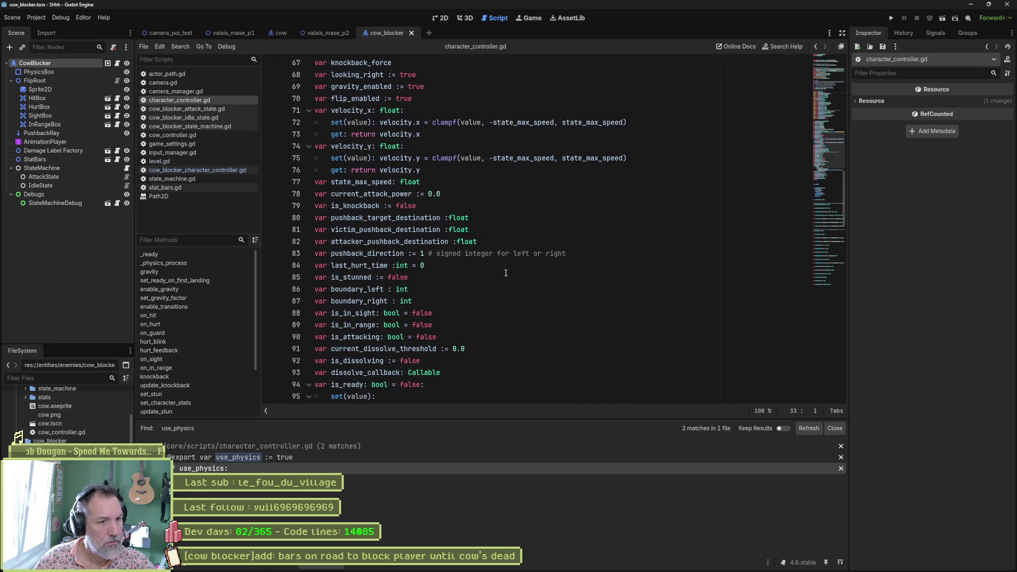
pyautogui.scroll(-2, 504, 274)
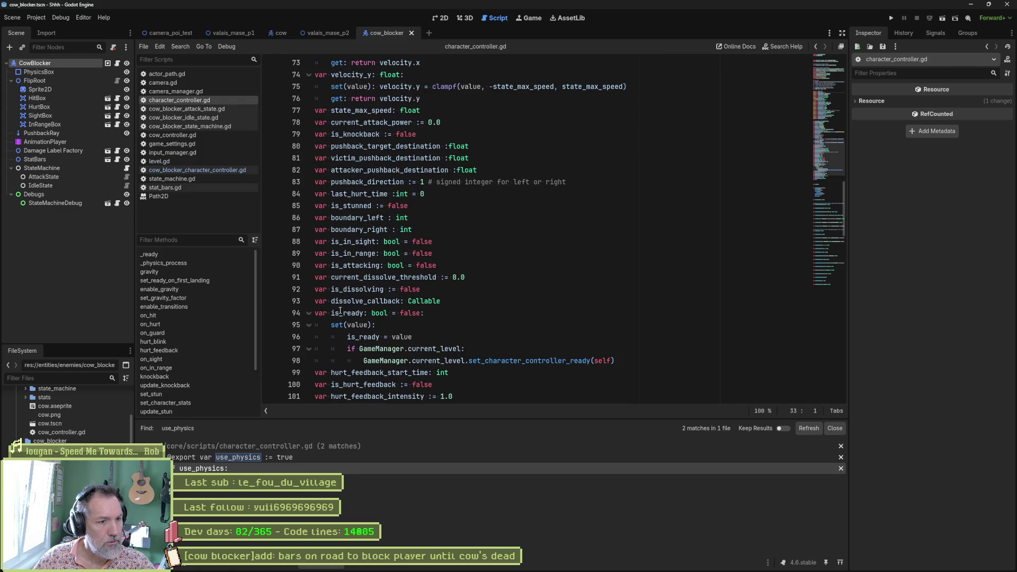
pyautogui.doubleClick(340, 313)
pyautogui.hotkey('ctrl', 'shift', 'f')
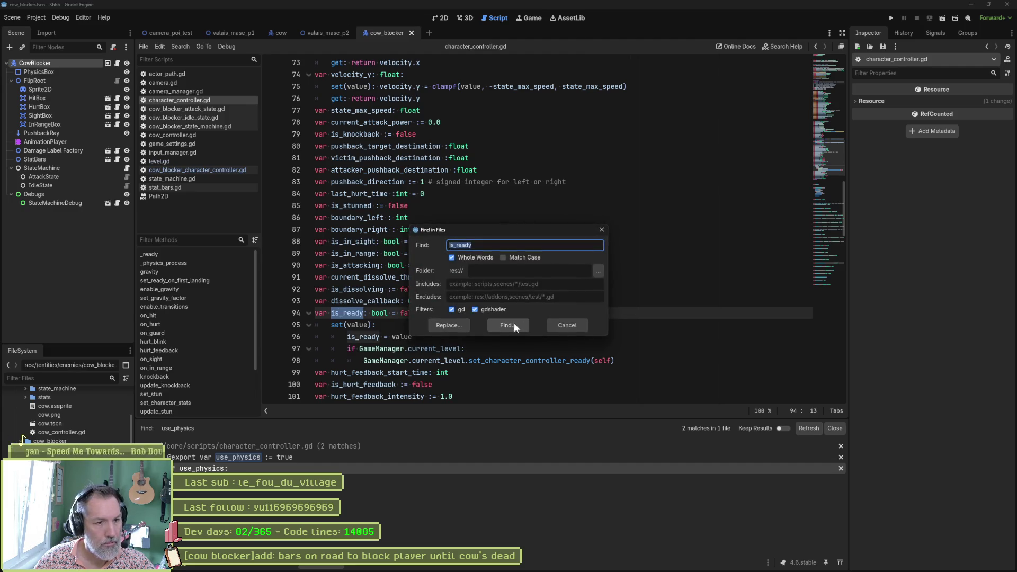
# Step: Search for is_ready, select the projectile controller's super() and is_ready lines, and reopen the CowBlocker script
pyautogui.click(518, 327)
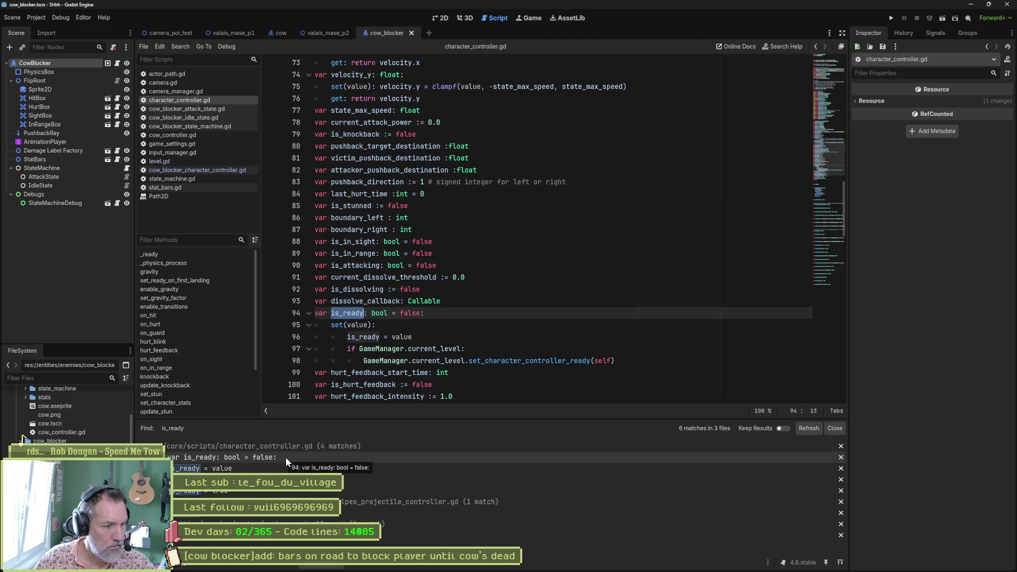
pyautogui.click(318, 520)
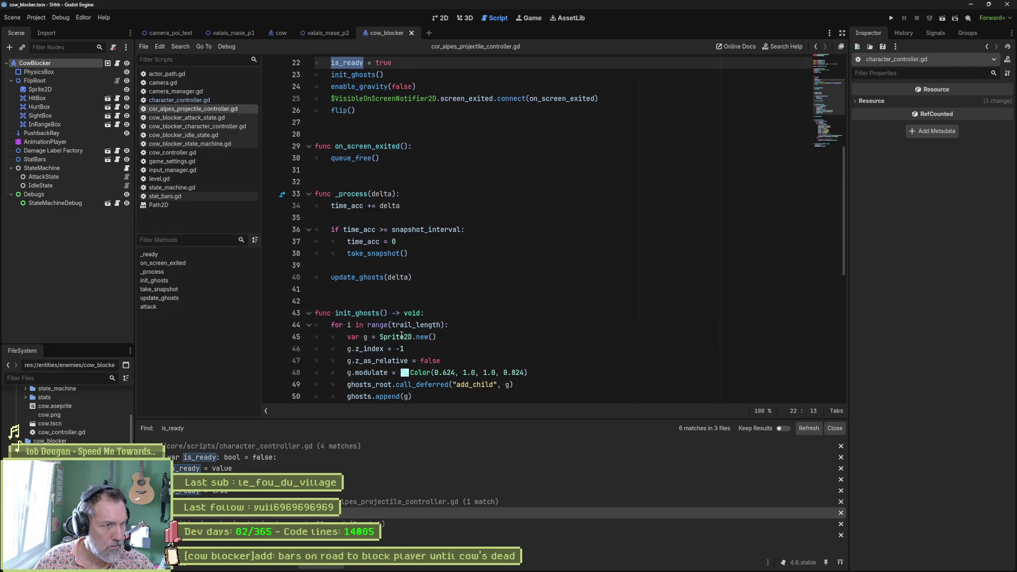
pyautogui.scroll(4, 402, 343)
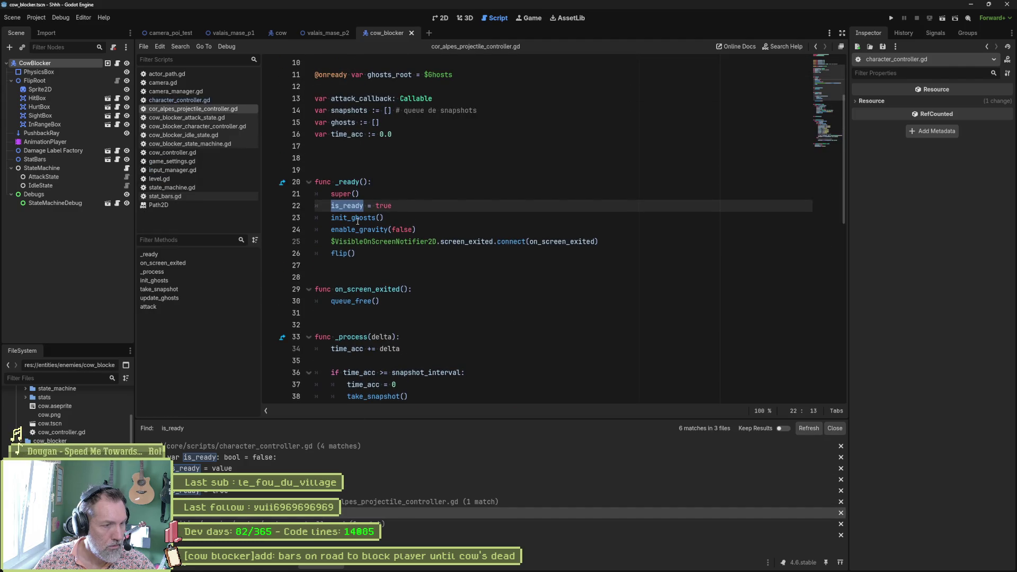
pyautogui.press('End')
pyautogui.hotkey('shift', 'Up')
pyautogui.hotkey('ctrl', 'c')
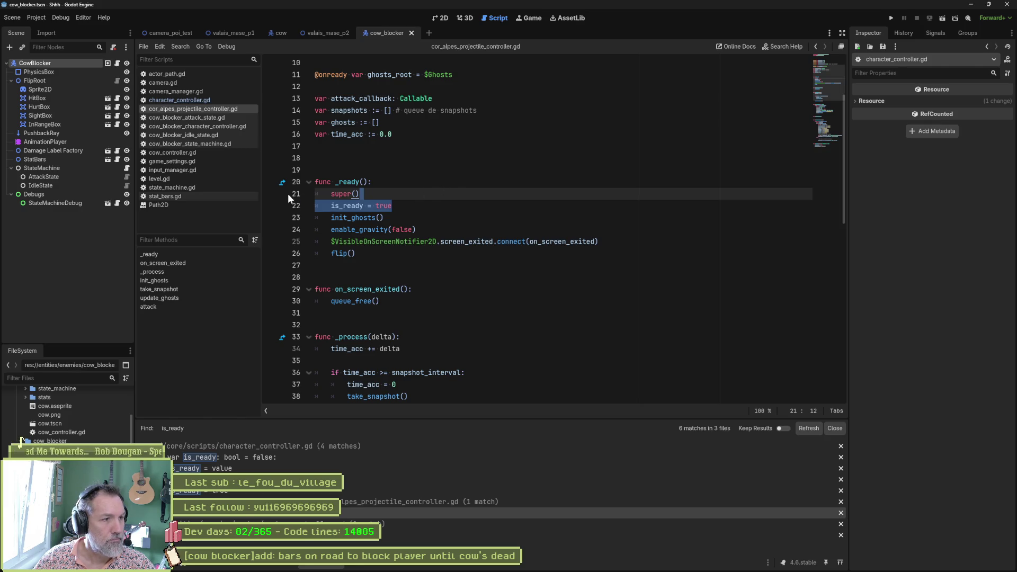
pyautogui.click(117, 64)
pyautogui.click(357, 139)
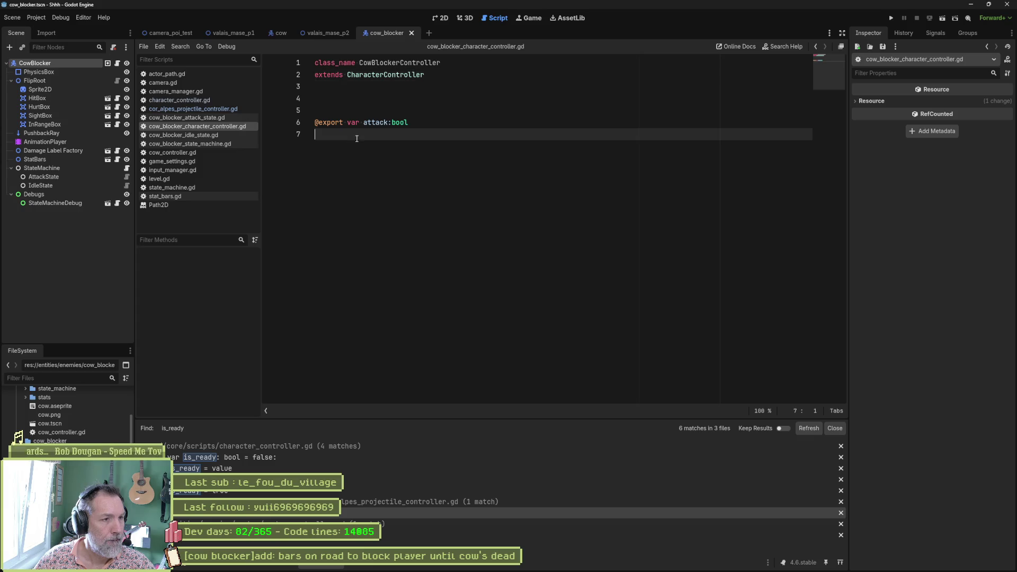
# Step: Add a _ready function setting is_ready = true, save, and run the valais_mase_p2 level
pyautogui.press('Return')
pyautogui.press('Return')
pyautogui.press('Return')
pyautogui.write('func _rea')
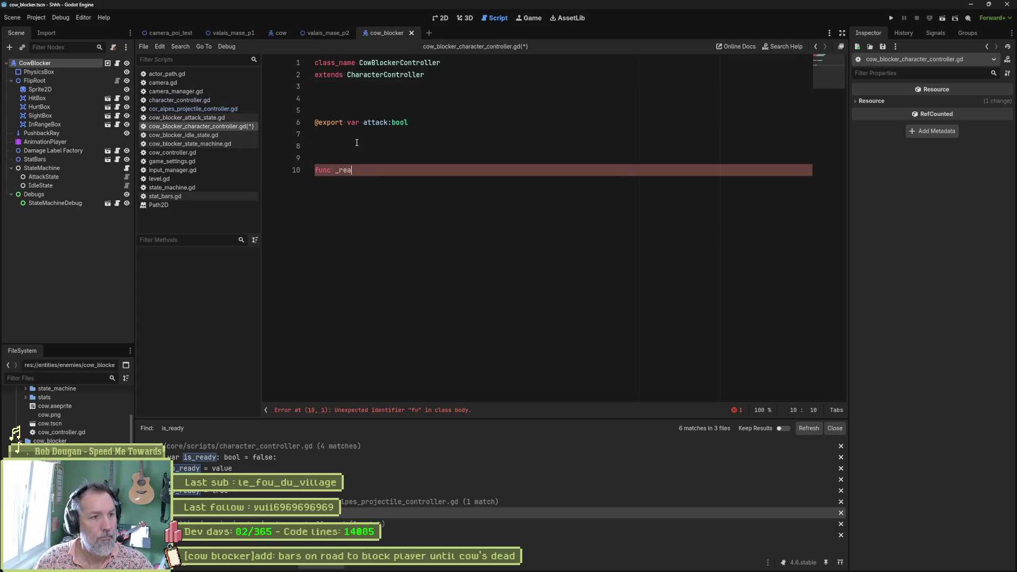
pyautogui.press('Return')
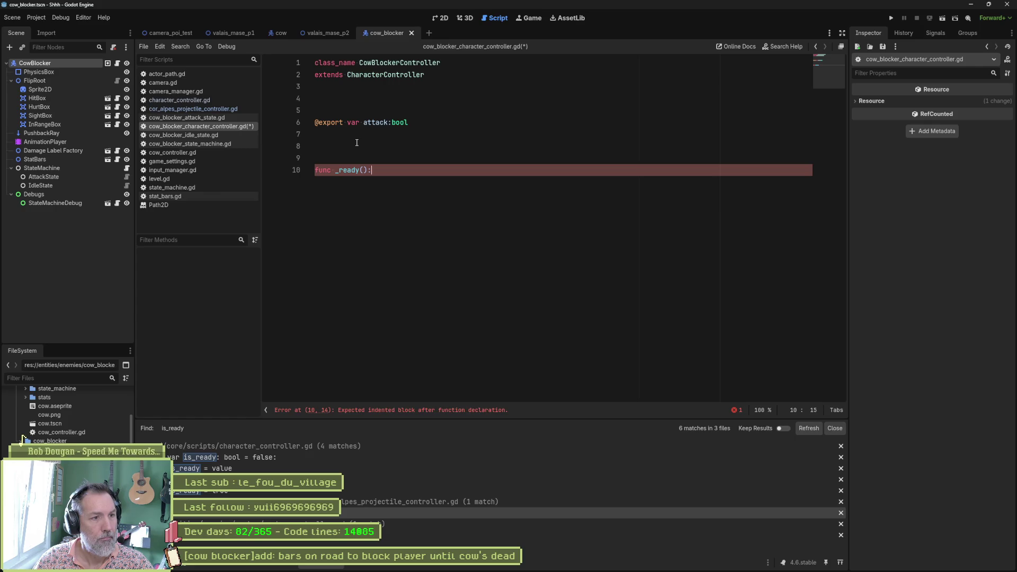
pyautogui.press('Return')
pyautogui.hotkey('ctrl', 'v')
pyautogui.hotkey('ctrl', 's')
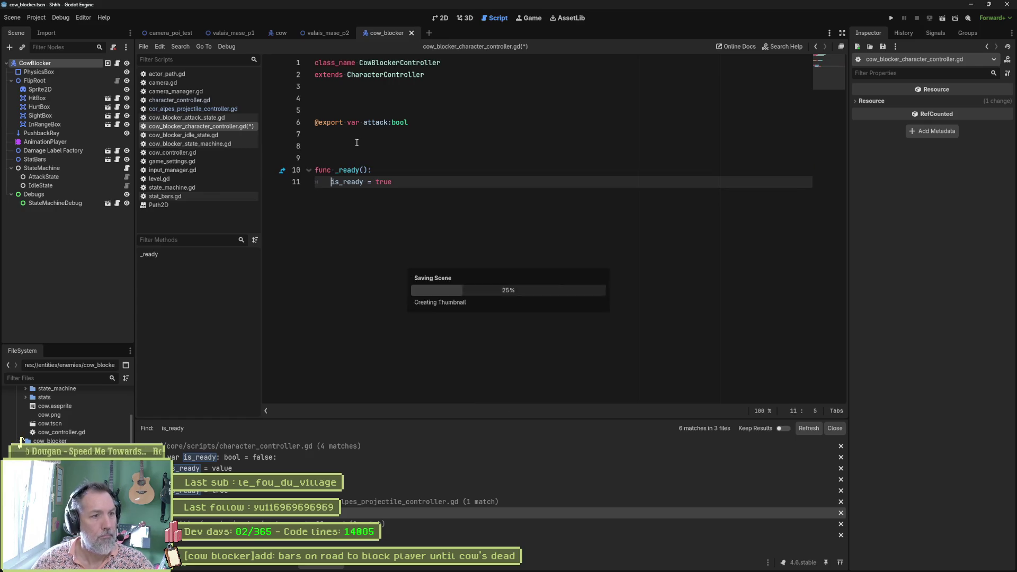
pyautogui.click(323, 32)
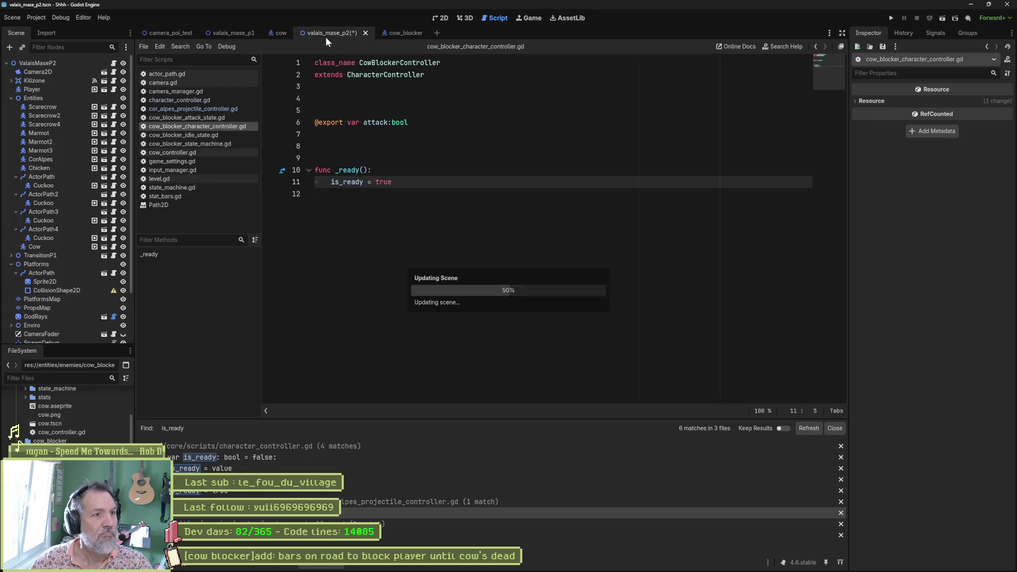
pyautogui.press('F6')
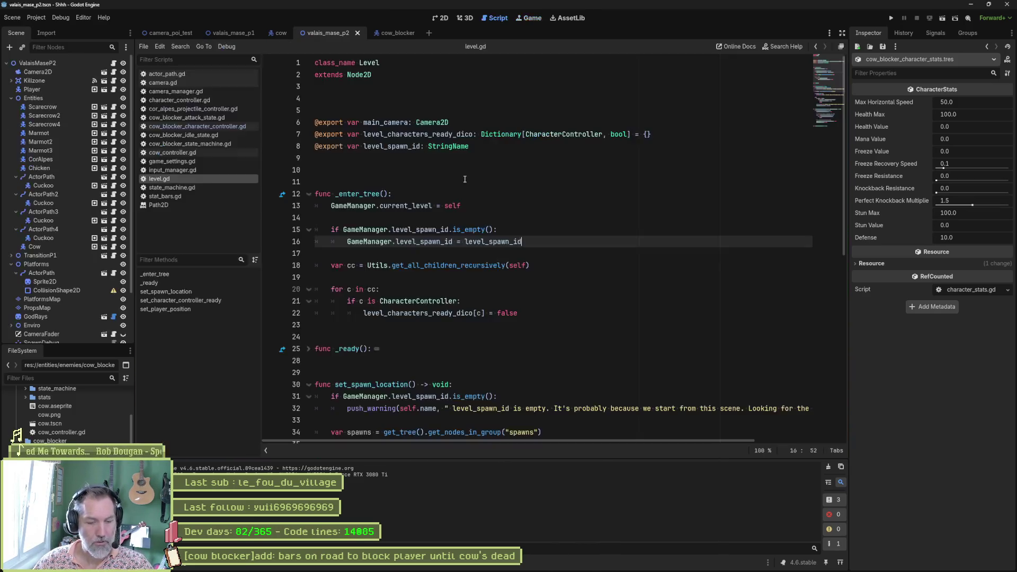
# Step: Stop the level and return to the cow_blocker scene with cow_blocker_character_controller.gd
pyautogui.press('F8')
pyautogui.click(396, 32)
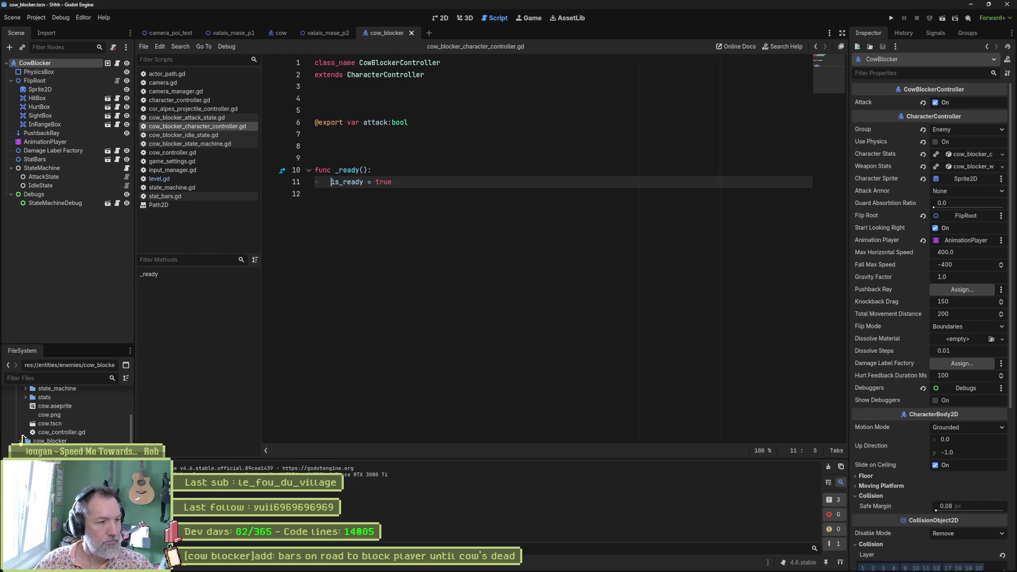
# Step: Duplicate the tests/entities/cow folder as cow_blocker and open its cow_blocker_test scene
pyautogui.scroll(5, 66, 413)
pyautogui.scroll(-3, 23, 435)
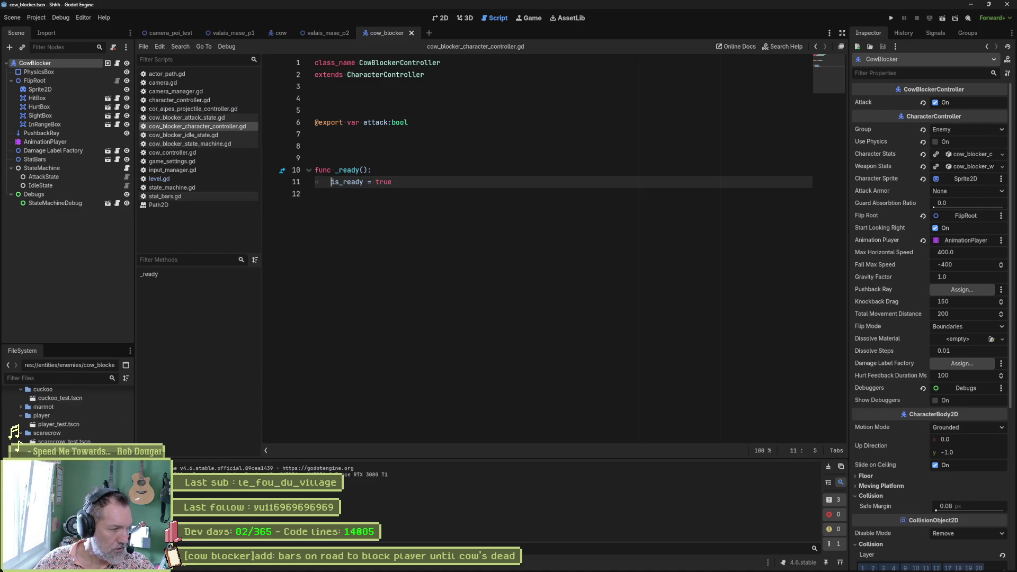
pyautogui.scroll(3, 23, 433)
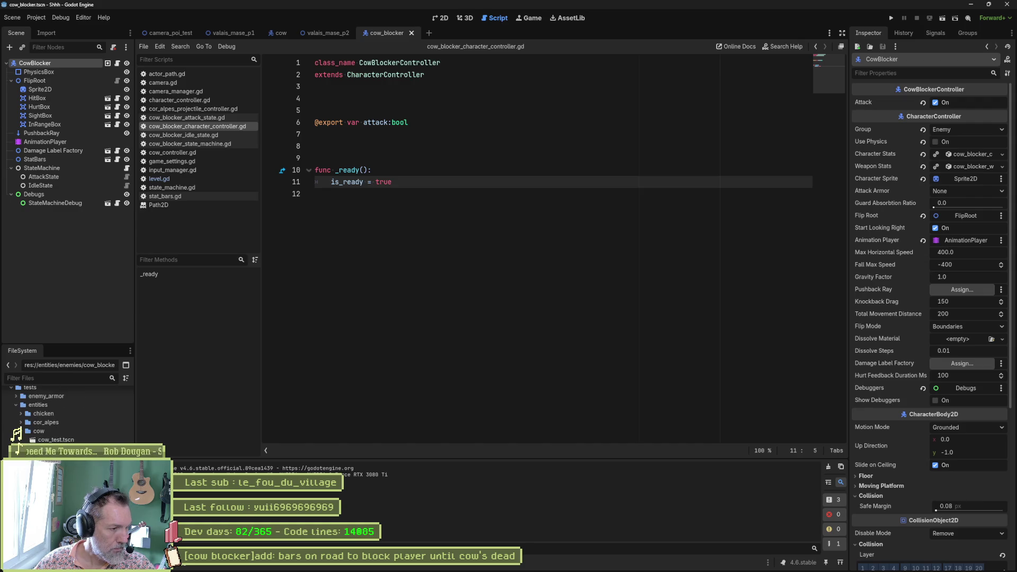
pyautogui.click(28, 431)
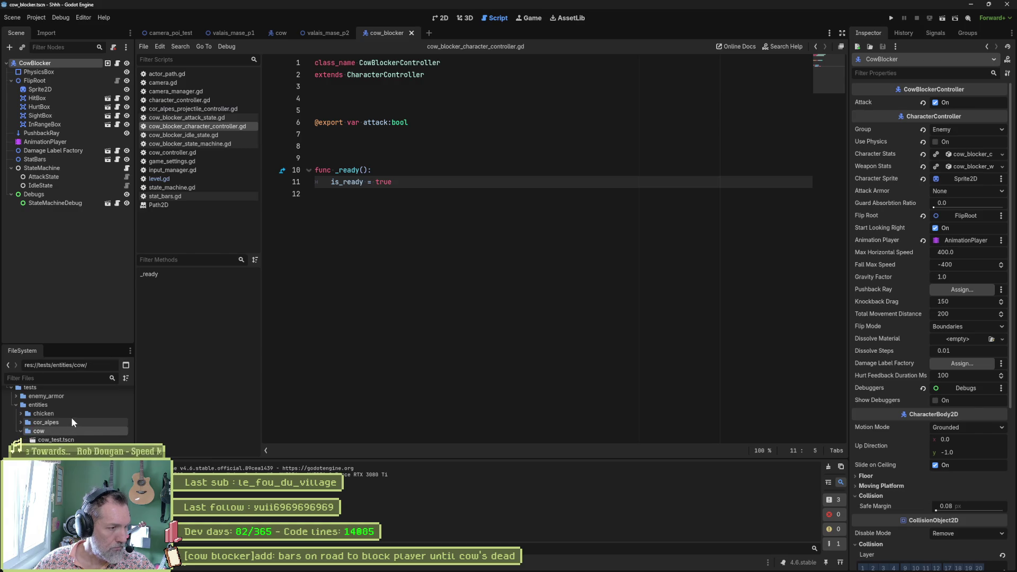
pyautogui.hotkey('ctrl', 'd')
pyautogui.write('cow_block')
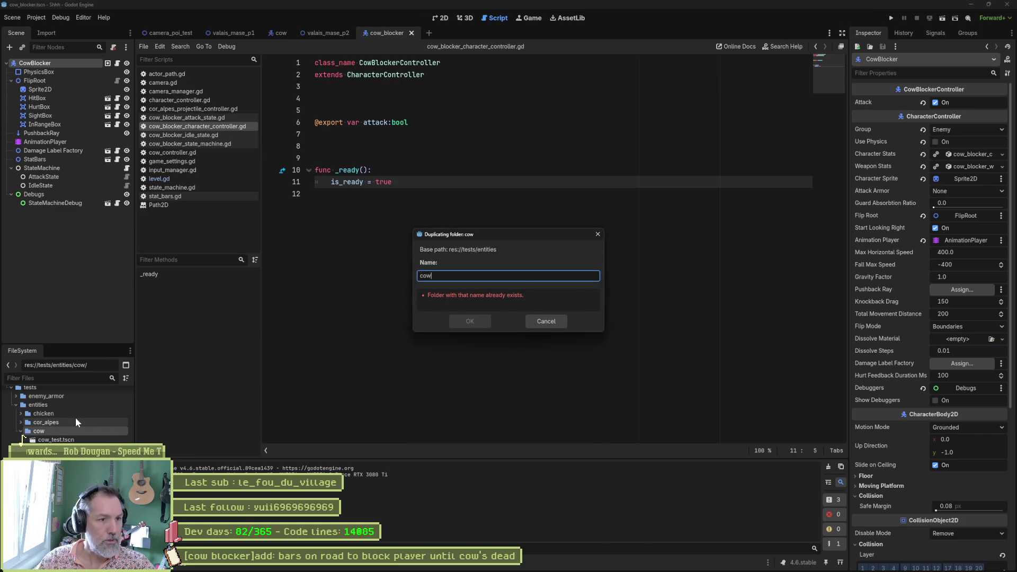
pyautogui.press('Return')
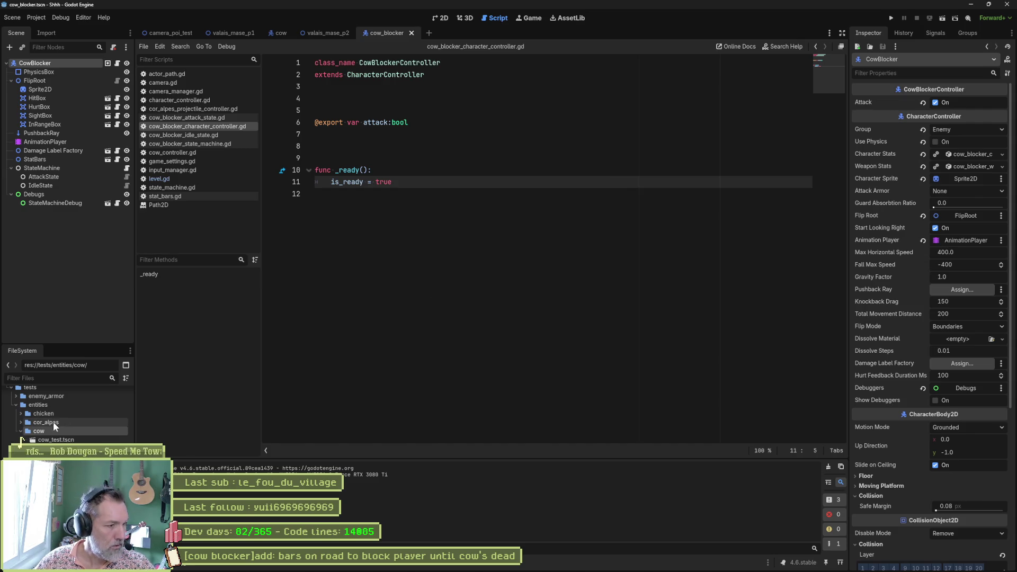
pyautogui.click(53, 440)
pyautogui.press('F2')
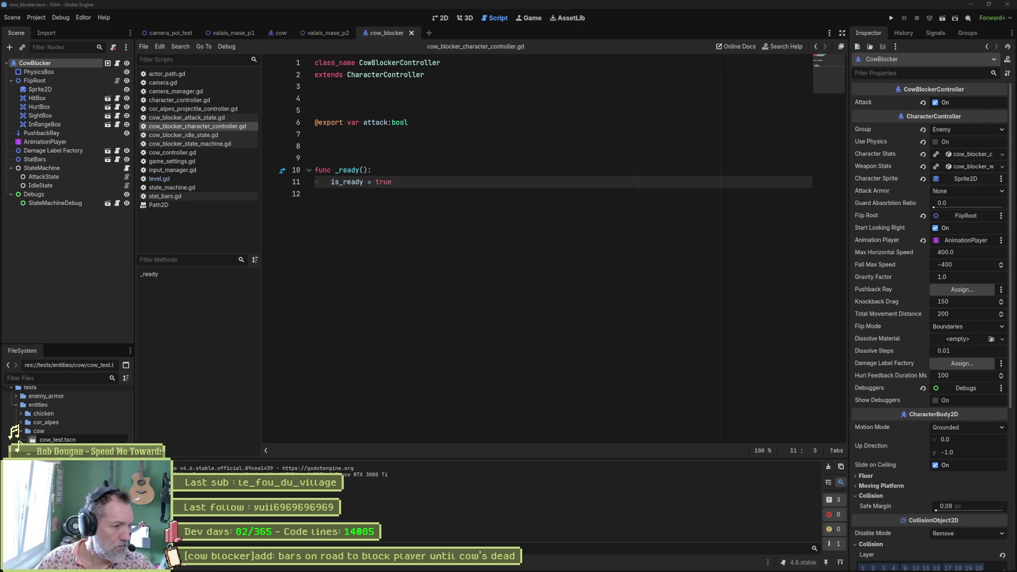
pyautogui.press('Escape')
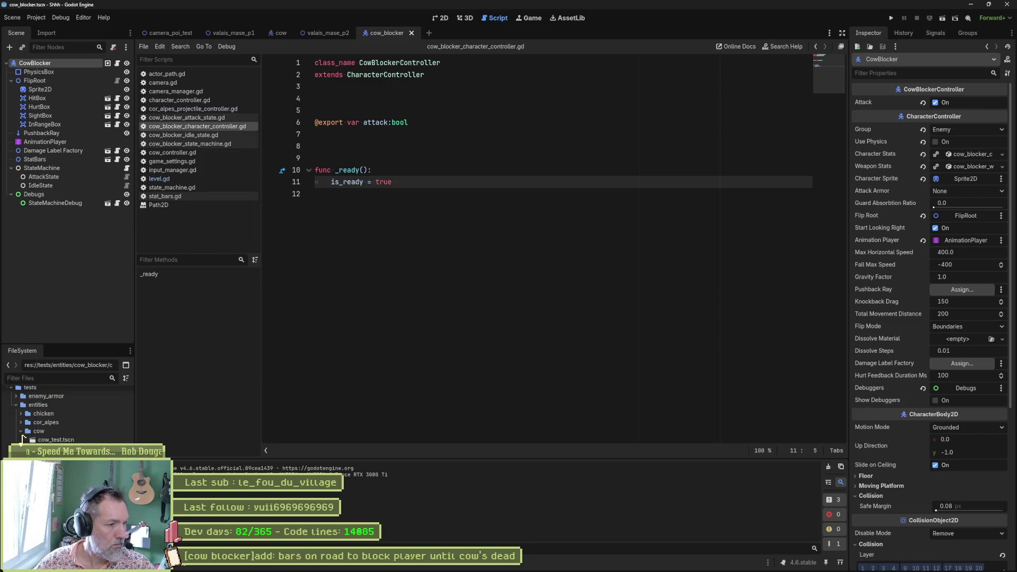
pyautogui.click(461, 30)
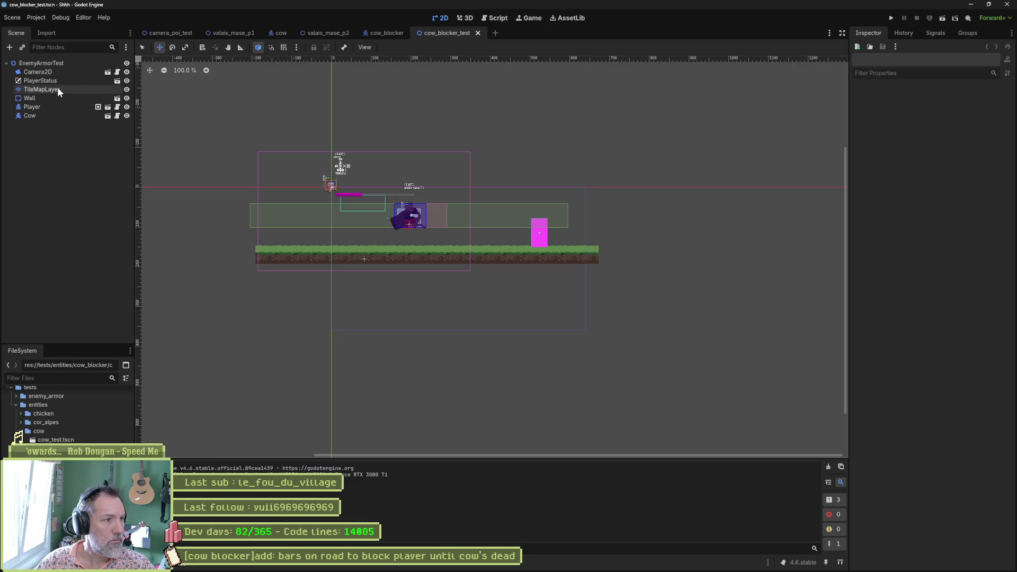
# Step: Instance cow_blocker under the test root, move it onto the road, hide the Cow, and save
pyautogui.click(59, 64)
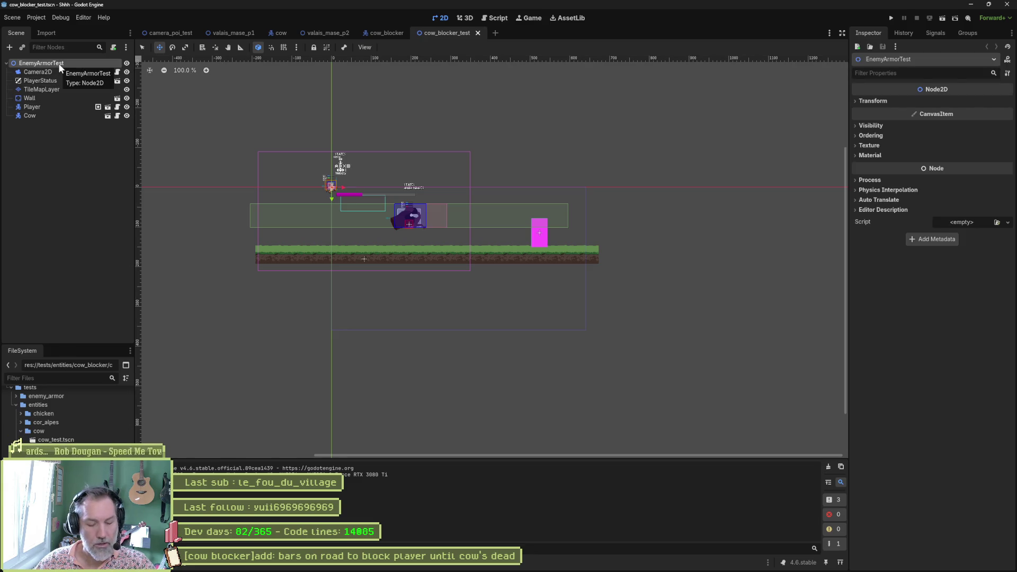
pyautogui.hotkey('ctrl', 'shift', 'a')
pyautogui.press('Return')
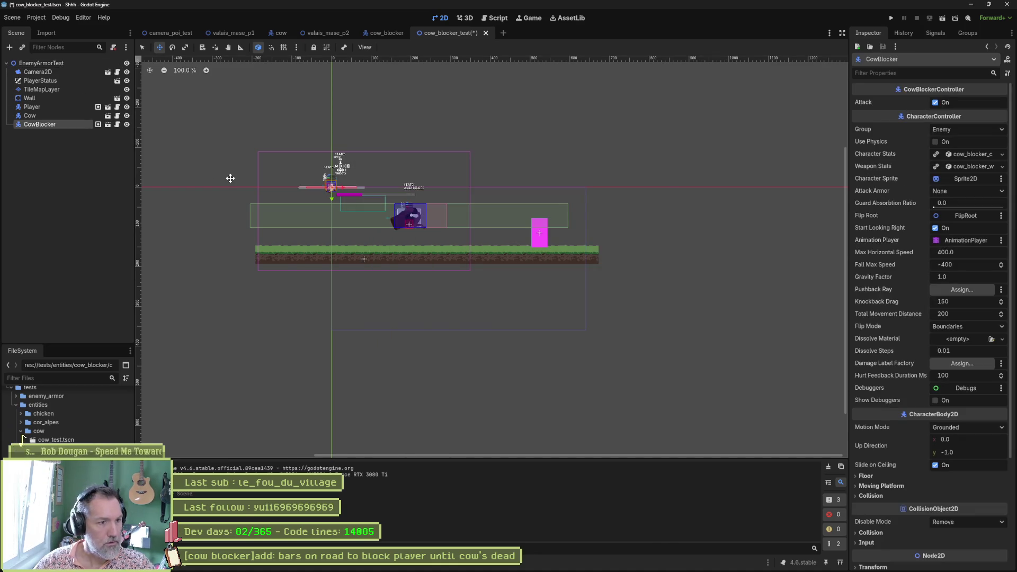
pyautogui.moveTo(365, 229)
pyautogui.mouseDown()
pyautogui.moveTo(433, 273)
pyautogui.moveTo(434, 284)
pyautogui.moveTo(504, 275)
pyautogui.moveTo(418, 284)
pyautogui.mouseUp()
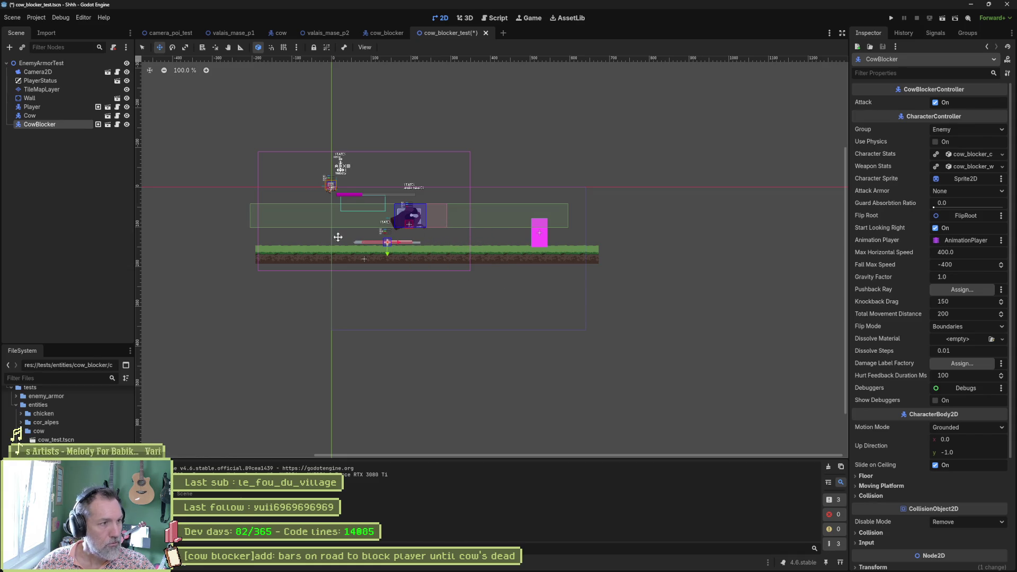
pyautogui.click(126, 116)
pyautogui.hotkey('ctrl', 's')
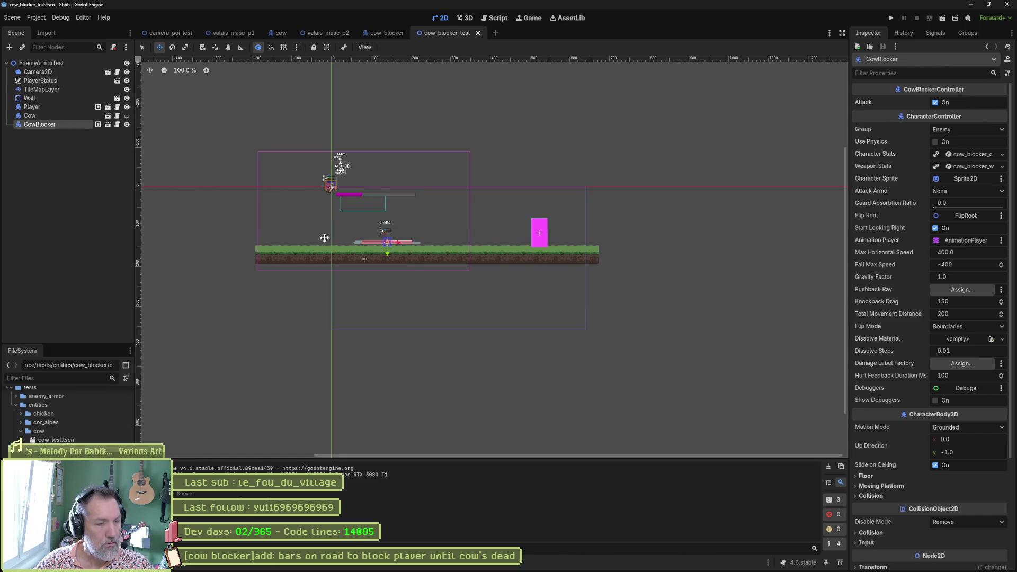
# Step: Playtest the scene, move the blocker left along the road, save, and open the cow_blocker scene
pyautogui.scroll(5, 325, 237)
pyautogui.moveTo(324, 236); pyautogui.dragTo(347, 310)
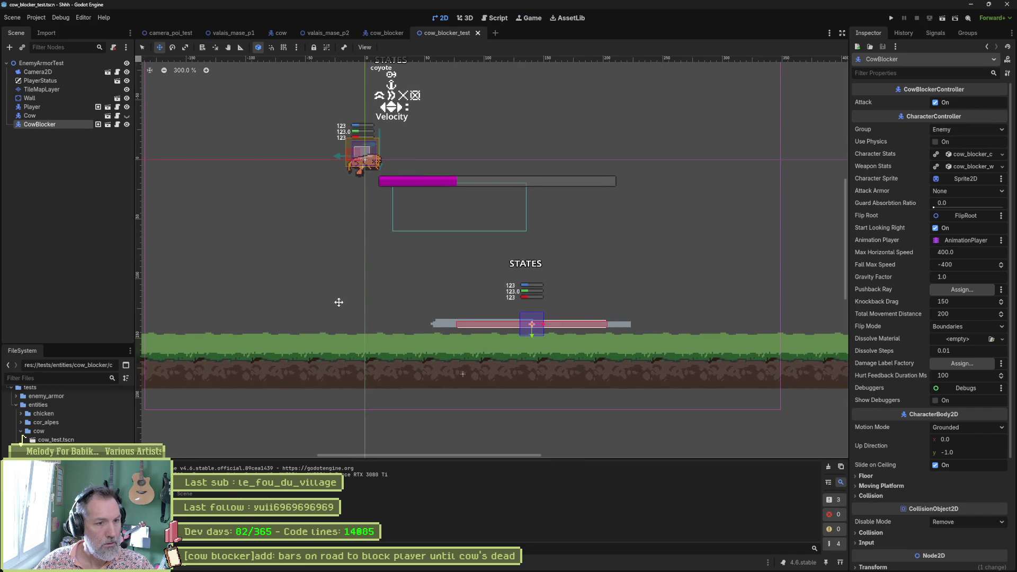
pyautogui.press('F6')
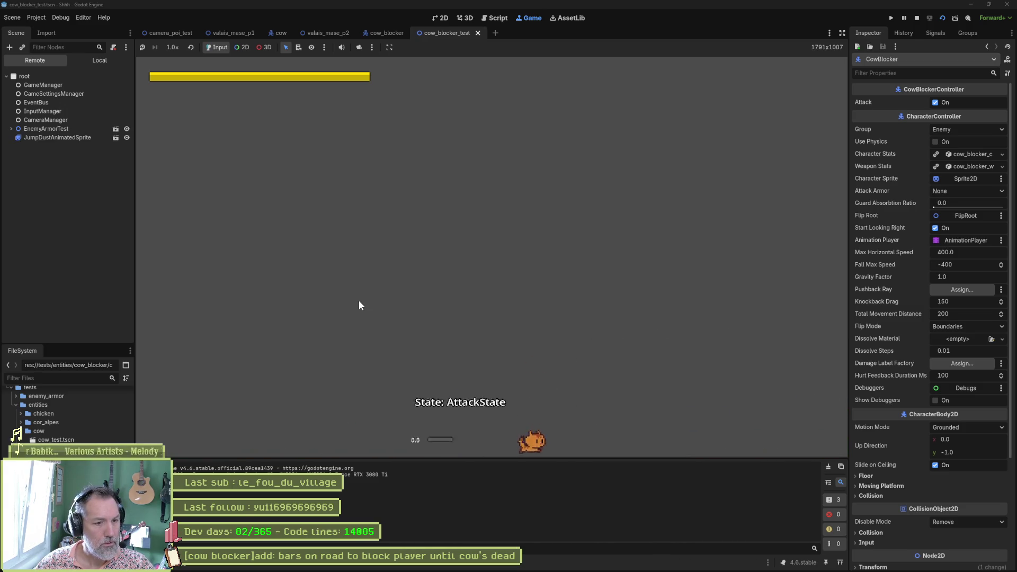
pyautogui.press('F8')
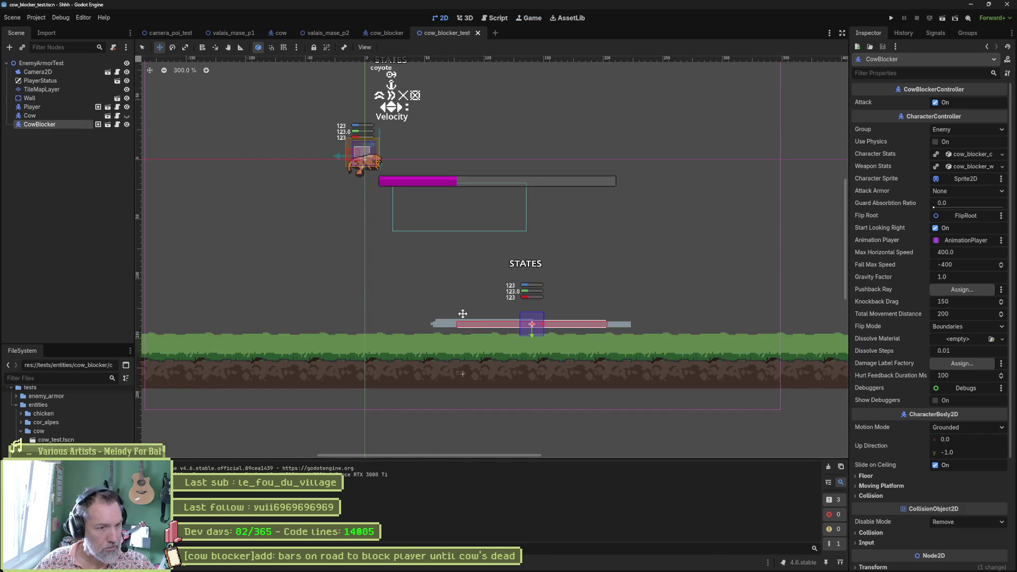
pyautogui.moveTo(461, 311); pyautogui.dragTo(299, 311)
pyautogui.hotkey('ctrl', 's')
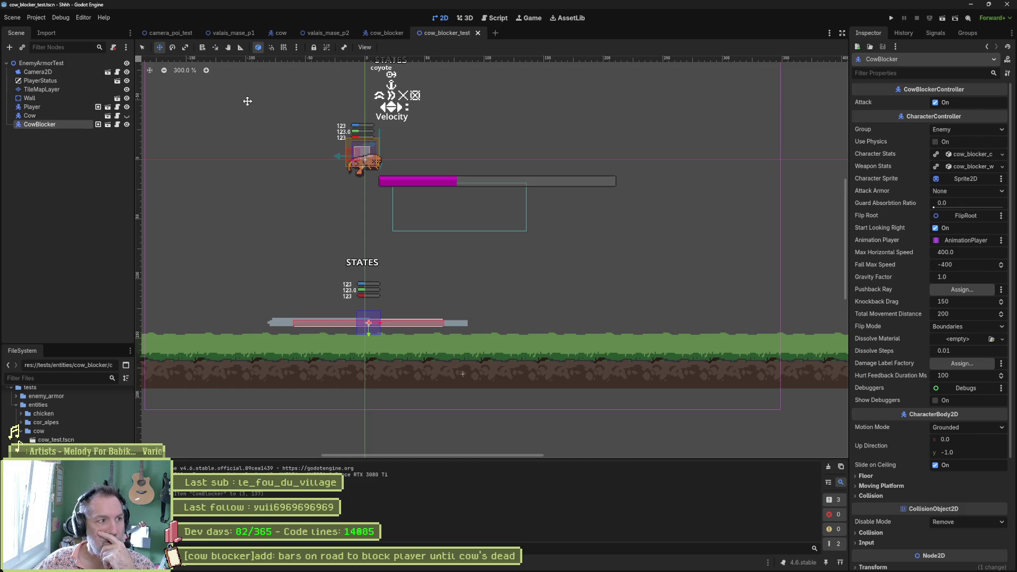
pyautogui.click(108, 125)
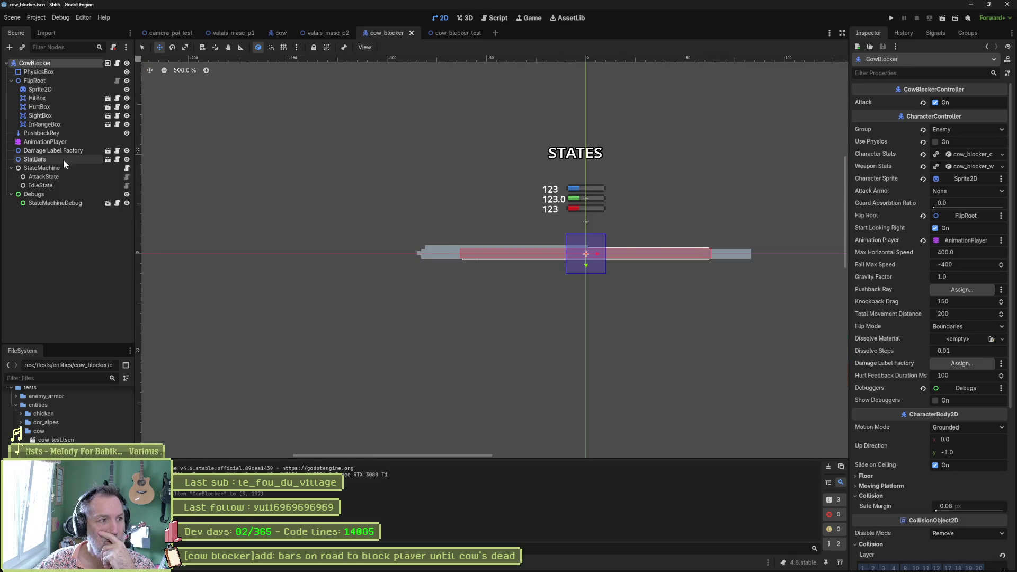
# Step: Add the CowBlocker body to the walls collision layer (bit 2) and run cow_blocker_test
pyautogui.click(49, 72)
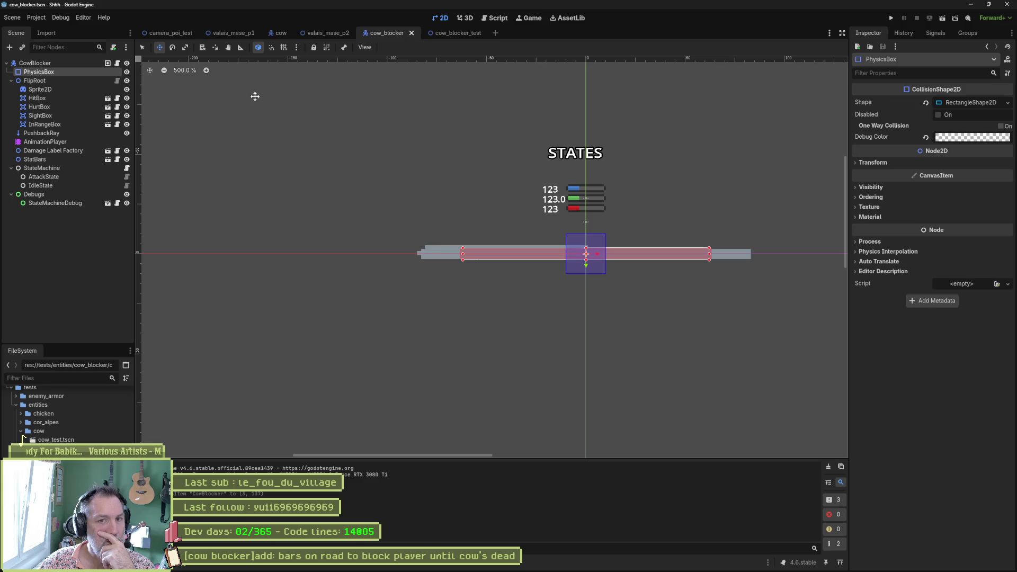
pyautogui.click(38, 63)
pyautogui.scroll(-5, 895, 194)
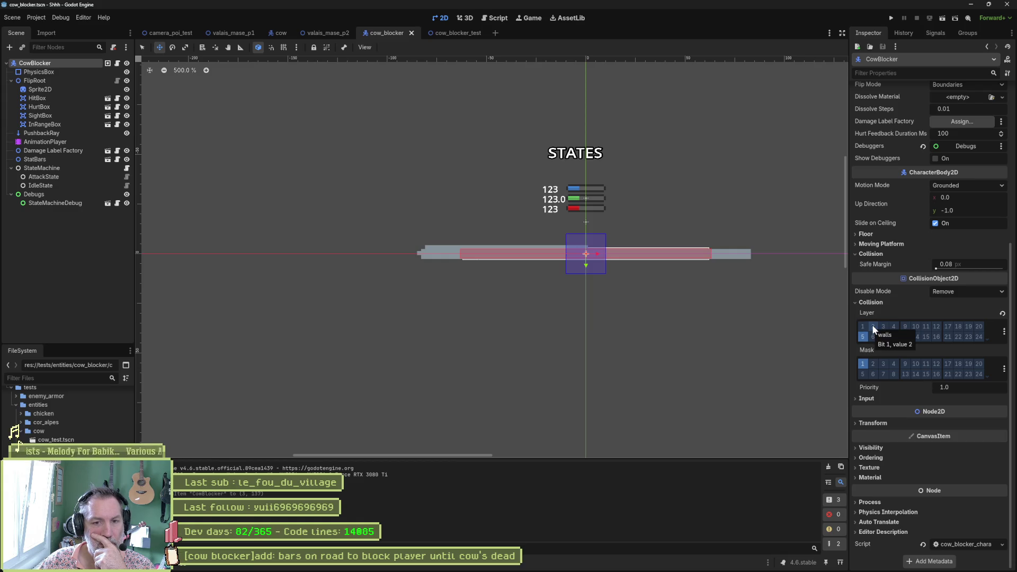
pyautogui.click(873, 329)
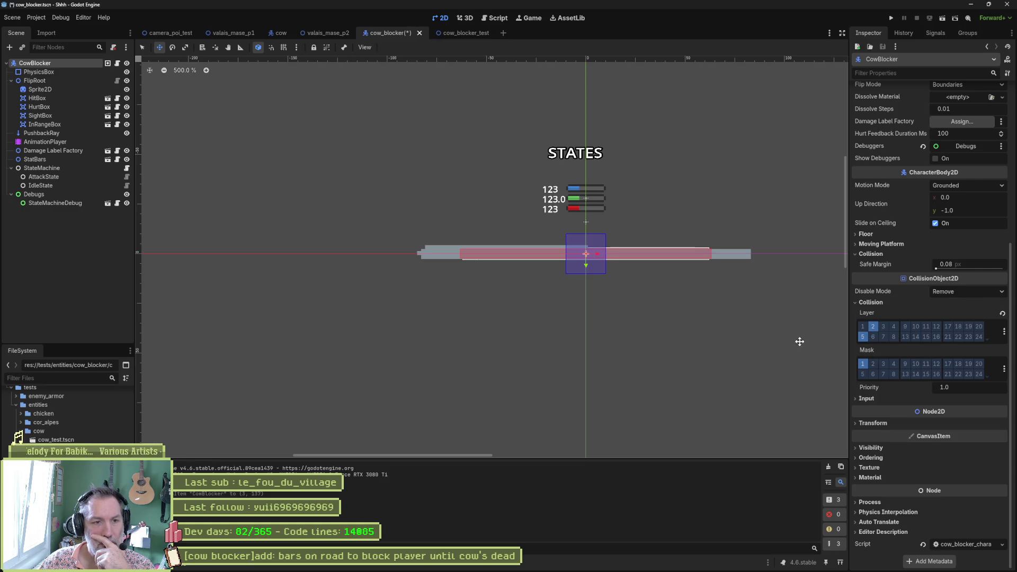
pyautogui.click(465, 33)
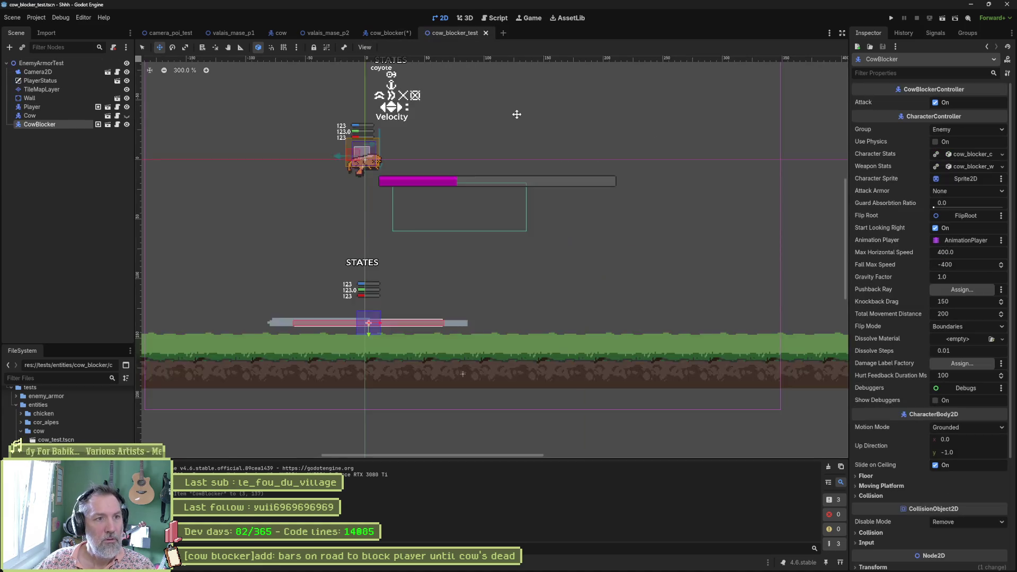
pyautogui.press('F6')
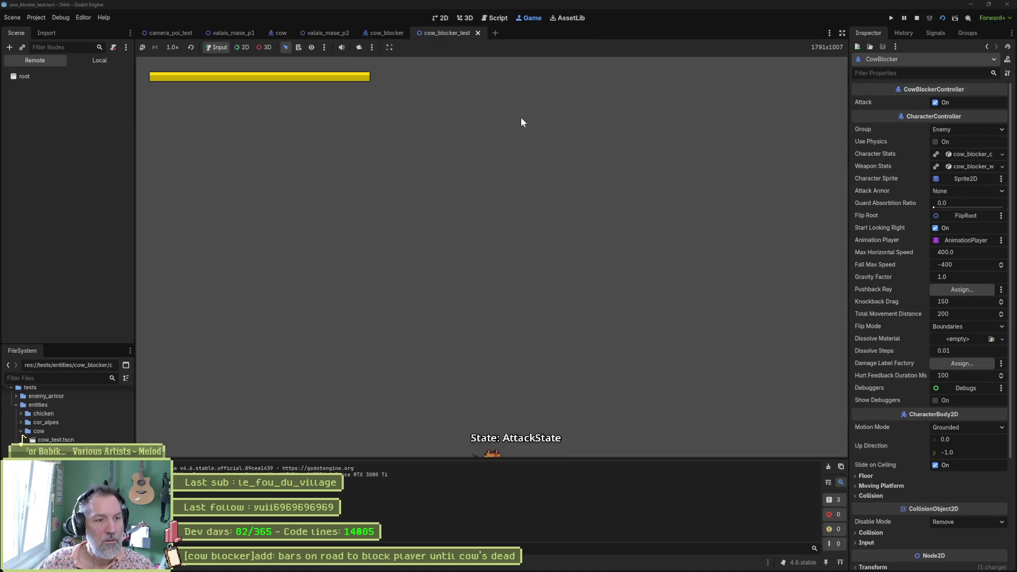
# Step: Stop the running cow_blocker_test playtest
pyautogui.press('F8')
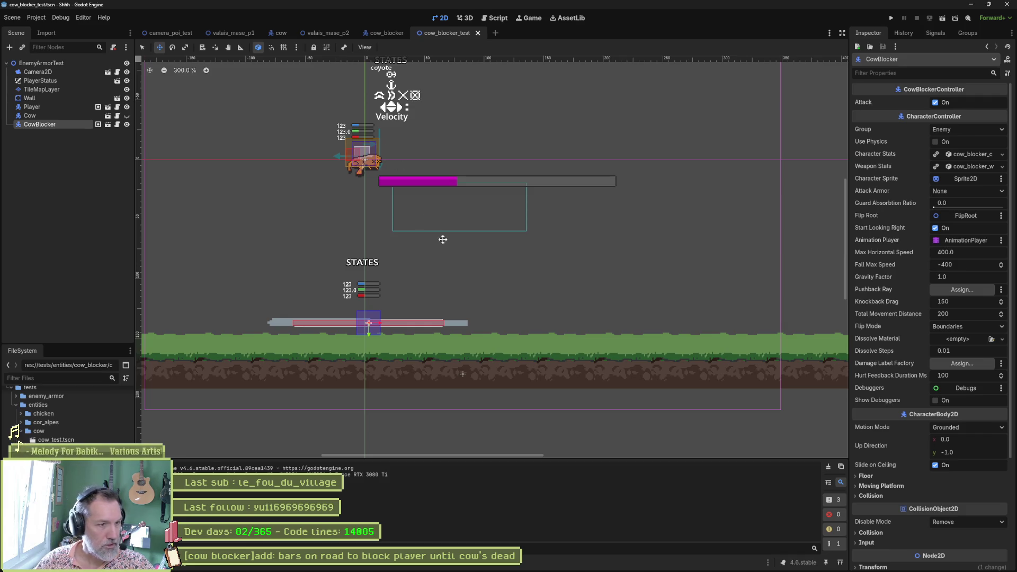
# Step: Move the blocker right, unhide the cow, set its Health Max to 1, and save
pyautogui.moveTo(428, 297); pyautogui.dragTo(589, 300)
pyautogui.hotkey('ctrl', 's')
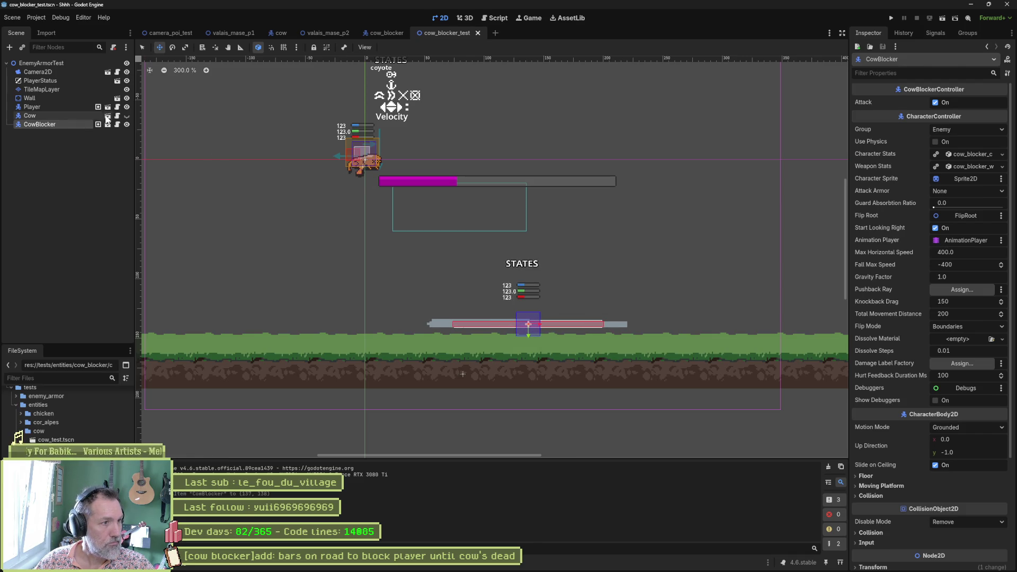
pyautogui.click(126, 116)
pyautogui.click(78, 114)
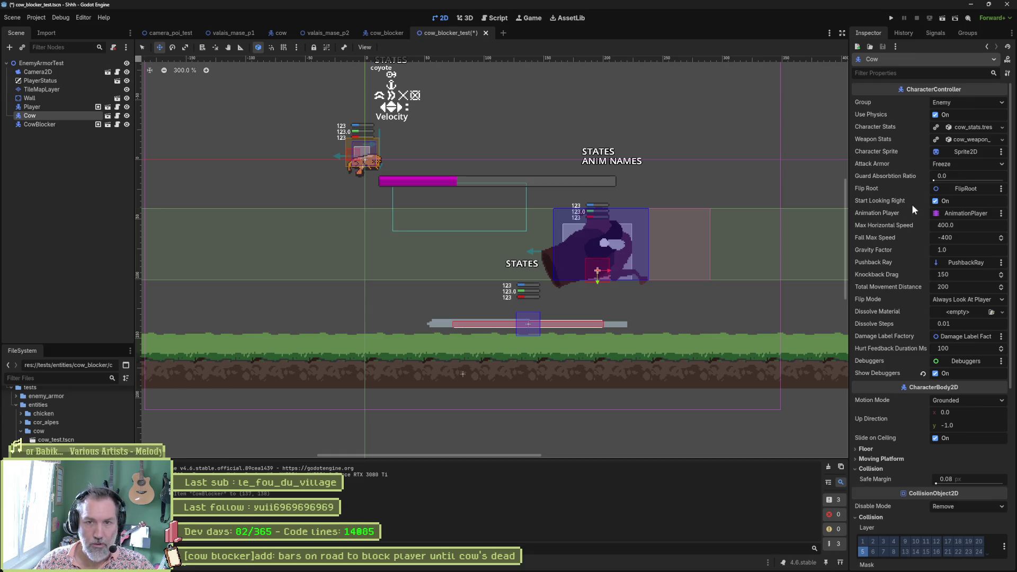
pyautogui.click(970, 128)
pyautogui.click(974, 151)
pyautogui.write('1')
pyautogui.press('Return')
pyautogui.hotkey('ctrl', 's')
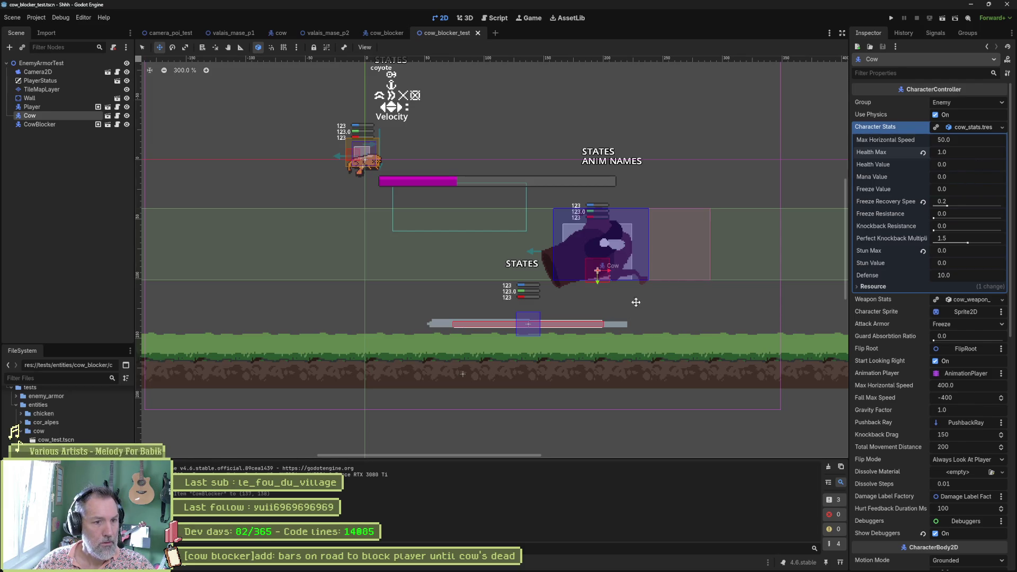
# Step: Reposition the blocker further right, the cow toward the road, and the player onto the road; save
pyautogui.click(39, 124)
pyautogui.moveTo(661, 313); pyautogui.dragTo(804, 315)
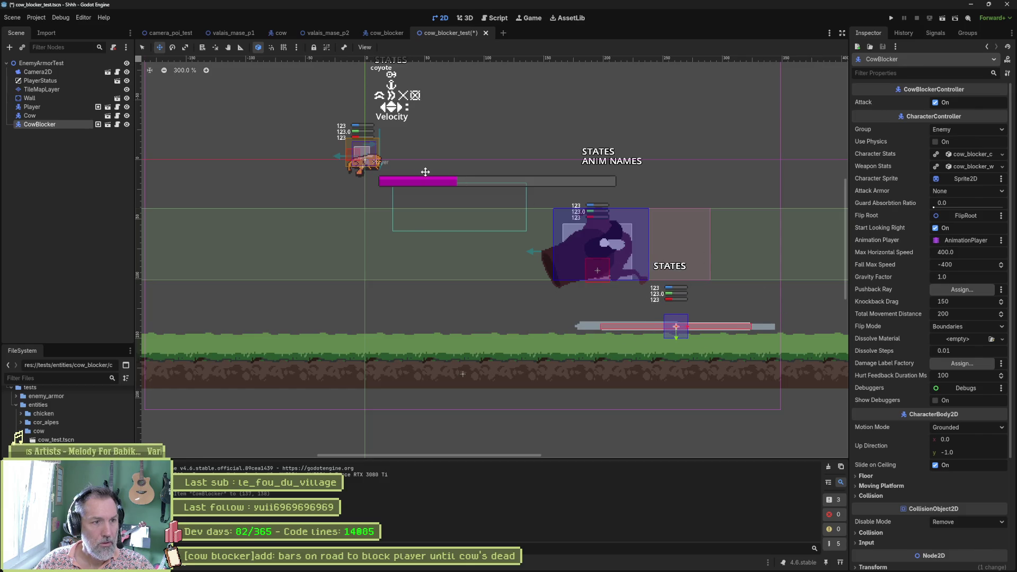
pyautogui.click(29, 116)
pyautogui.moveTo(436, 244); pyautogui.dragTo(333, 279)
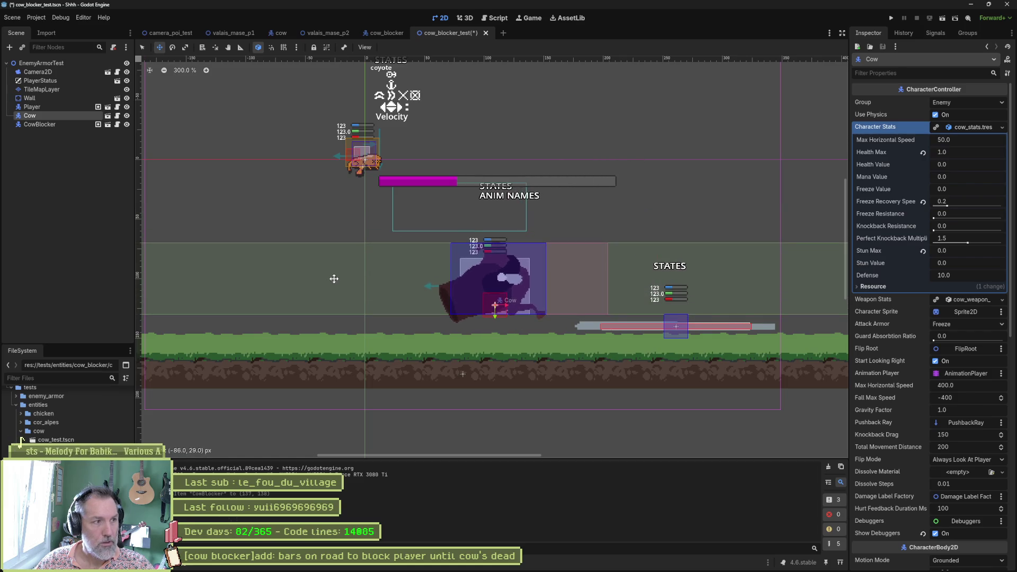
pyautogui.click(45, 106)
pyautogui.moveTo(336, 227); pyautogui.dragTo(342, 390)
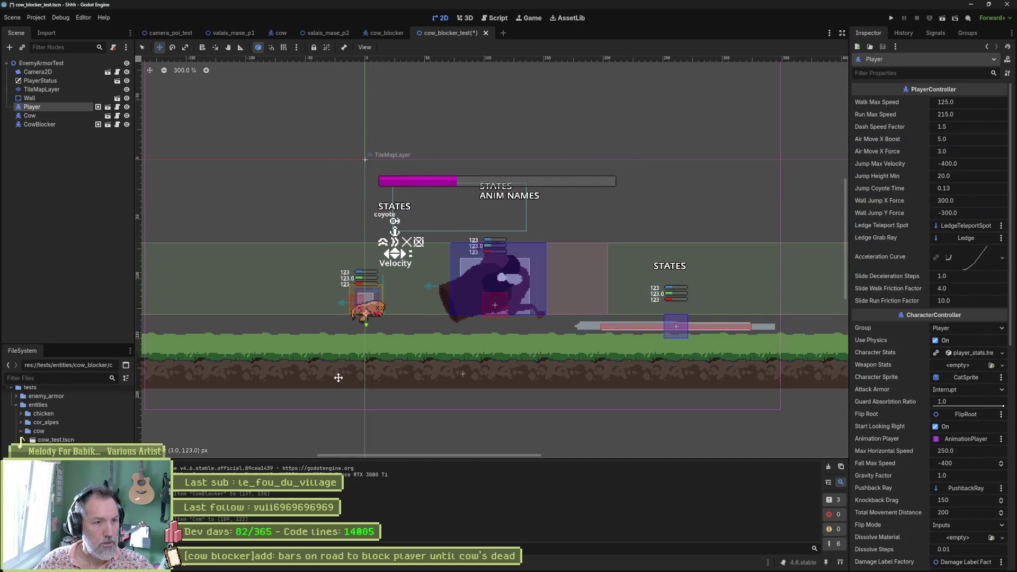
pyautogui.hotkey('ctrl', 's')
# Step: Playtest the scene, walking the cat right and then left, and stop the game
pyautogui.press('F6')
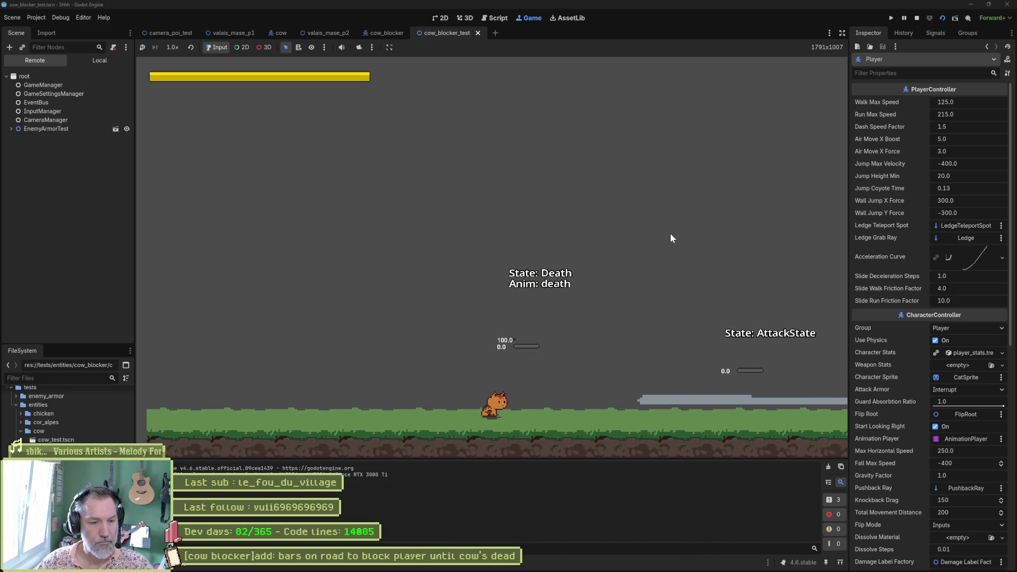
pyautogui.press('Right')
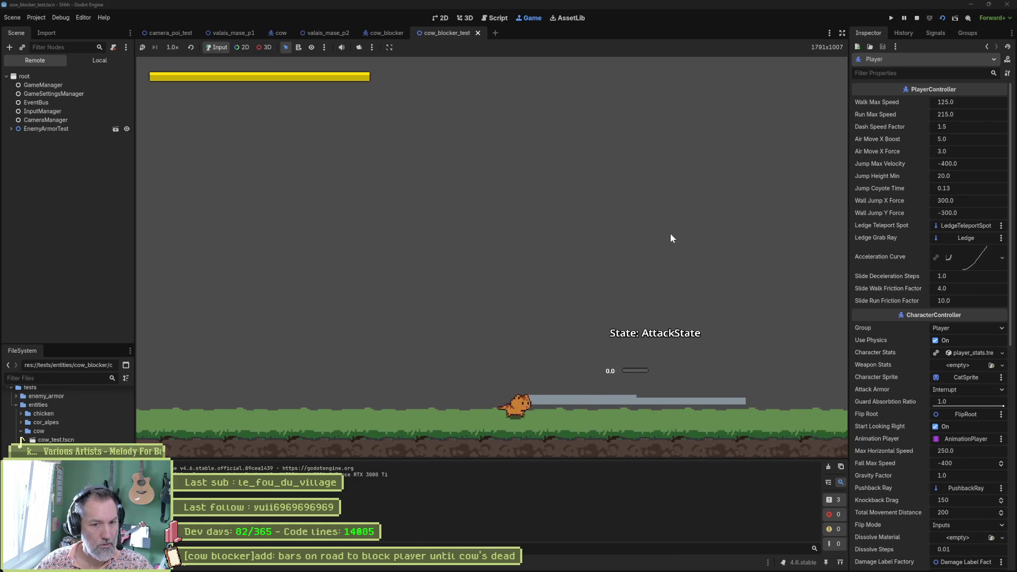
pyautogui.press('Left')
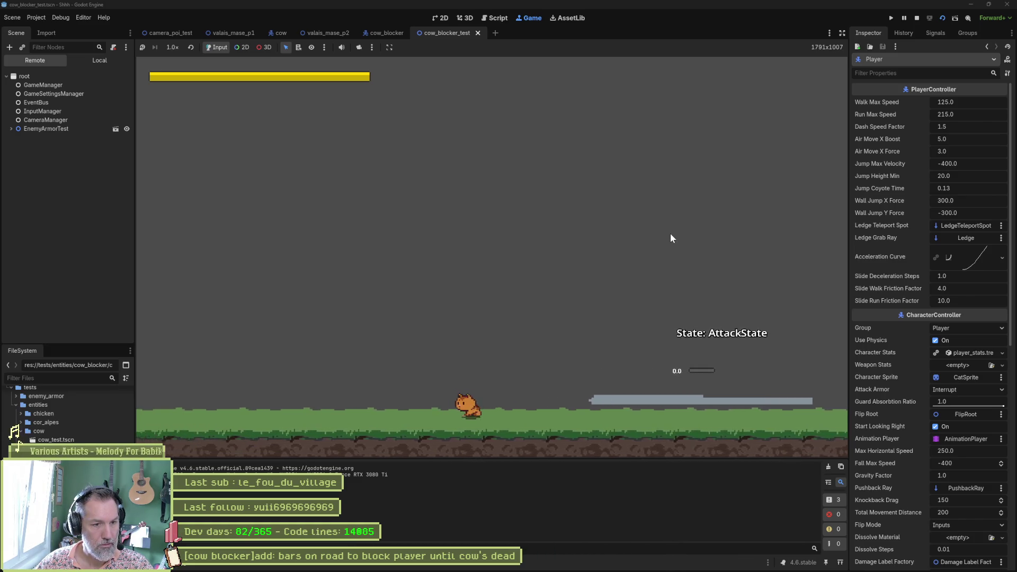
pyautogui.press('F8')
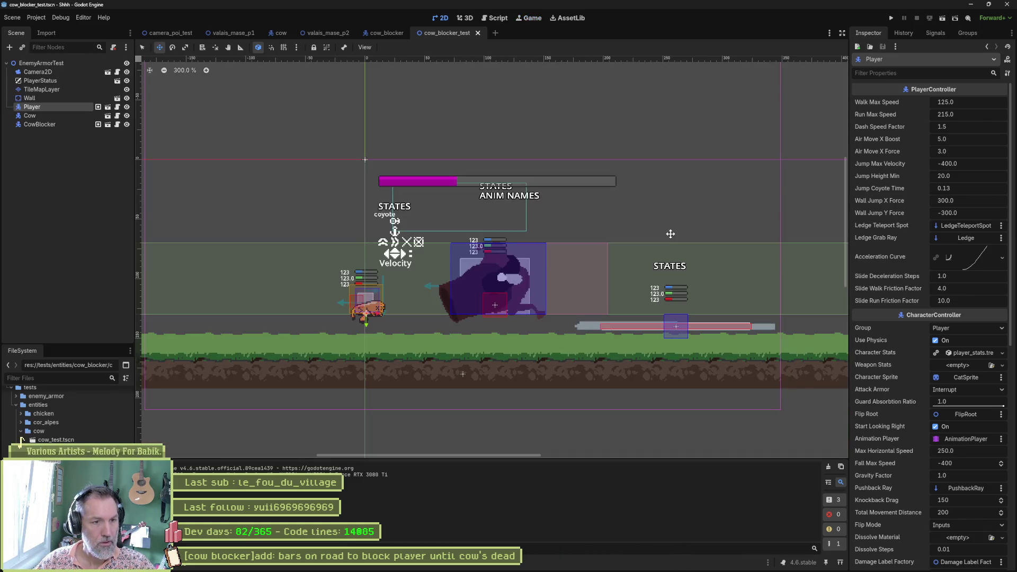
pyautogui.moveTo(383, 39)
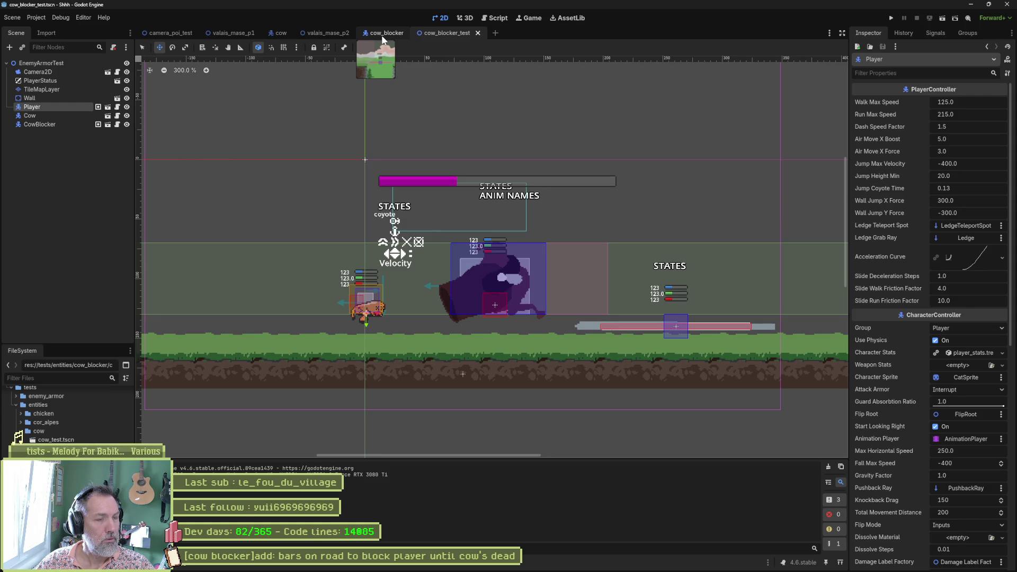
# Step: Widen the PhysicsBox and scale the HitBox across the whole bar in cow_blocker, then save
pyautogui.click(384, 38)
pyautogui.click(72, 73)
pyautogui.moveTo(462, 253); pyautogui.dragTo(426, 256)
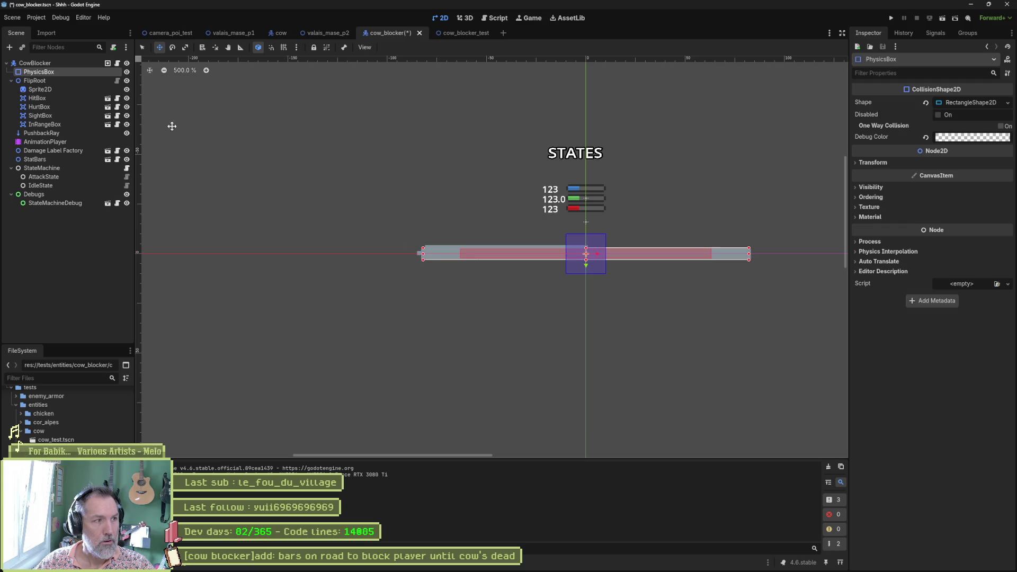
pyautogui.click(73, 100)
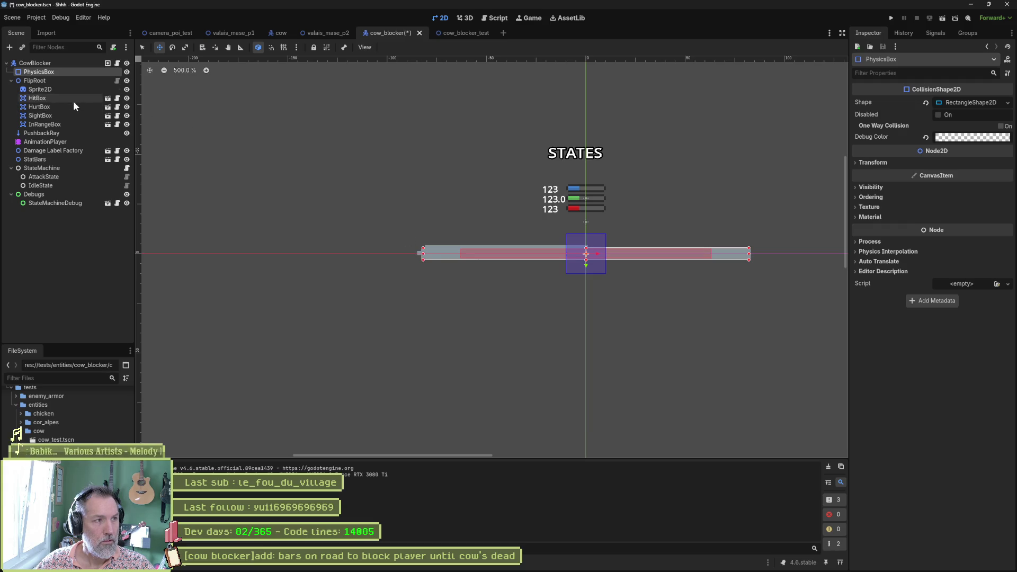
pyautogui.press('s')
pyautogui.moveTo(586, 257); pyautogui.dragTo(617, 257)
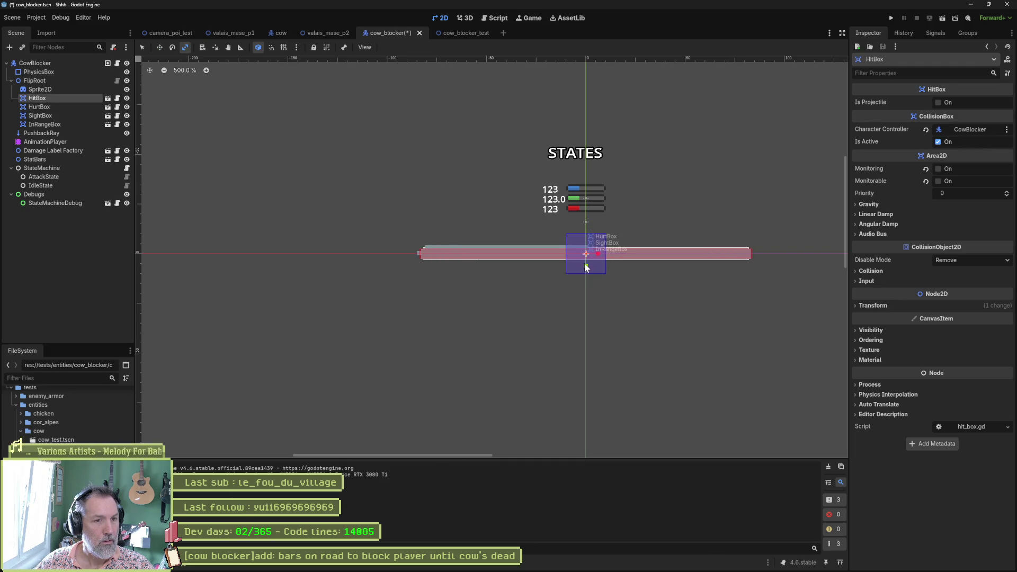
pyautogui.hotkey('ctrl', 's')
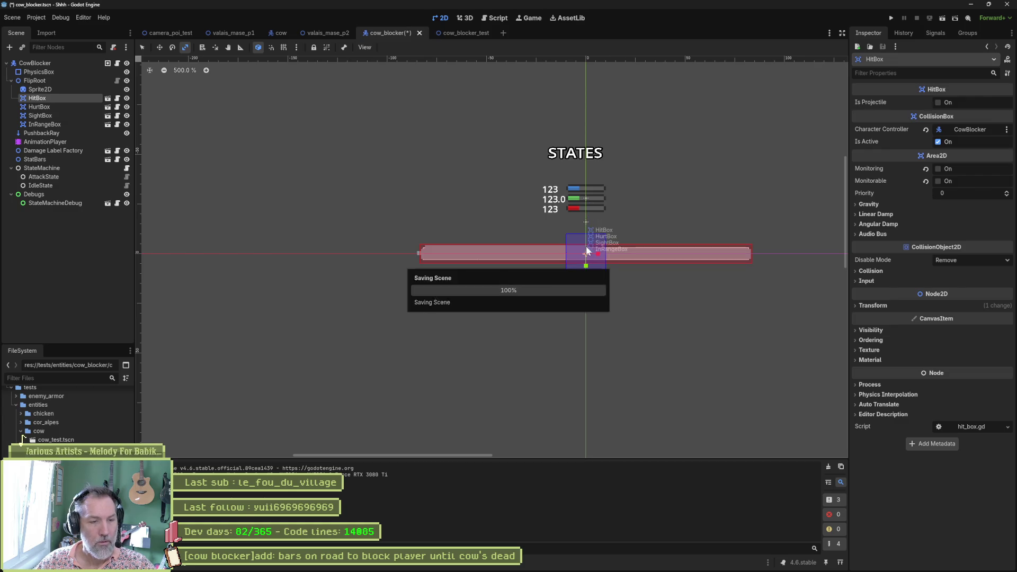
# Step: Select the CowBlocker's sprite and bring up the cow_blocker sprite in Aseprite
pyautogui.click(66, 90)
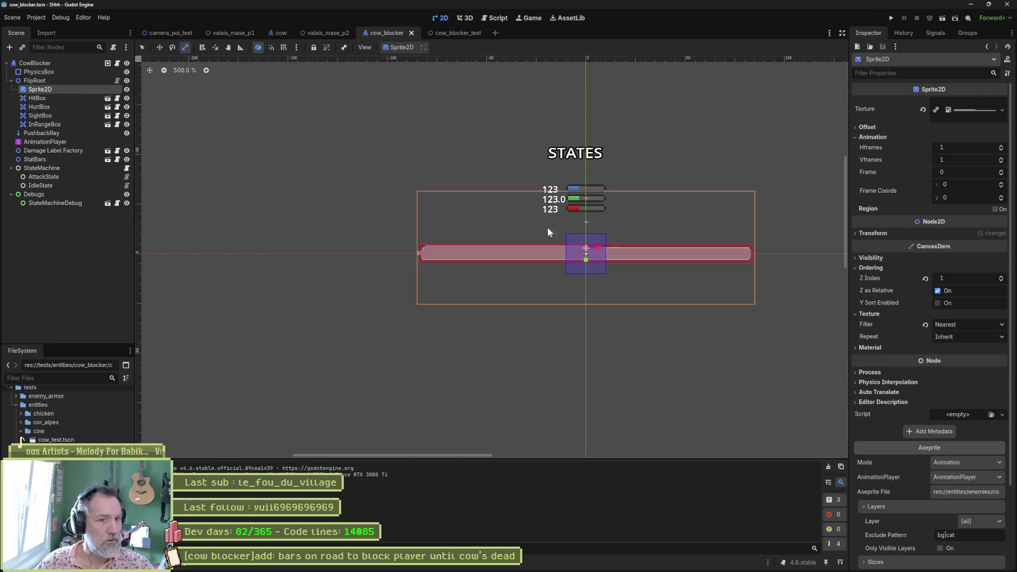
pyautogui.scroll(-3, 907, 376)
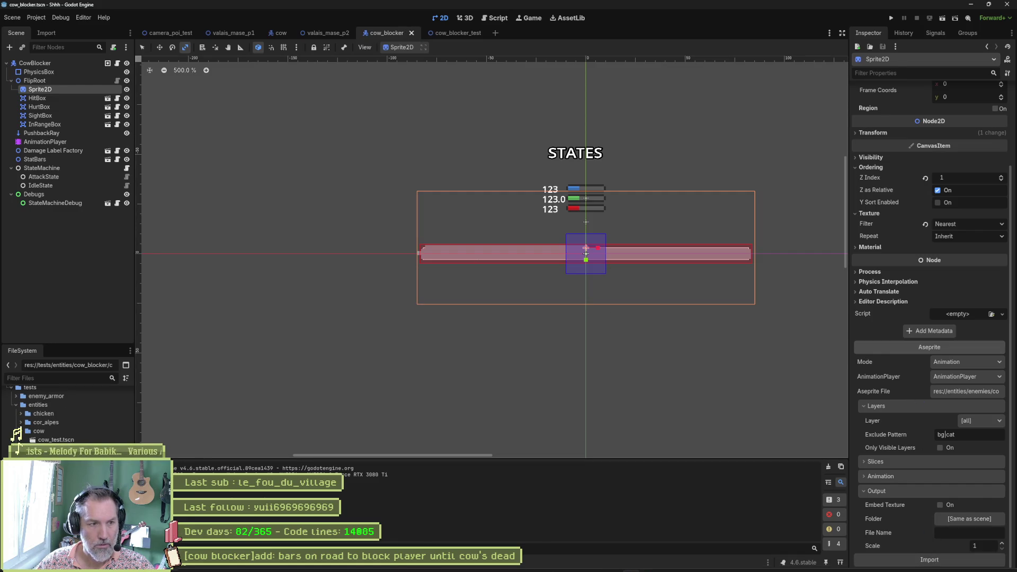
pyautogui.click(561, 562)
pyautogui.scroll(2, 530, 324)
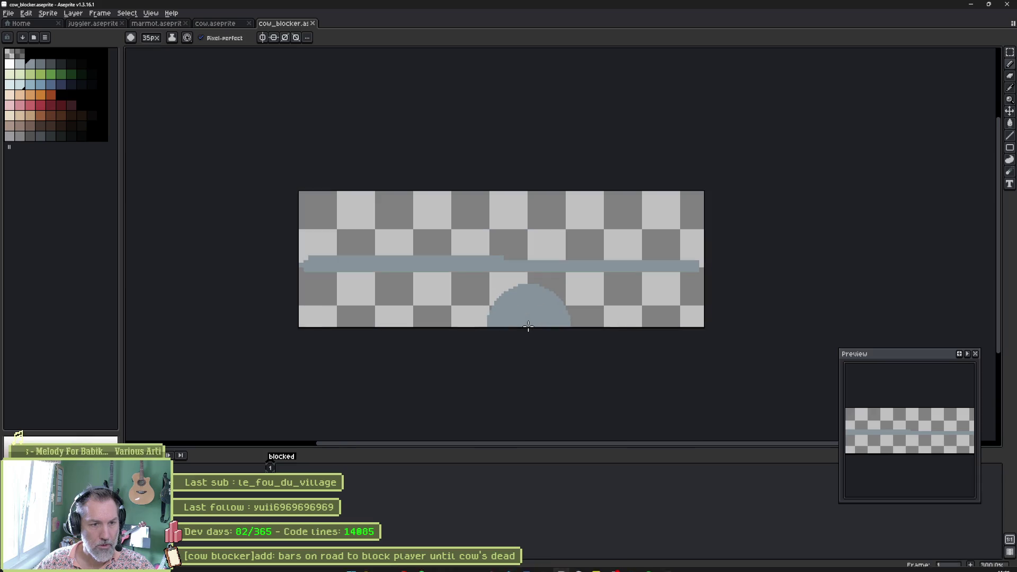
# Step: Shrink the brush, undo the old bar, paint one long horizontal bar, save, and reimport it in Godot
pyautogui.press('-')
pyautogui.press('-')
pyautogui.press('-')
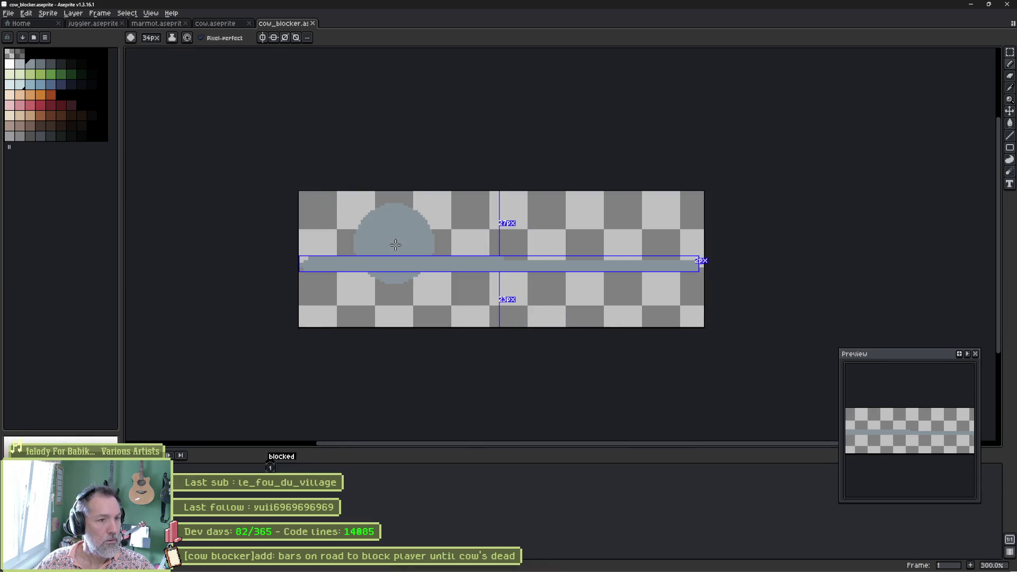
pyautogui.press('-')
pyautogui.press('-')
pyautogui.press('-')
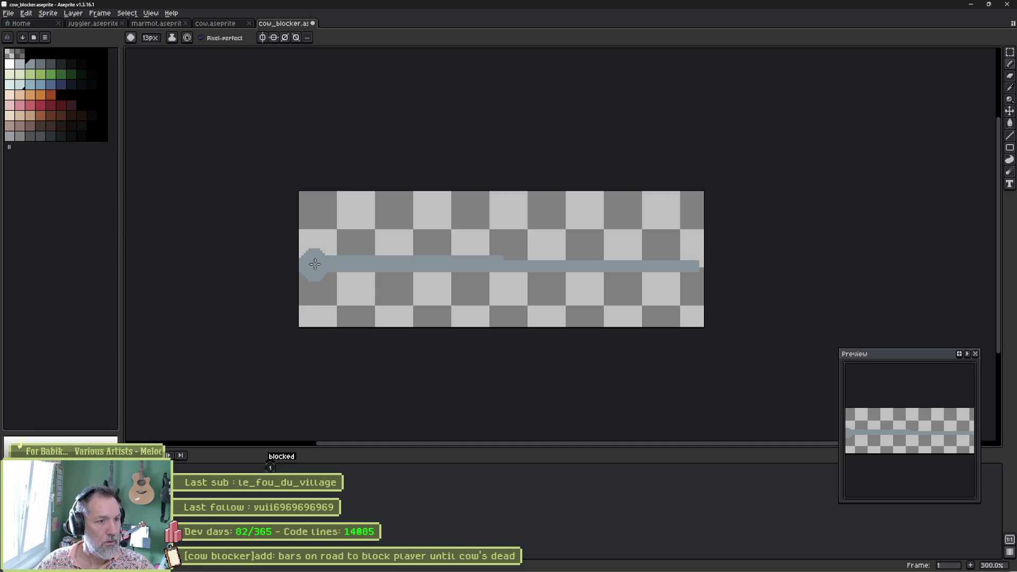
pyautogui.hotkey('ctrl', 'z')
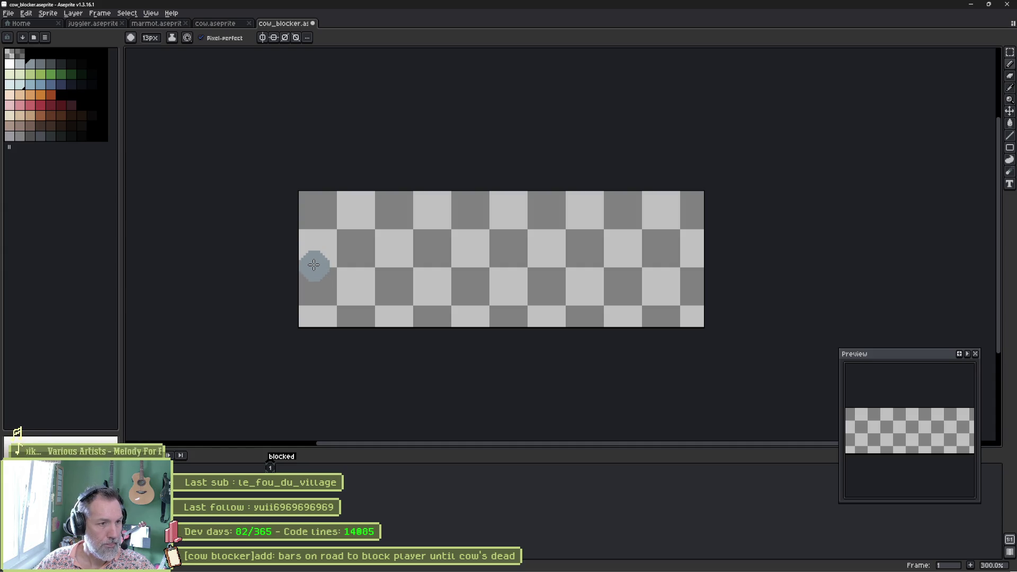
pyautogui.moveTo(314, 266); pyautogui.dragTo(687, 266)
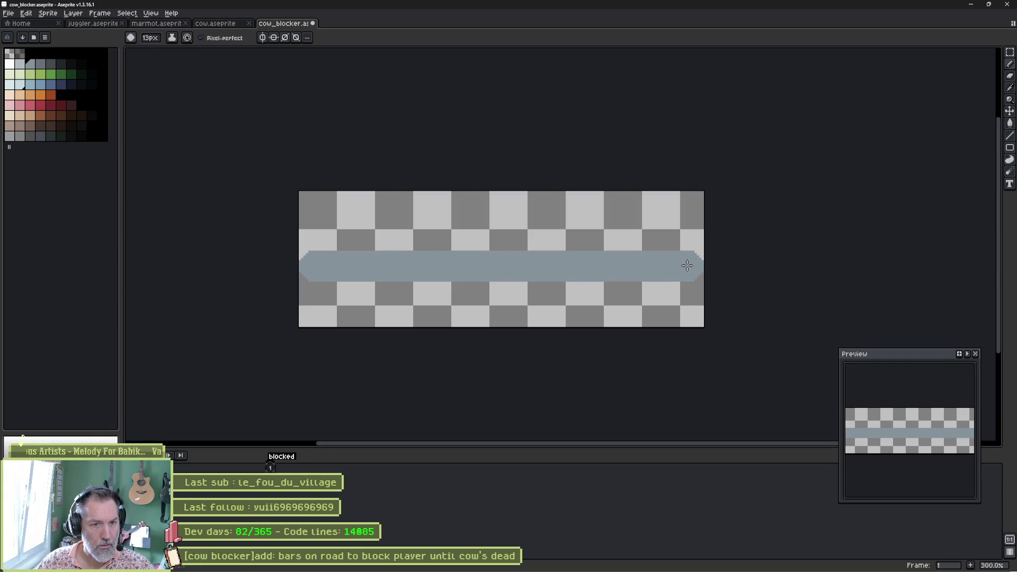
pyautogui.hotkey('ctrl', 's')
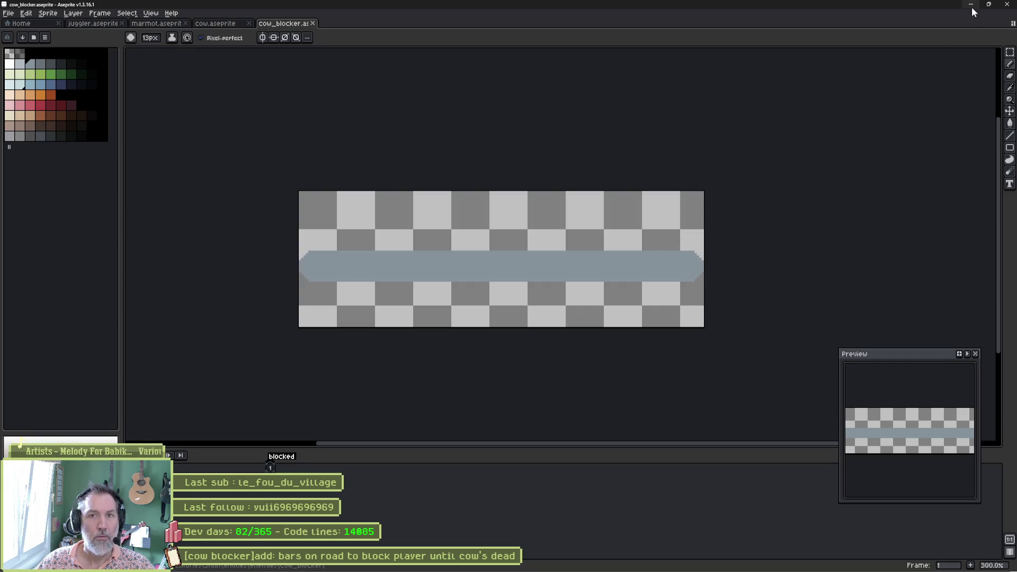
pyautogui.click(972, 7)
pyautogui.click(934, 556)
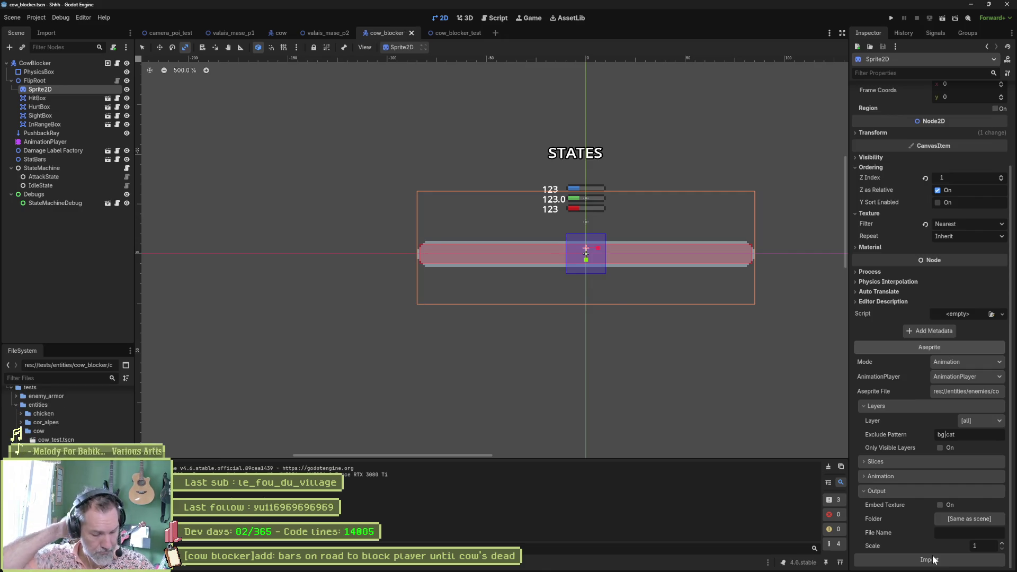
# Step: Playtest the cow_blocker_test scene with the cow beside the reimported blocker bar
pyautogui.click(460, 32)
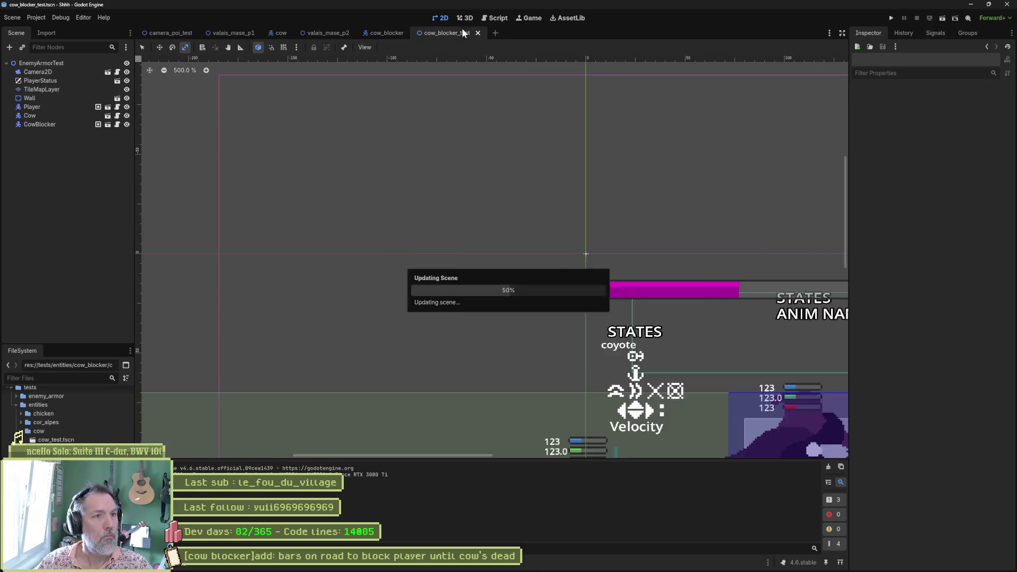
pyautogui.press('F6')
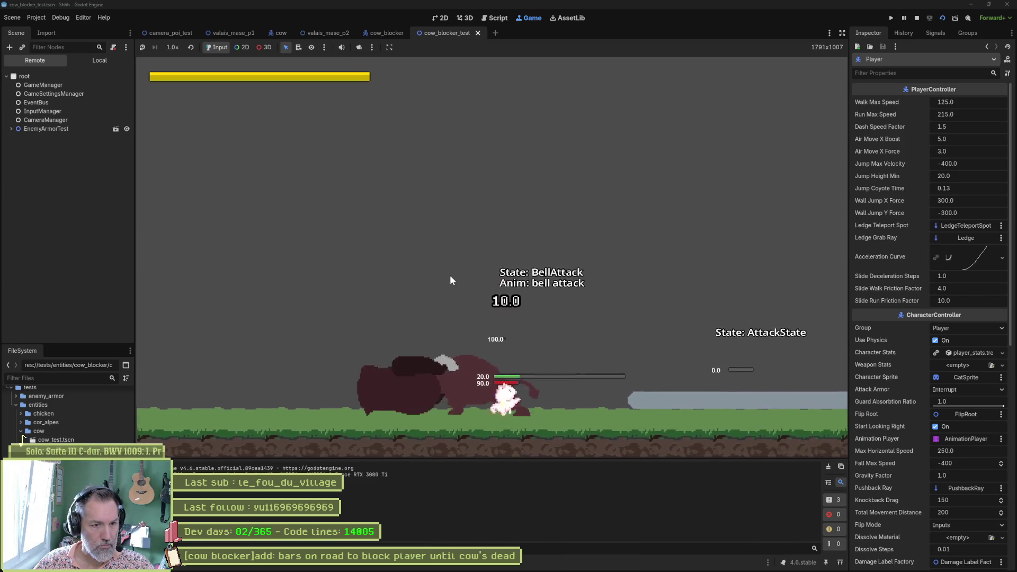
pyautogui.press('F8')
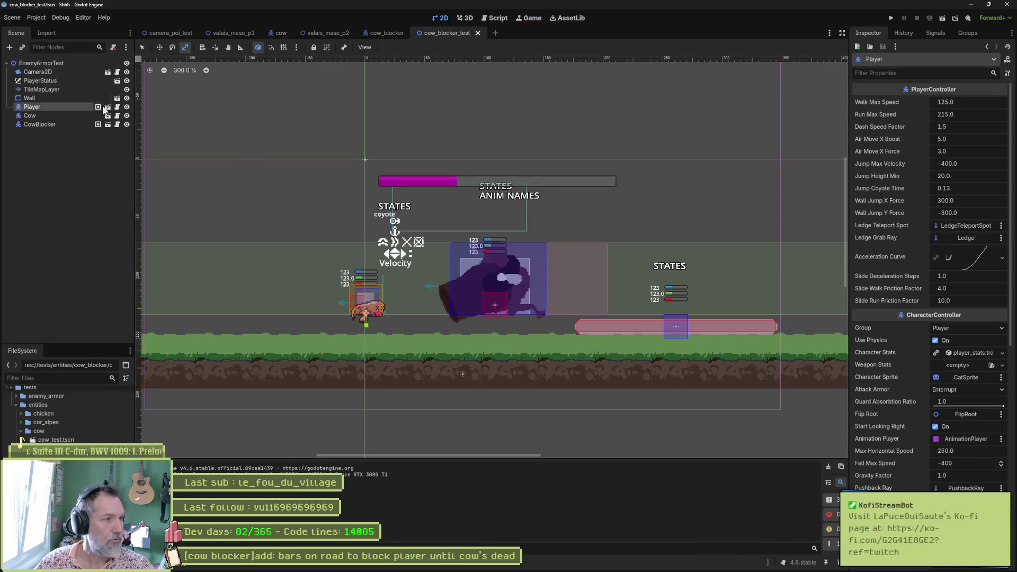
# Step: Hide the cow and playtest the scene without it, then make the Cow visible again
pyautogui.click(127, 115)
pyautogui.hotkey('ctrl', 's')
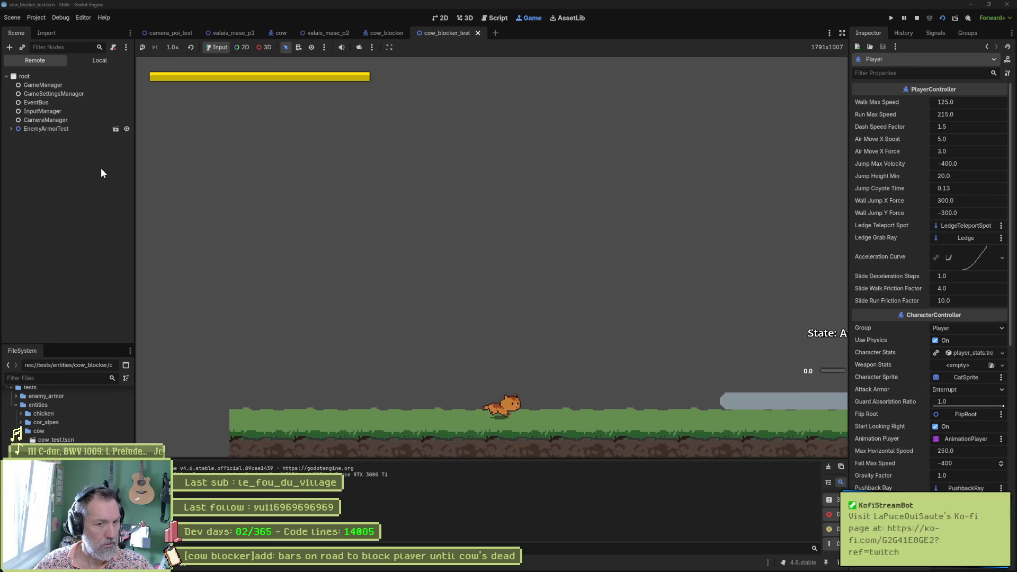
pyautogui.press('F8')
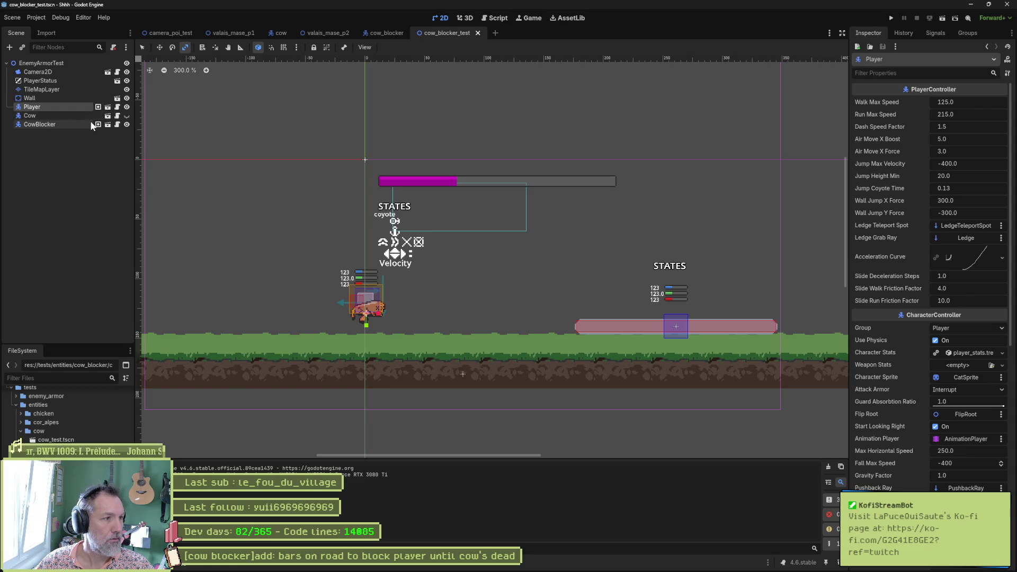
pyautogui.click(126, 119)
pyautogui.click(492, 281)
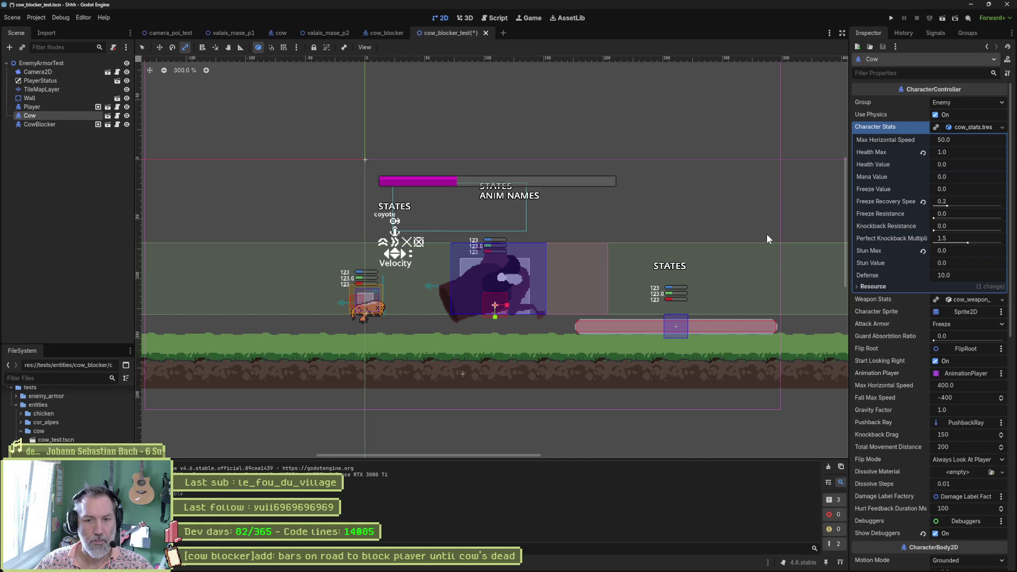
# Step: Move the cow 238 px left and playtest the test scene
pyautogui.doubleClick(63, 118)
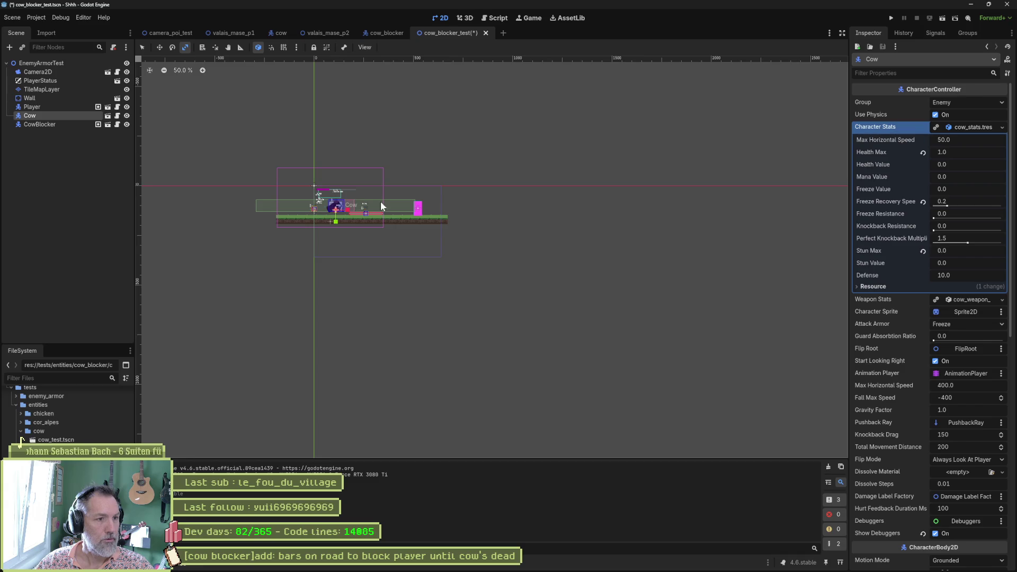
pyautogui.press('w')
pyautogui.moveTo(399, 201); pyautogui.dragTo(353, 196)
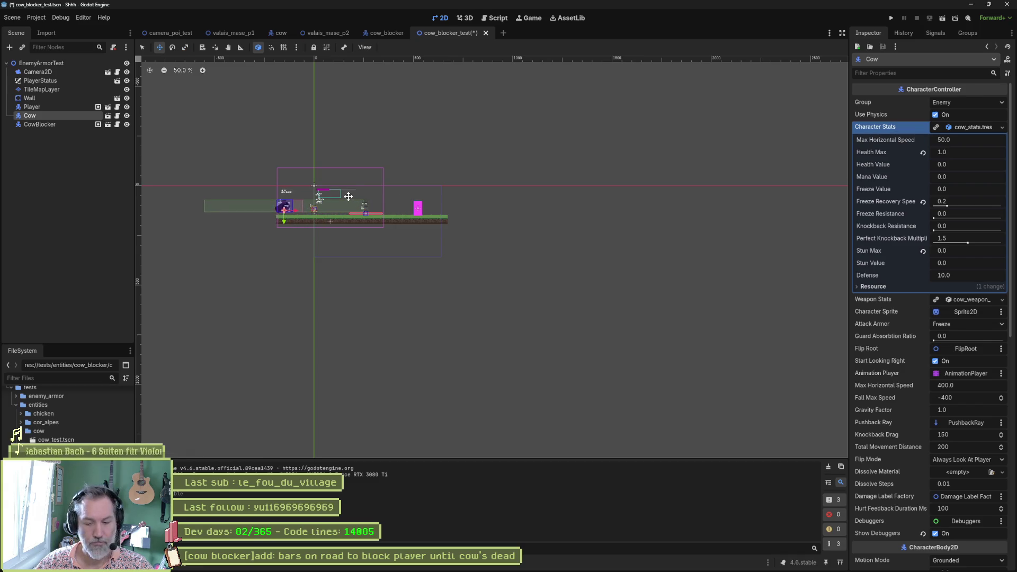
pyautogui.press('F6')
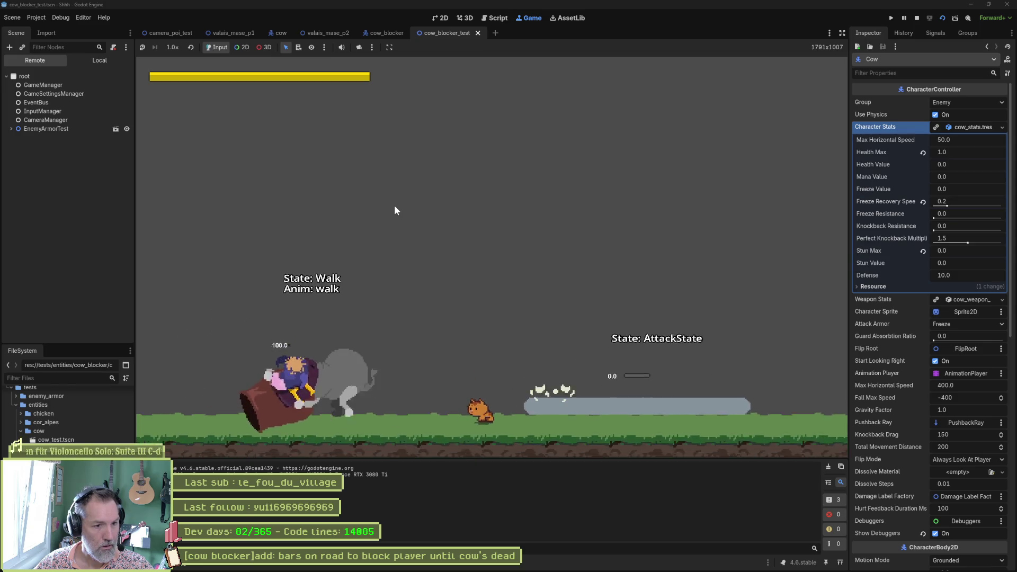
pyautogui.press('F8')
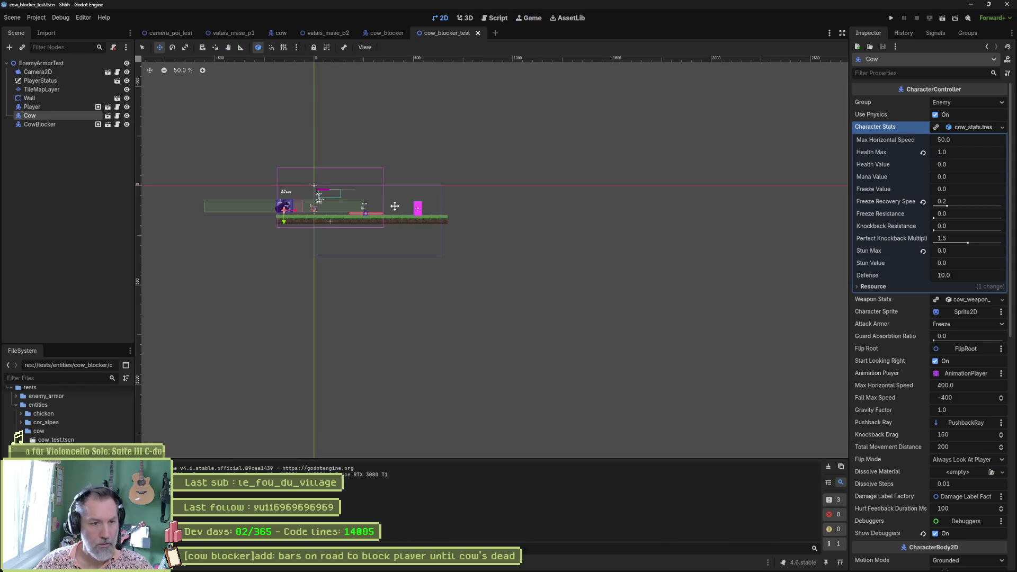
# Step: Rerun the test scene with CowBlocker selected, then bring up the cow_blocker sprite in Aseprite
pyautogui.click(488, 233)
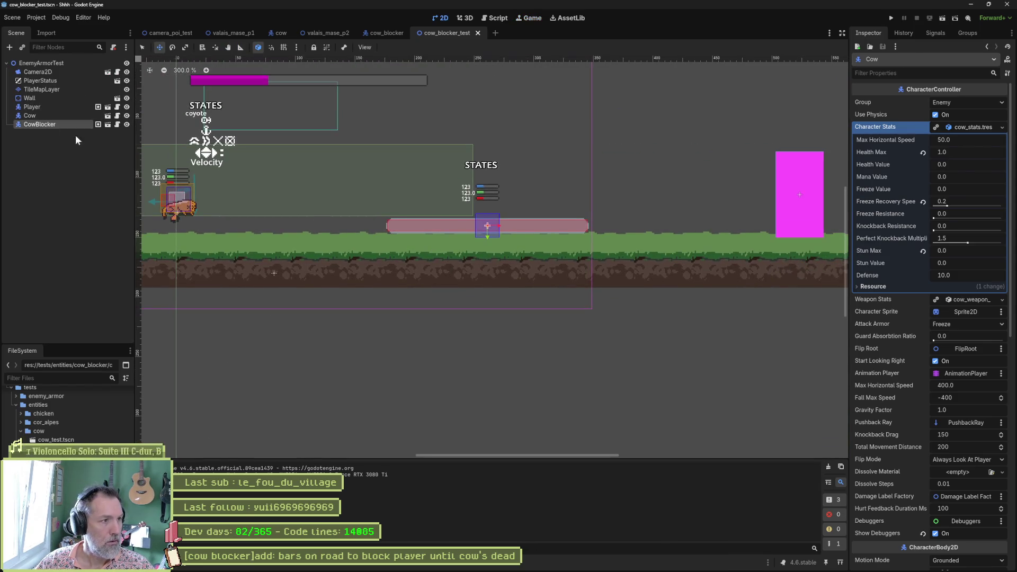
pyautogui.press('F6')
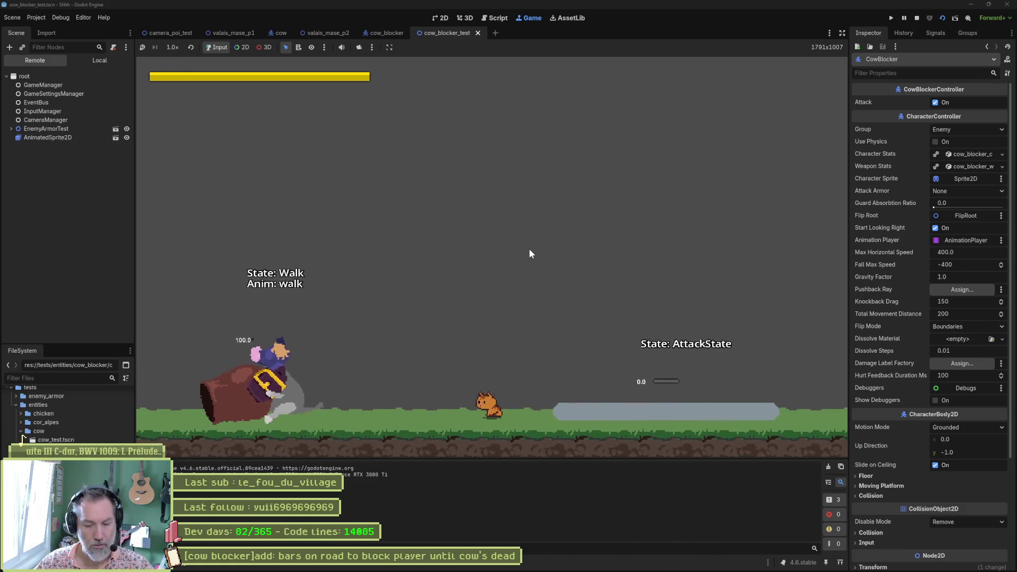
pyautogui.press('F8')
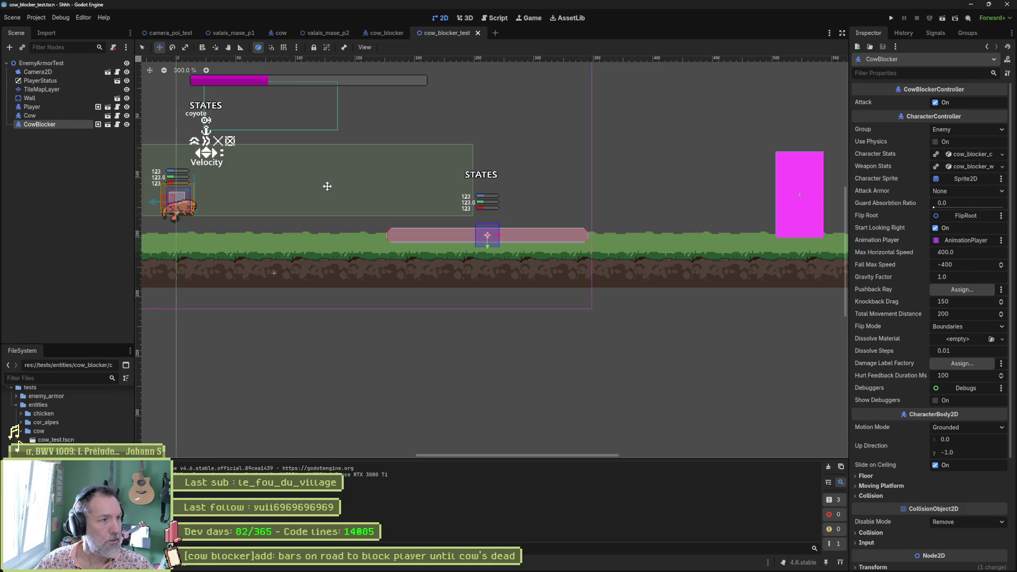
pyautogui.moveTo(544, 568)
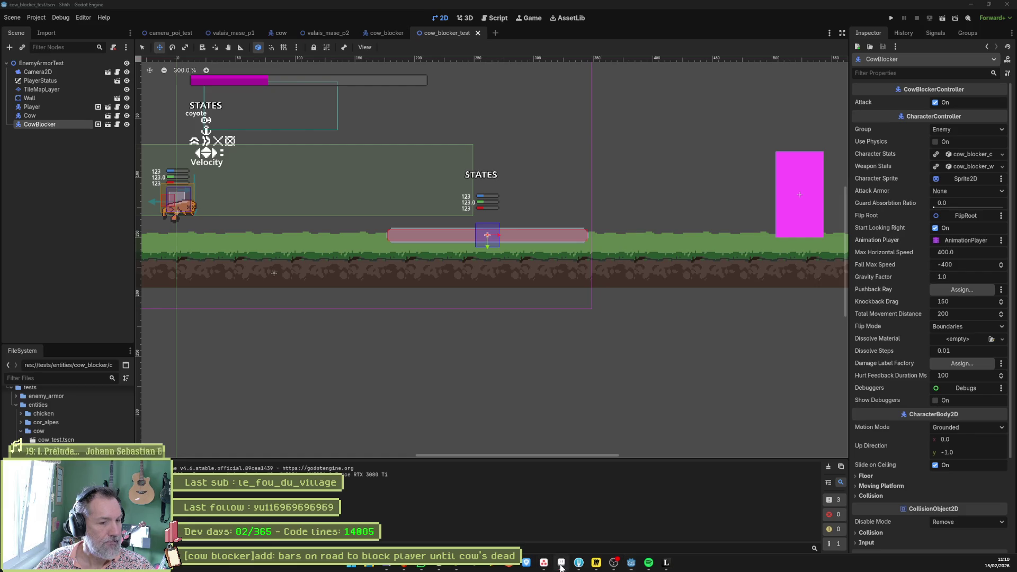
pyautogui.click(561, 565)
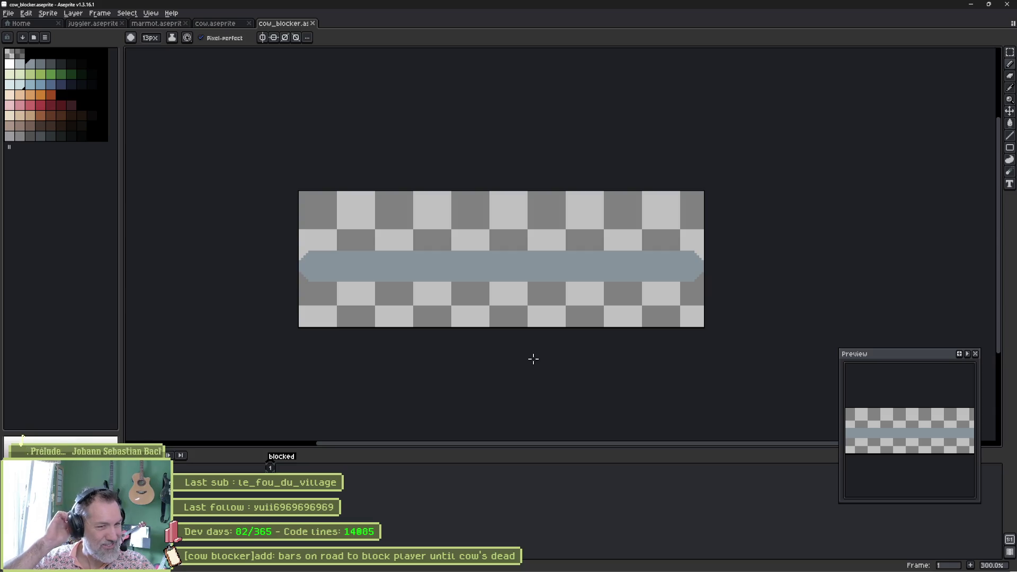
# Step: Delete the solid grey-blue bar and shrink the brush for painting pegs
pyautogui.click(445, 302)
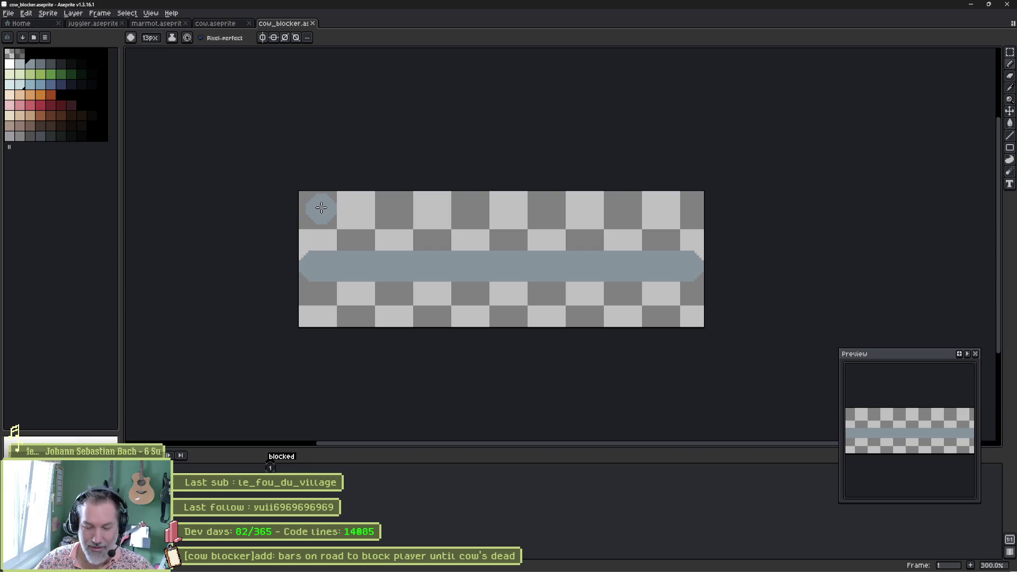
pyautogui.press('Delete')
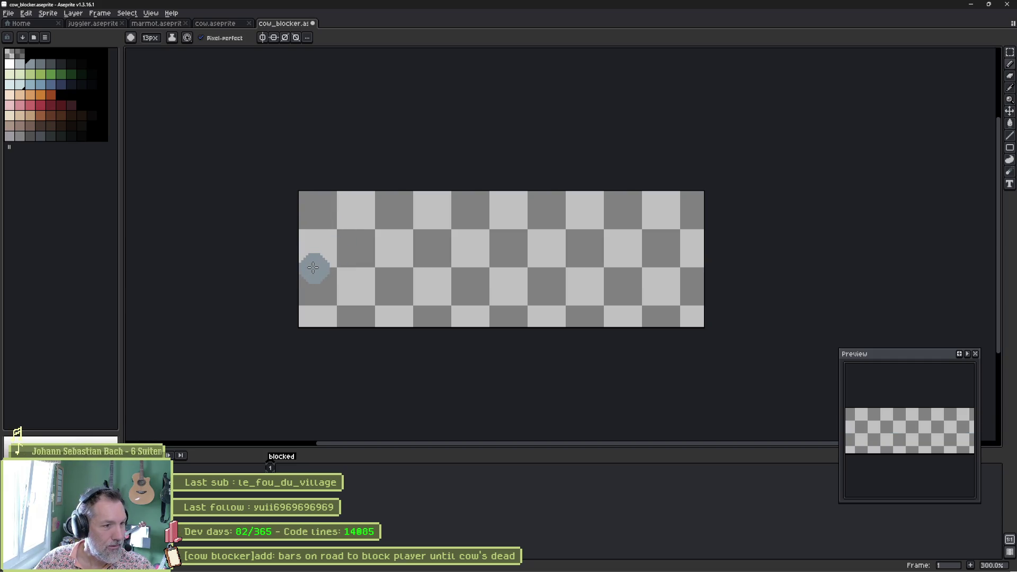
pyautogui.press('-')
pyautogui.press('-')
pyautogui.press('-')
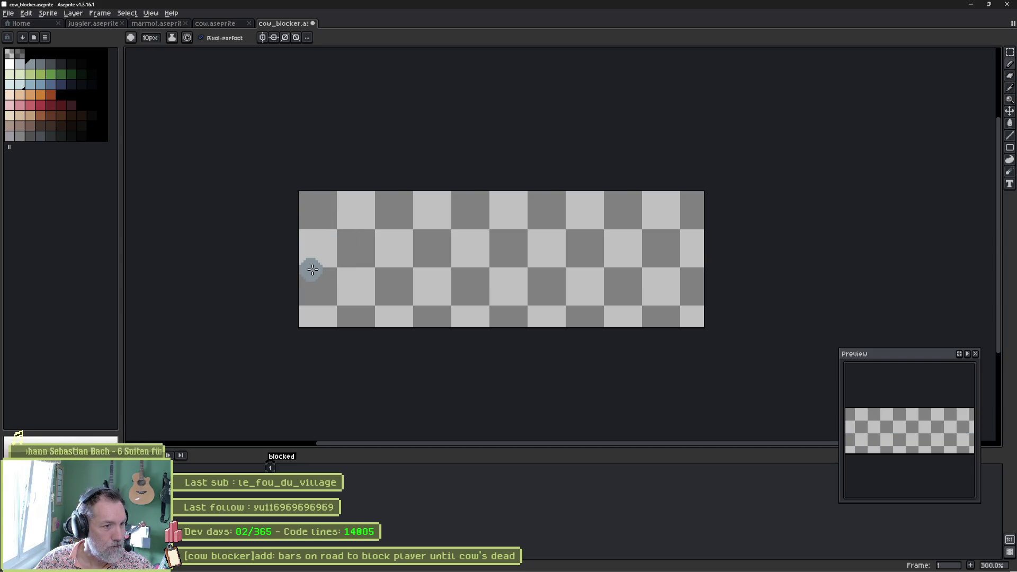
pyautogui.scroll(1, 312, 269)
# Step: Paint the first round grey-blue pegs from the left edge, redoing a misplaced second peg
pyautogui.click(310, 266)
pyautogui.click(342, 266)
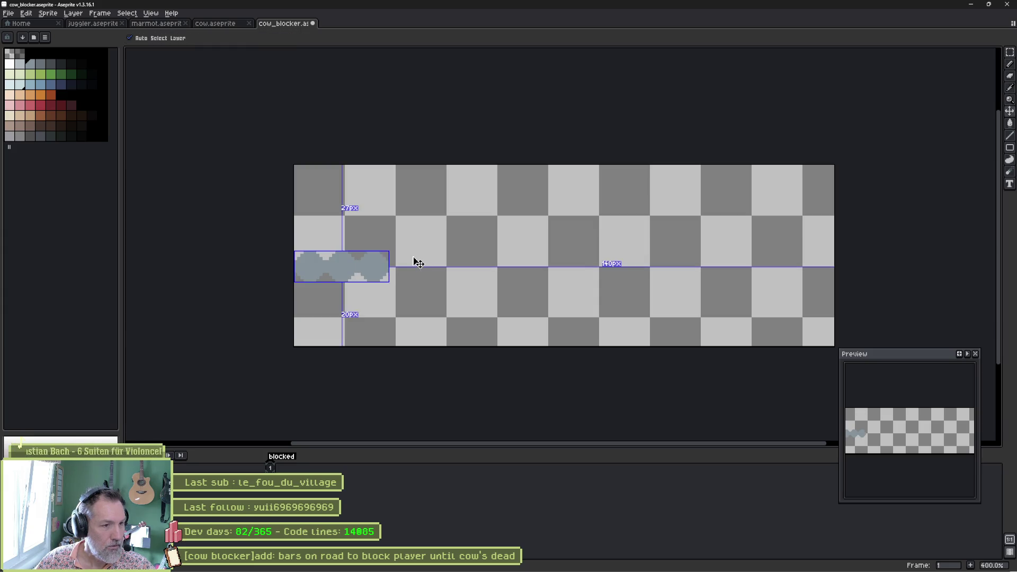
pyautogui.hotkey('ctrl', 'z')
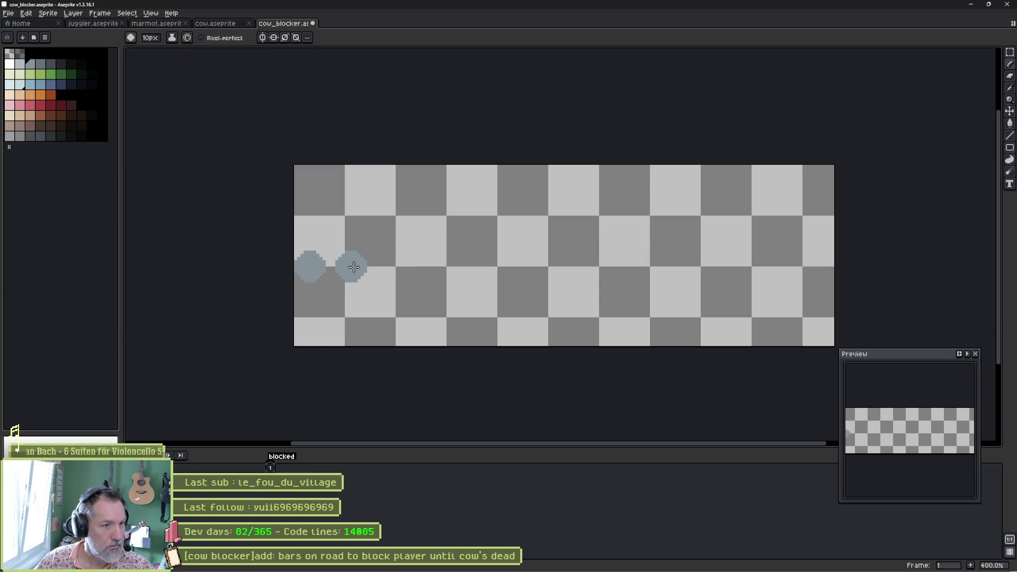
pyautogui.click(353, 266)
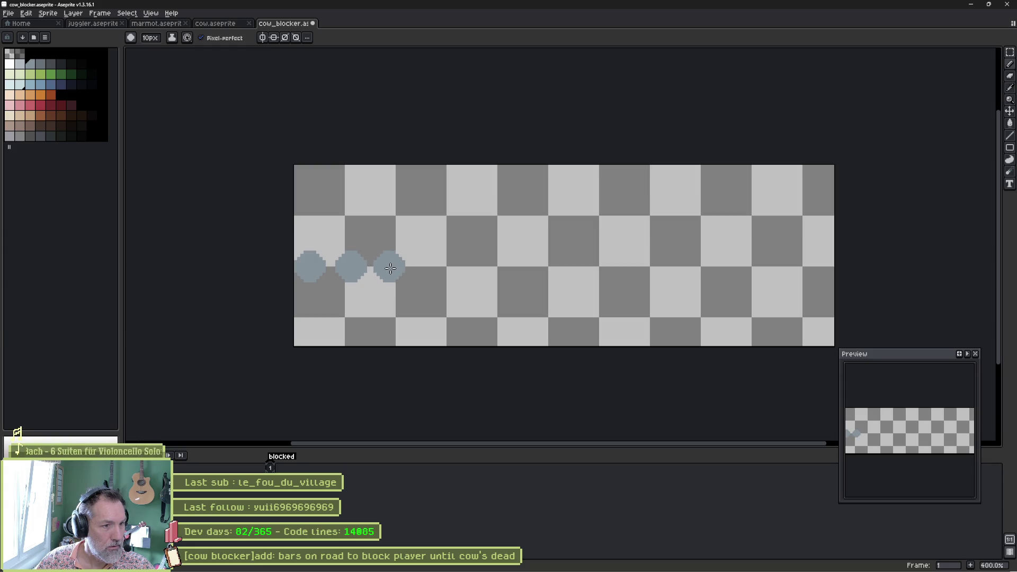
pyautogui.click(392, 269)
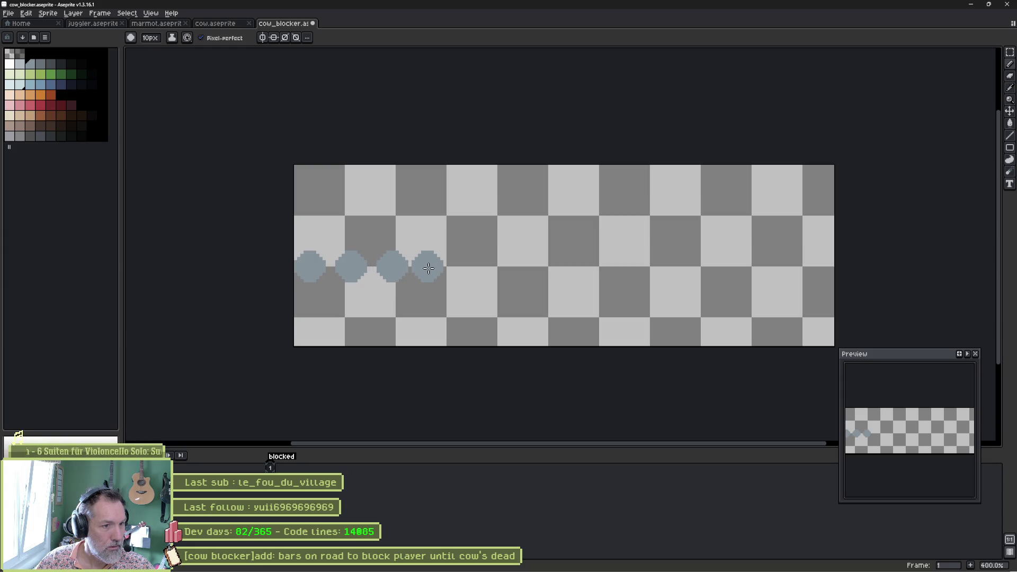
pyautogui.click(435, 269)
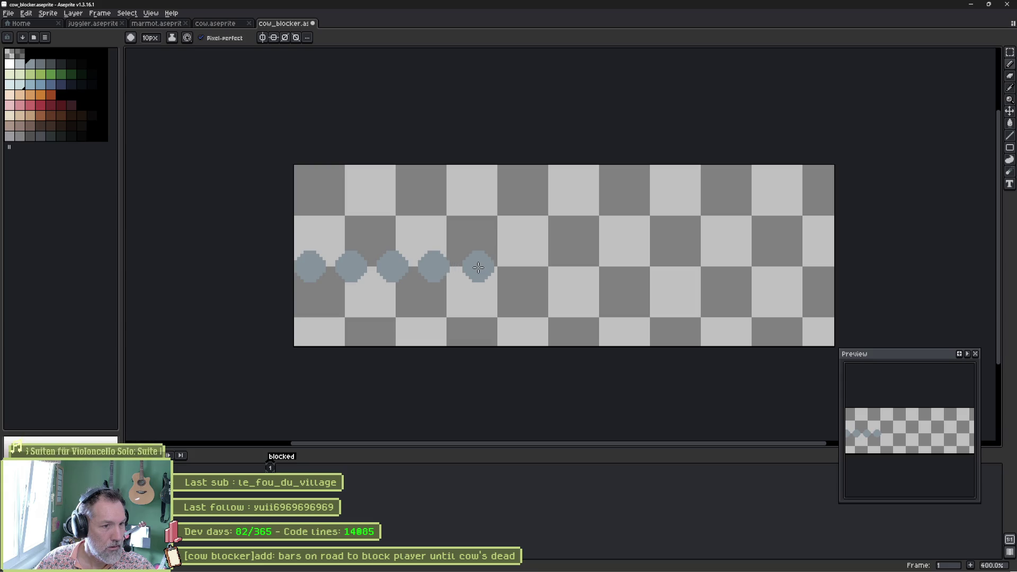
pyautogui.click(477, 267)
pyautogui.click(517, 268)
# Step: Continue the row of evenly spaced pegs to the sprite's right edge
pyautogui.click(558, 268)
pyautogui.click(599, 268)
pyautogui.click(640, 268)
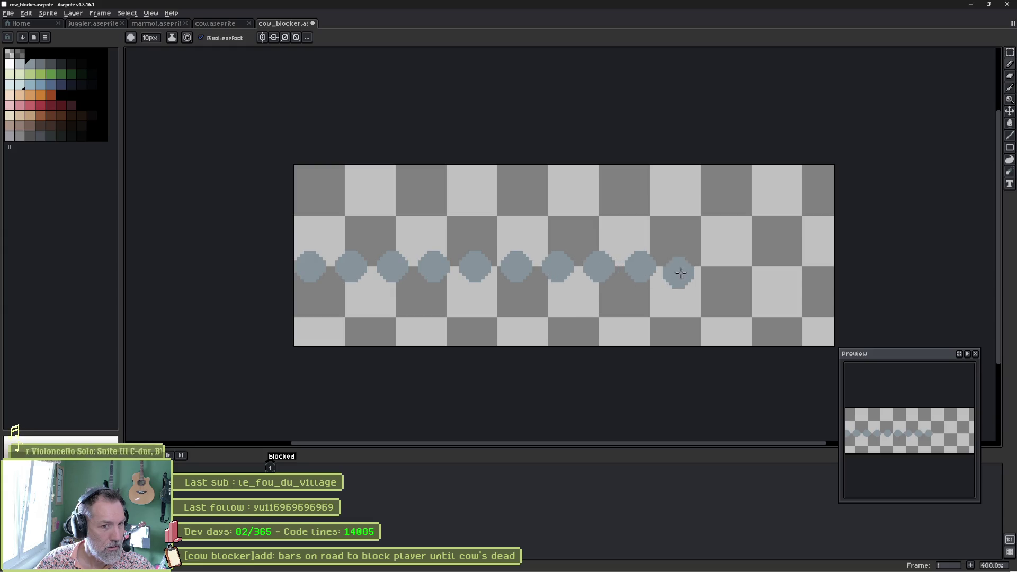
pyautogui.click(681, 268)
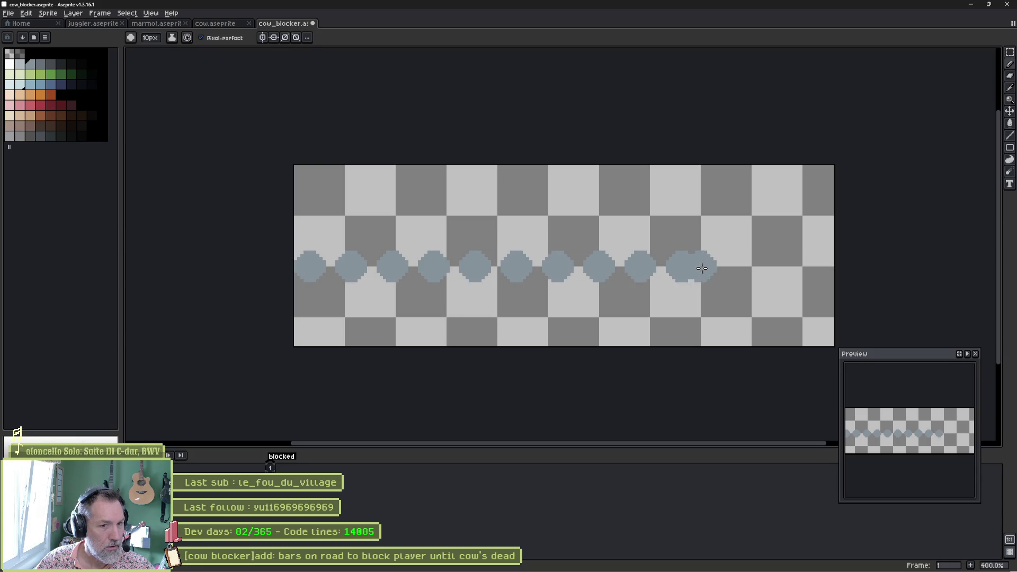
pyautogui.click(764, 266)
pyautogui.click(806, 268)
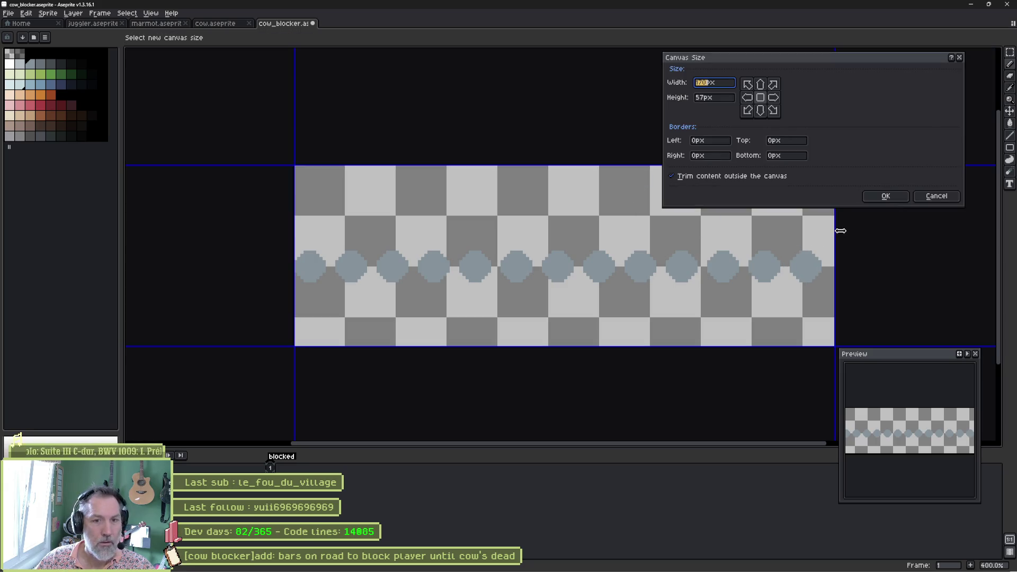
pyautogui.hotkey('ctrl', 'alt', 'c')
# Step: Widen then trim the canvas's right border so the pegs end cleanly, and save the sprite
pyautogui.moveTo(838, 230); pyautogui.dragTo(857, 230)
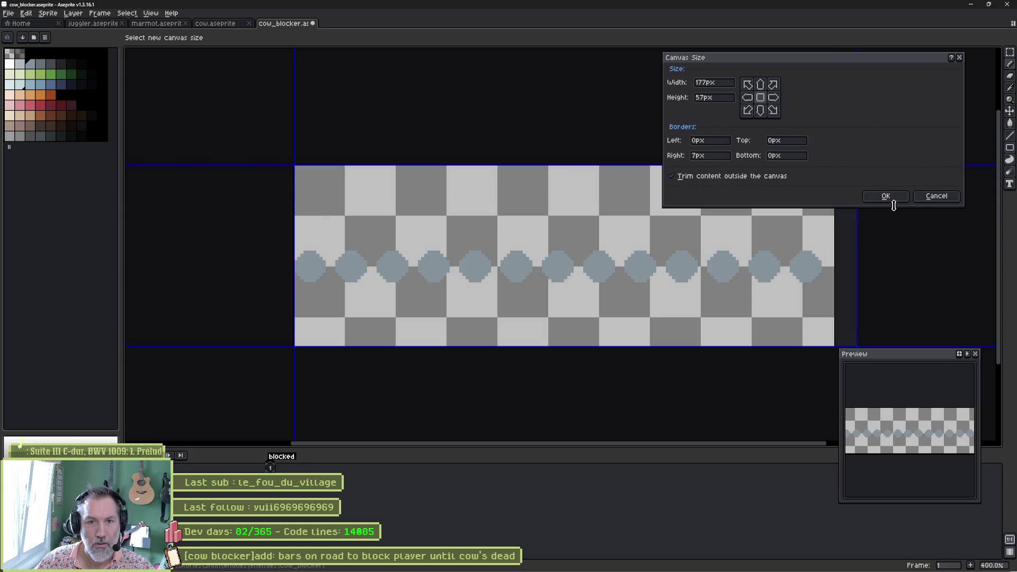
pyautogui.click(885, 196)
pyautogui.hotkey('ctrl', 'alt', 'c')
pyautogui.moveTo(858, 268); pyautogui.dragTo(874, 245)
pyautogui.click(888, 198)
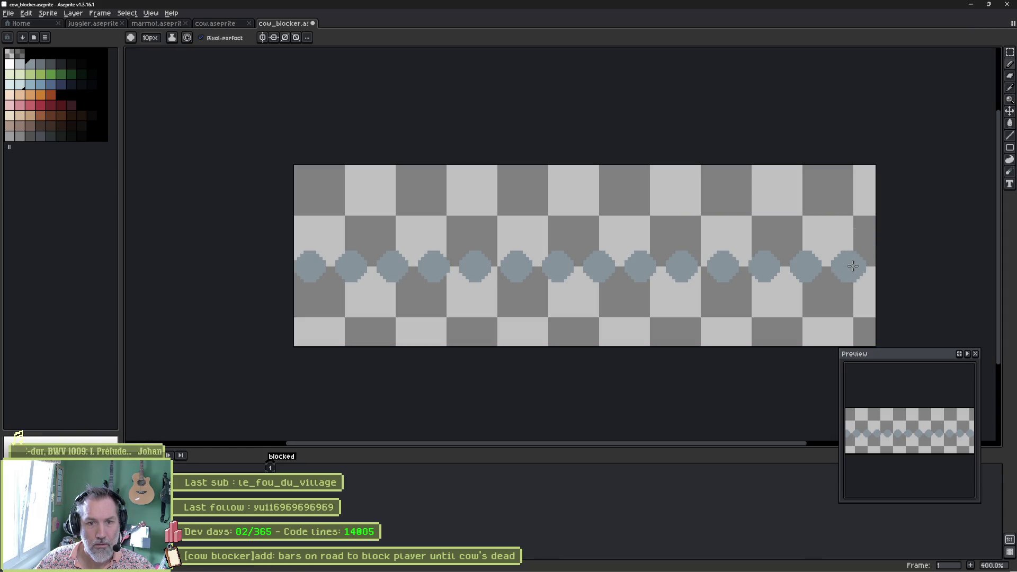
pyautogui.hotkey('ctrl', 'alt', 'c')
pyautogui.moveTo(875, 256); pyautogui.dragTo(861, 257)
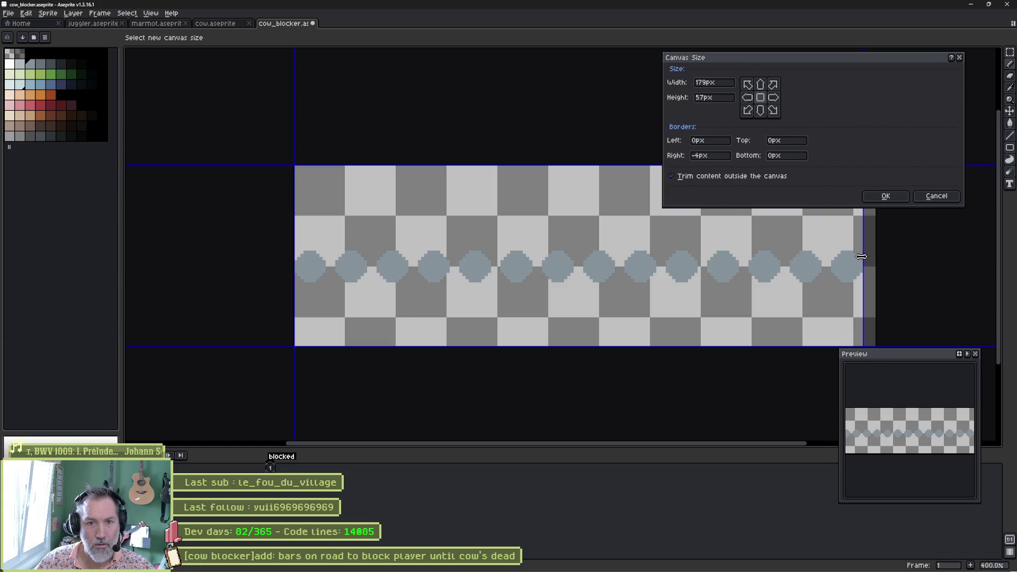
pyautogui.click(885, 196)
pyautogui.press('v')
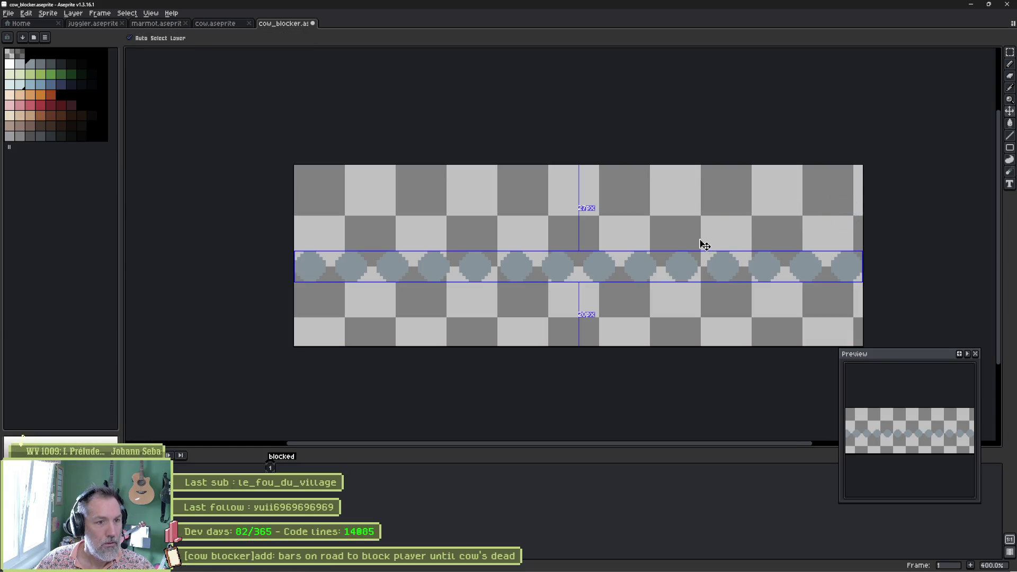
pyautogui.press('b')
pyautogui.hotkey('ctrl', 's')
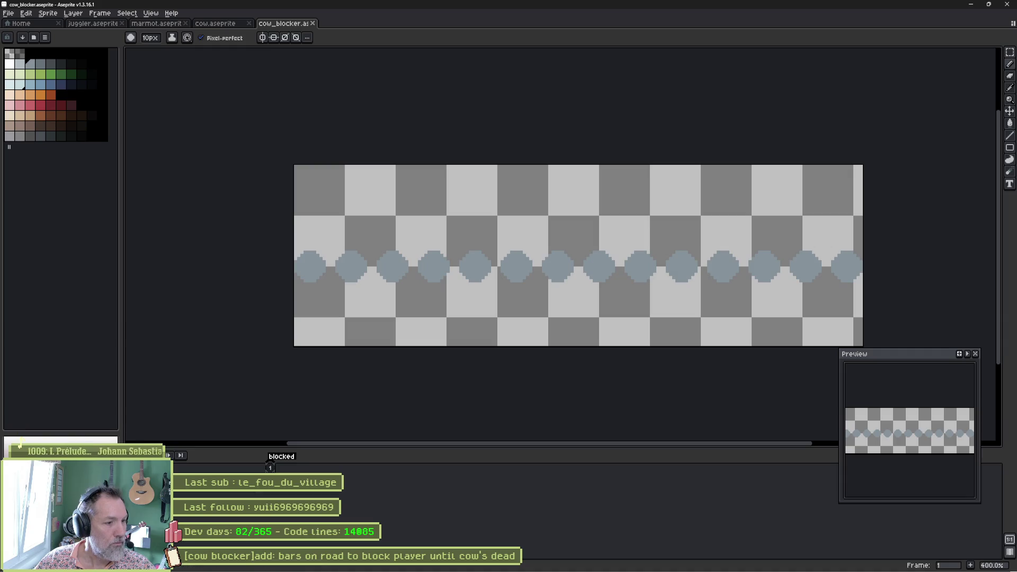
# Step: Rename the peg layer to 'bars' and rename the other layer
pyautogui.hotkey('shift', 'p')
pyautogui.write('bars')
pyautogui.press('Return')
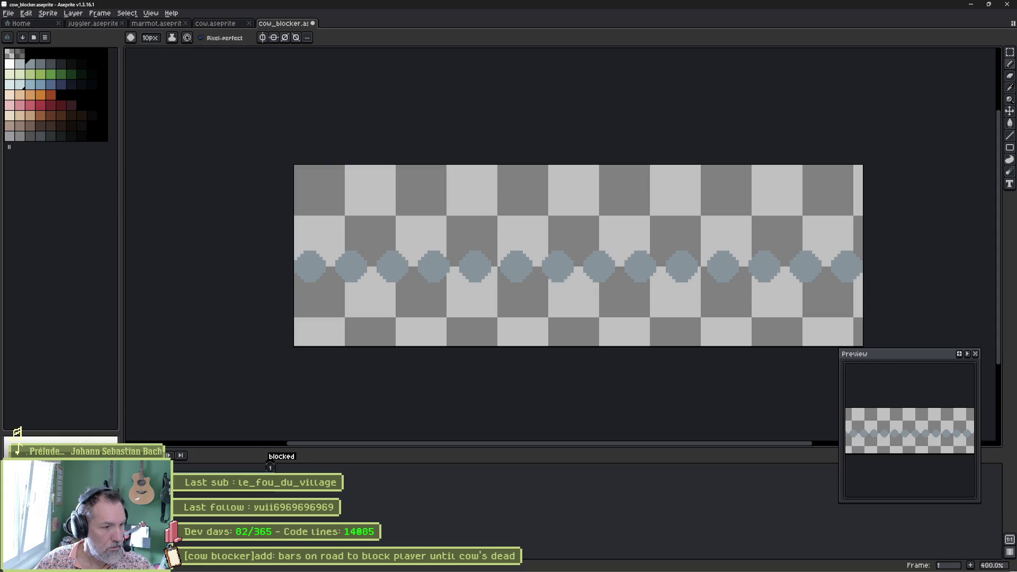
pyautogui.hotkey('shift', 'p')
pyautogui.press('Return')
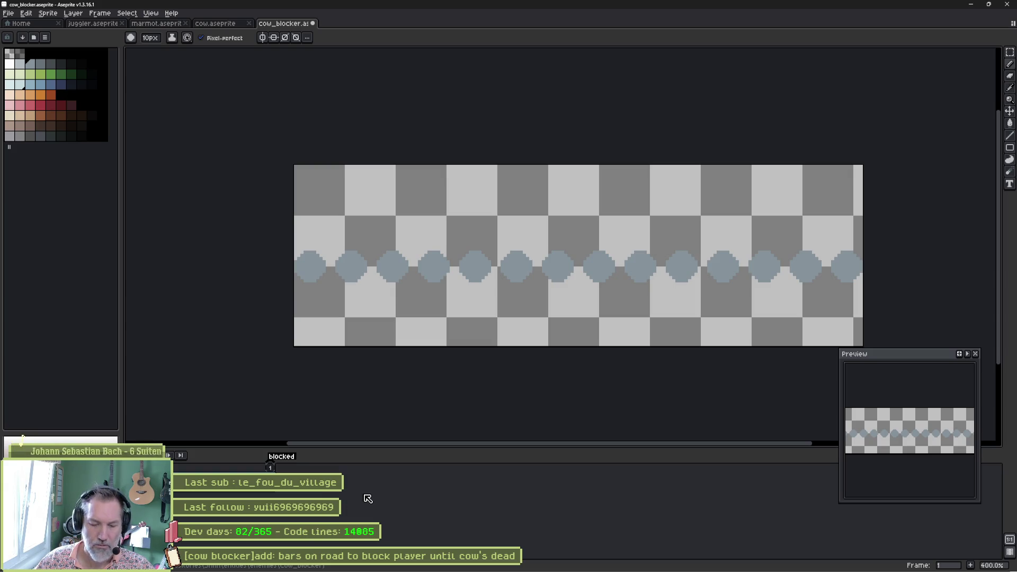
pyautogui.hotkey('shift', 'p')
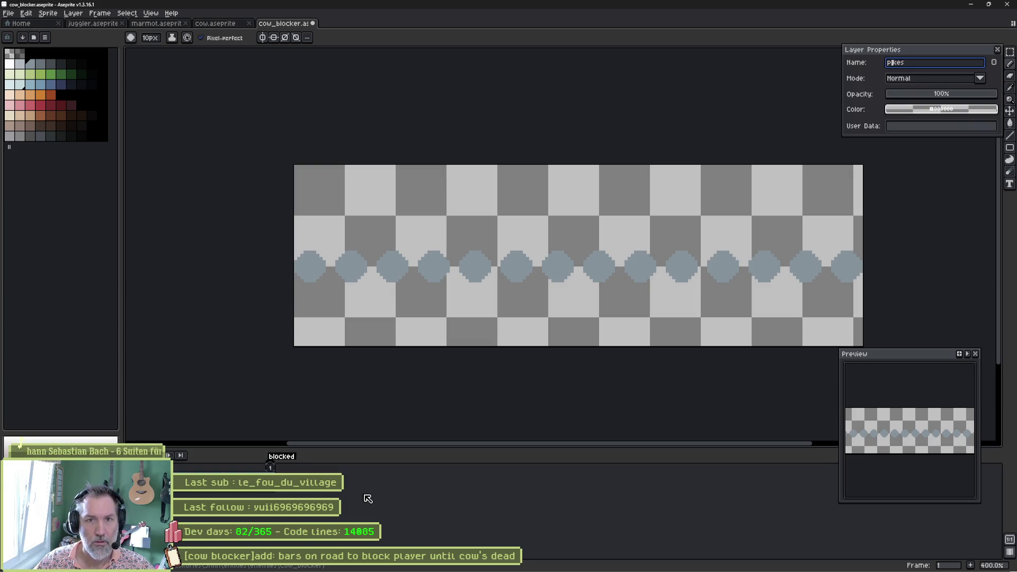
pyautogui.press('Return')
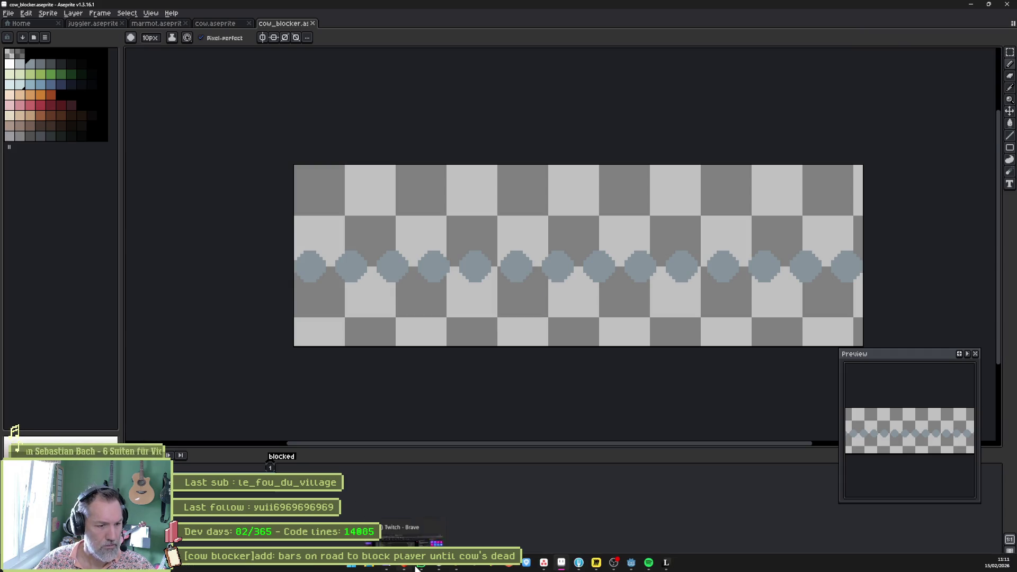
# Step: Ask Gemini 'difference entre spikes et pikes'
pyautogui.click(414, 568)
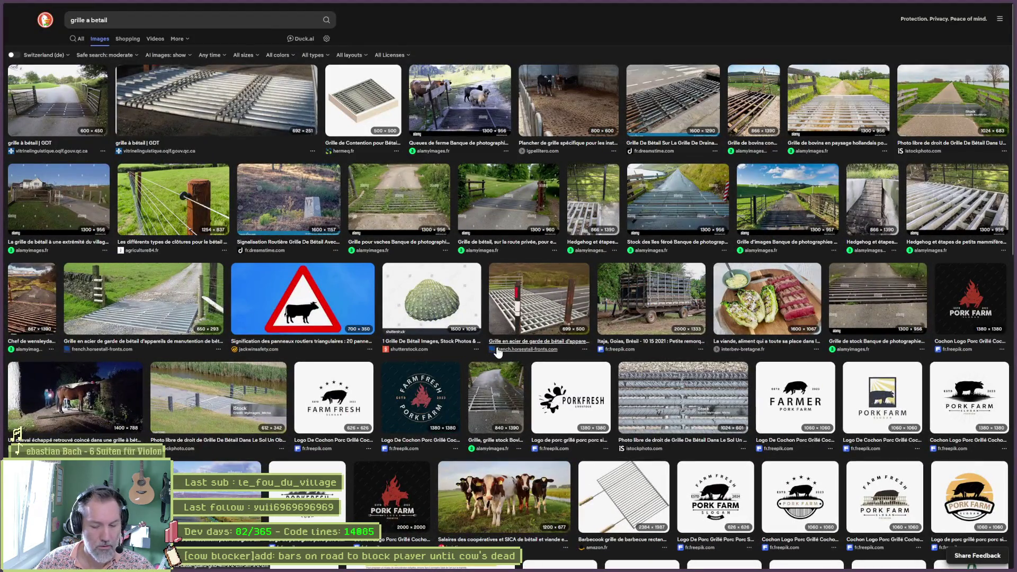
pyautogui.click(22, 82)
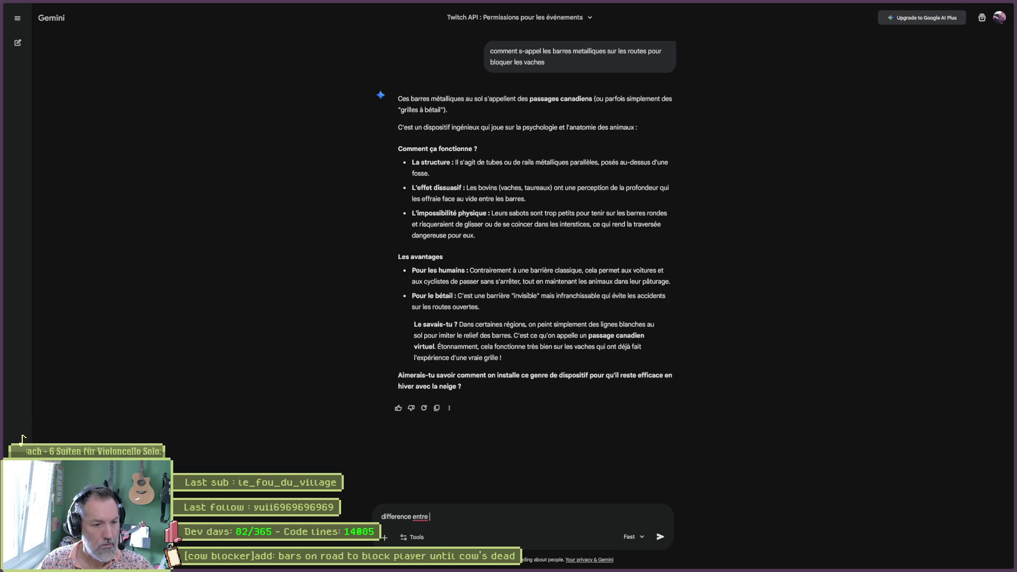
pyautogui.press('Return')
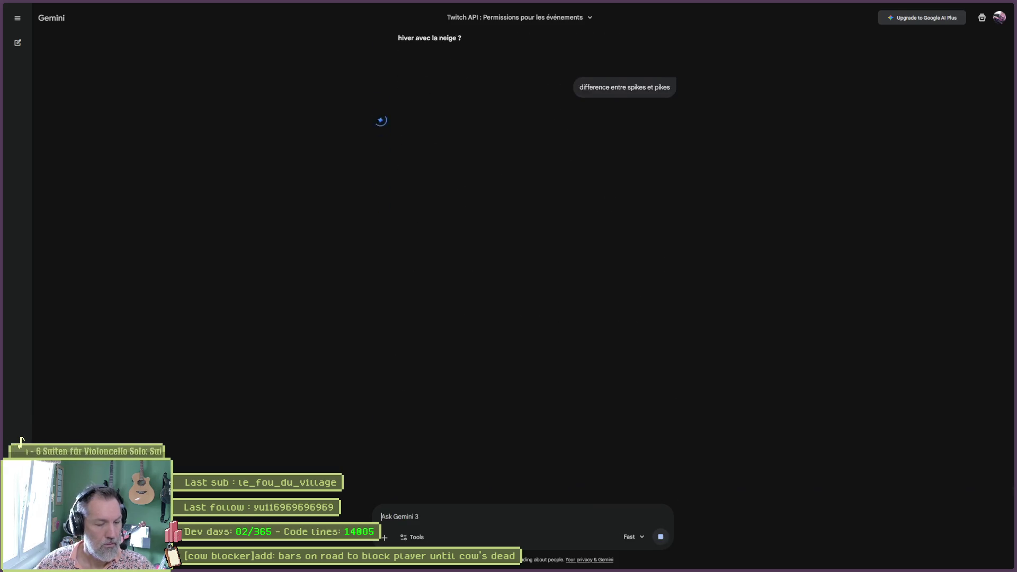
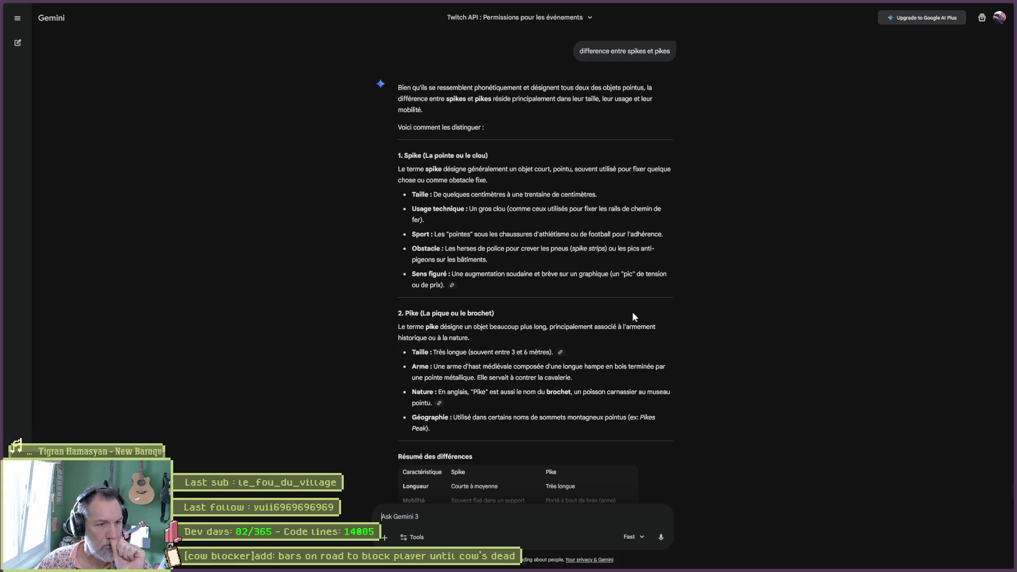
# Step: Back in Aseprite, name the cow_blocker layer 'spikes' in Layer Properties
pyautogui.hotkey('alt', 'Tab')
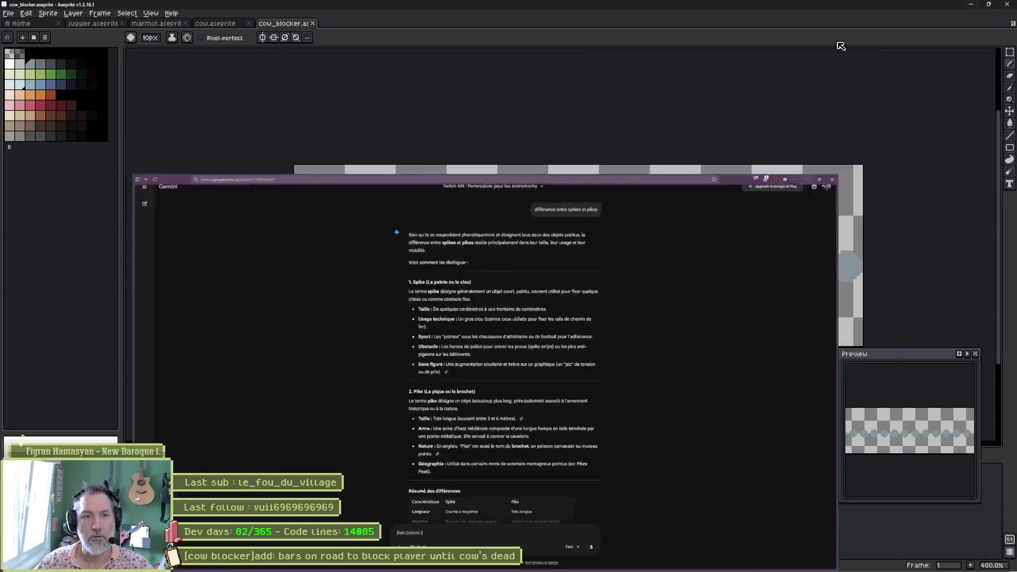
pyautogui.hotkey('shift', 'p')
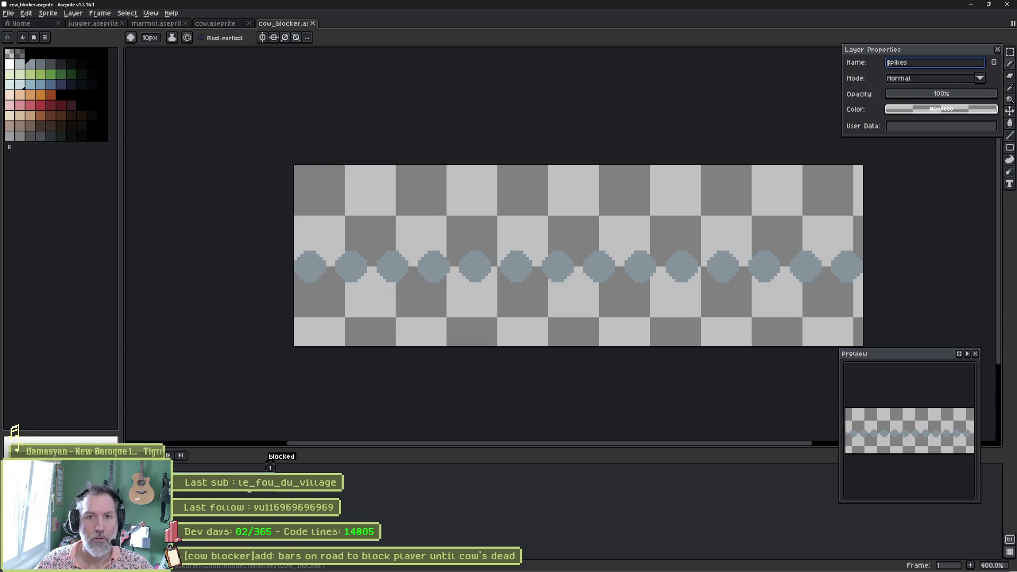
pyautogui.press('Return')
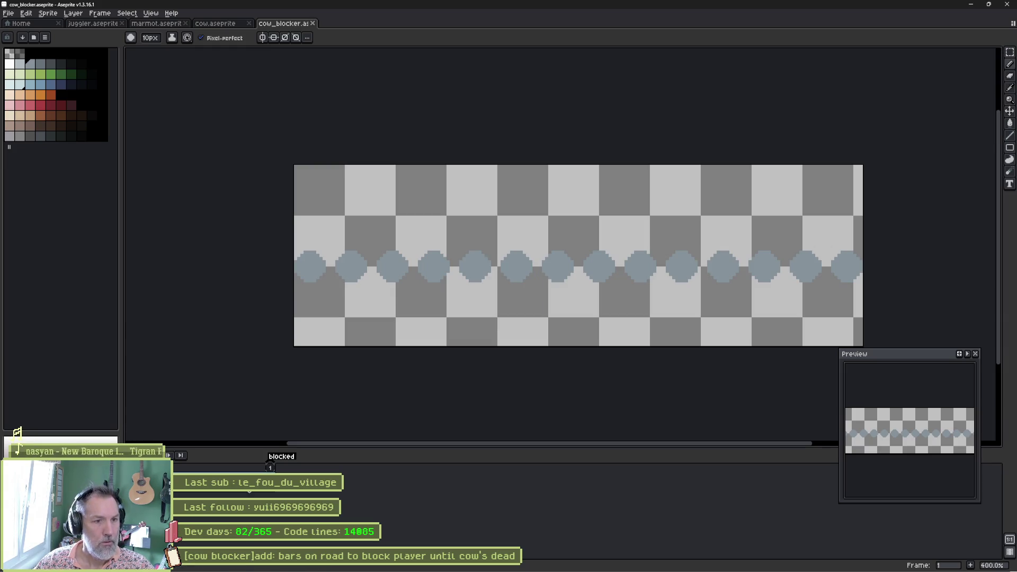
# Step: Paint a 4px dark brown vertical post rising from the sprite's bottom-left edge
pyautogui.click(35, 109)
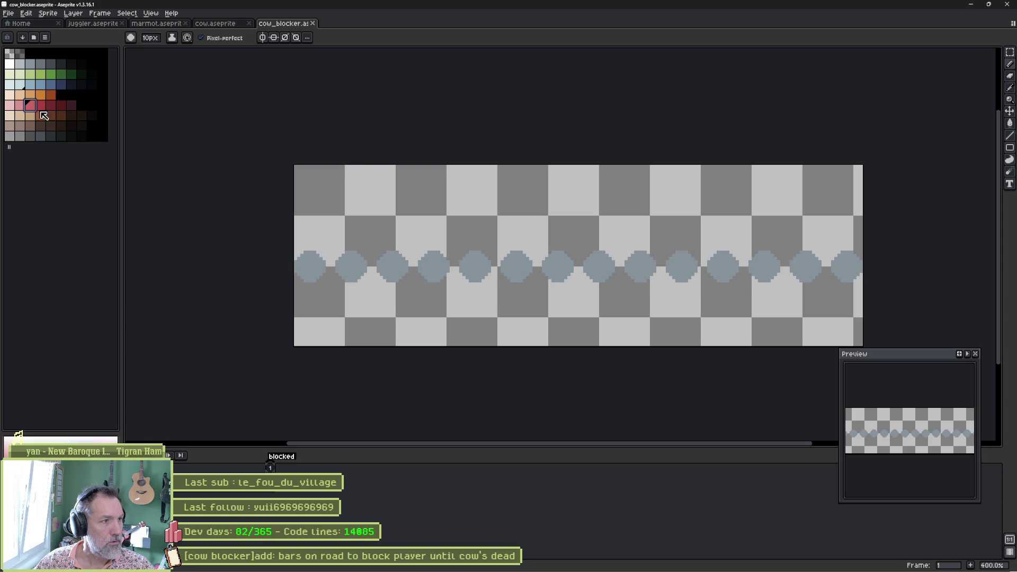
pyautogui.press('-')
pyautogui.press('-')
pyautogui.press('-')
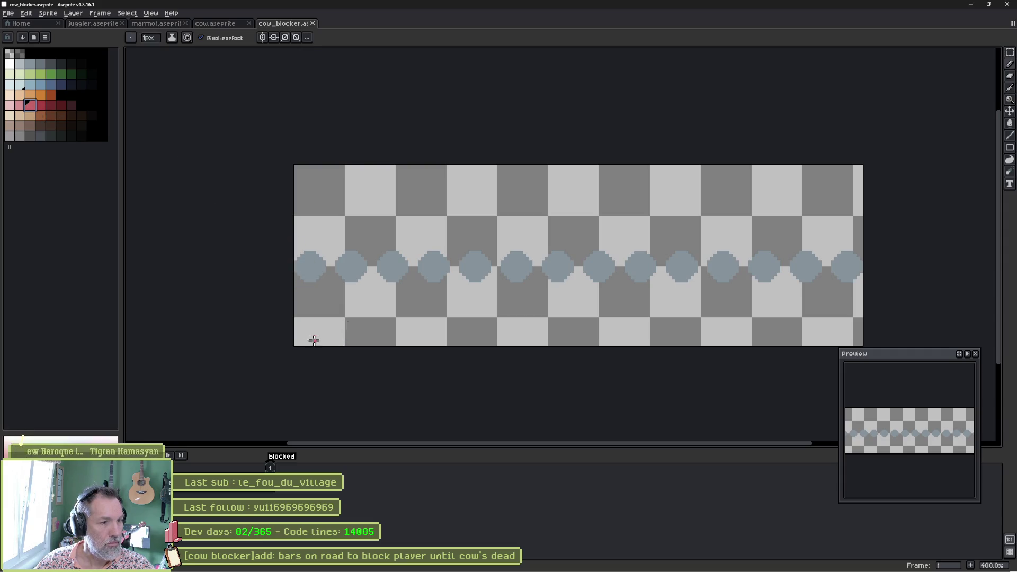
pyautogui.click(61, 115)
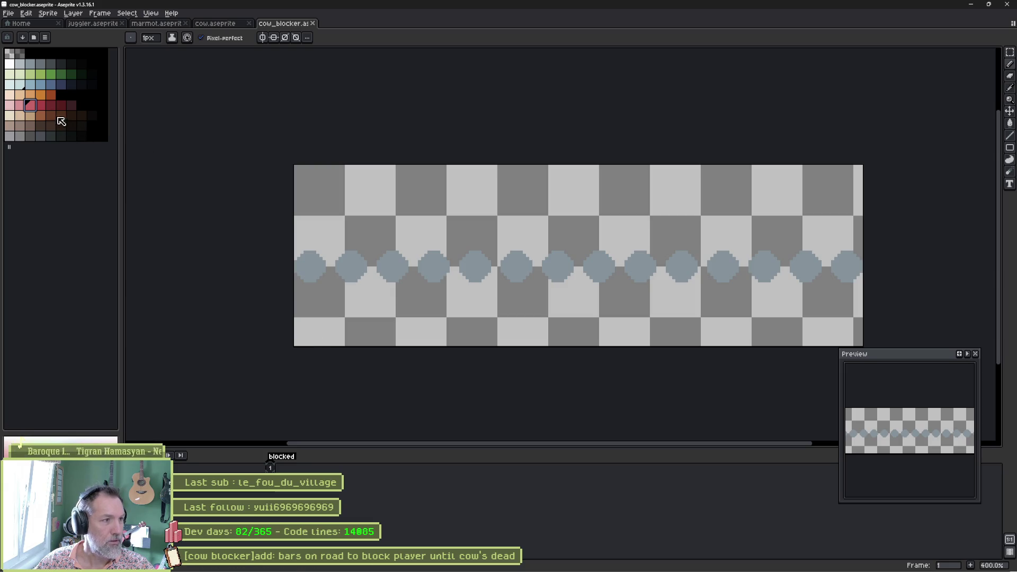
pyautogui.press('+')
pyautogui.press('+')
pyautogui.press('+')
pyautogui.moveTo(327, 343); pyautogui.dragTo(327, 286)
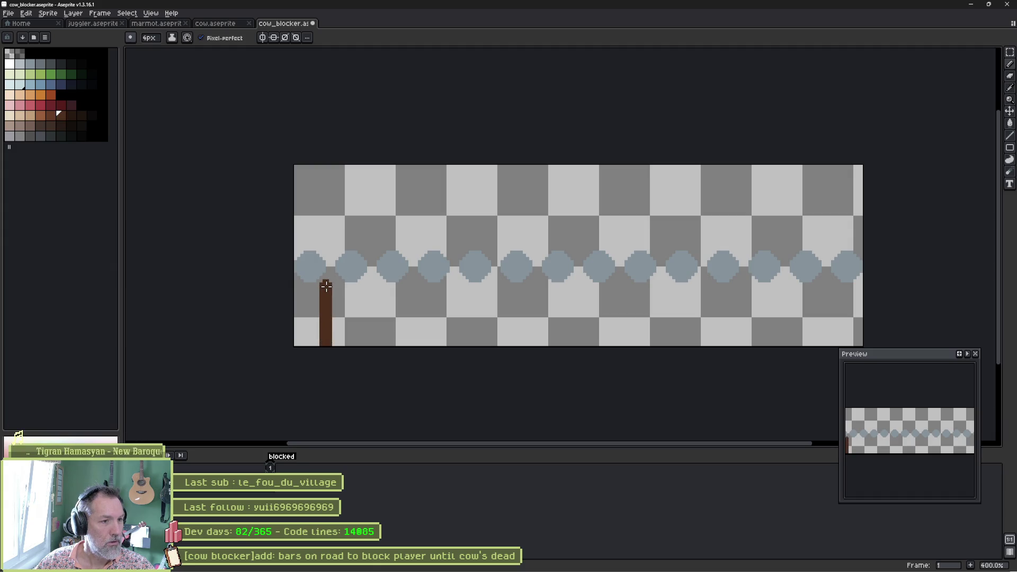
# Step: Shade the post's top and right edge with a darker brown
pyautogui.scroll(3, 327, 287)
pyautogui.keyDown('shift'); pyautogui.click(71, 117); pyautogui.keyUp('shift')
pyautogui.click(323, 294)
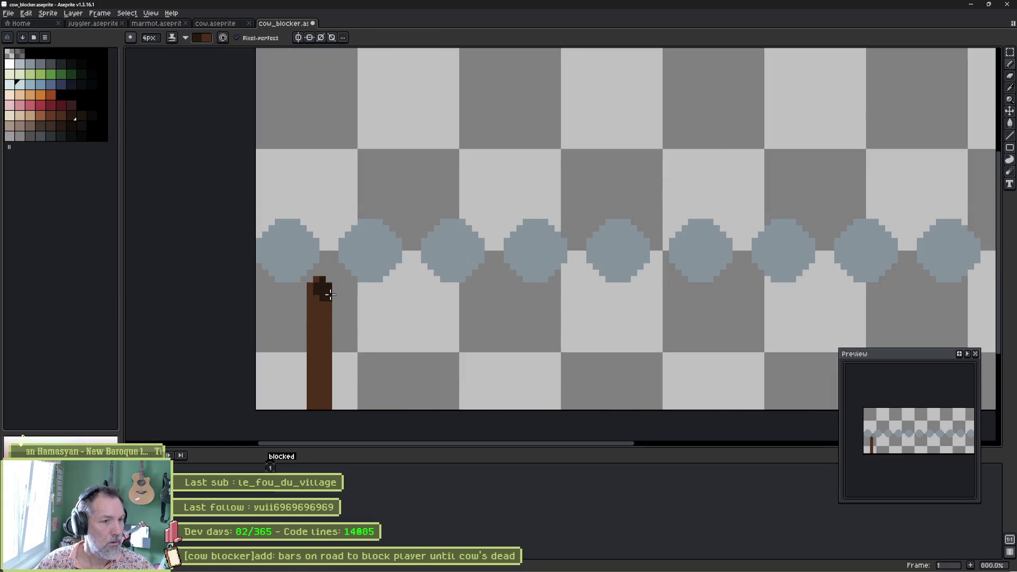
pyautogui.moveTo(339, 319)
pyautogui.mouseDown()
pyautogui.moveTo(340, 374)
pyautogui.moveTo(323, 391)
pyautogui.mouseUp()
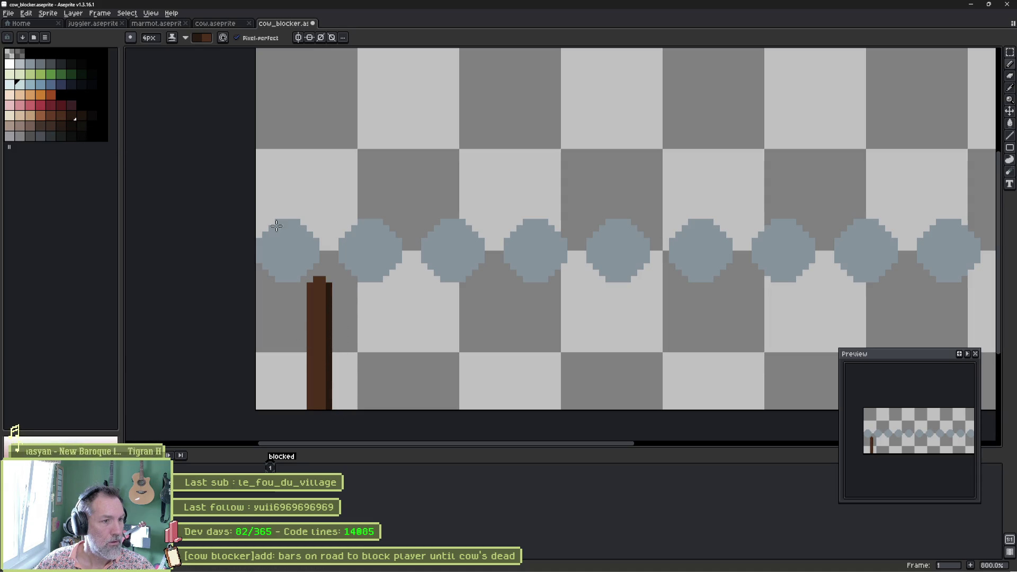
pyautogui.click(35, 121)
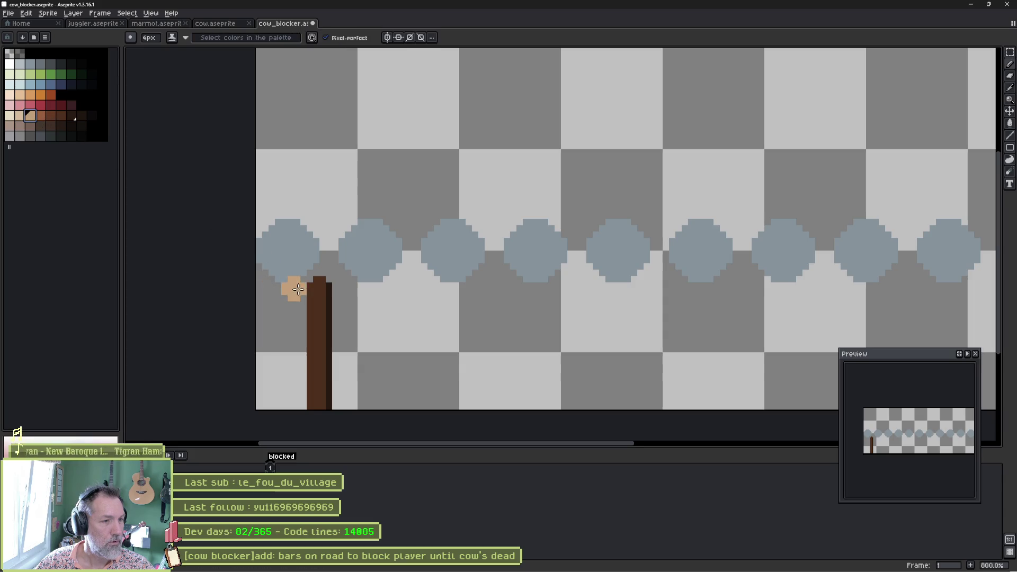
# Step: With a 1px pencil, paint a tan pointed tip on the post with a darker pixel beside it
pyautogui.press('-')
pyautogui.press('-')
pyautogui.press('-')
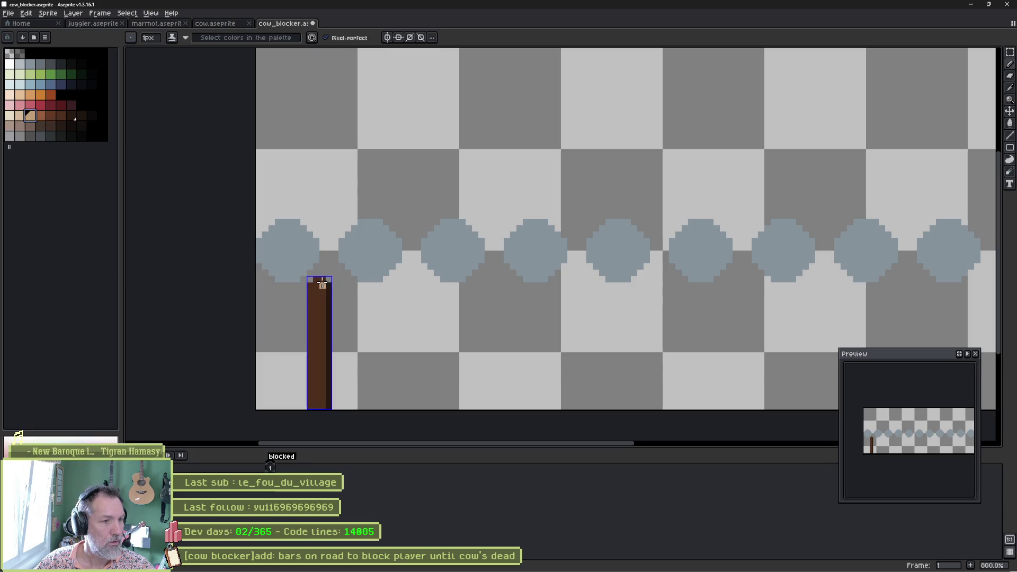
pyautogui.scroll(5, 318, 282)
pyautogui.moveTo(285, 291)
pyautogui.mouseDown()
pyautogui.moveTo(322, 235)
pyautogui.moveTo(323, 273)
pyautogui.moveTo(342, 311)
pyautogui.moveTo(304, 311)
pyautogui.moveTo(302, 292)
pyautogui.mouseUp()
pyautogui.click(322, 292)
pyautogui.keyDown('alt'); pyautogui.click(324, 329); pyautogui.keyUp('alt')
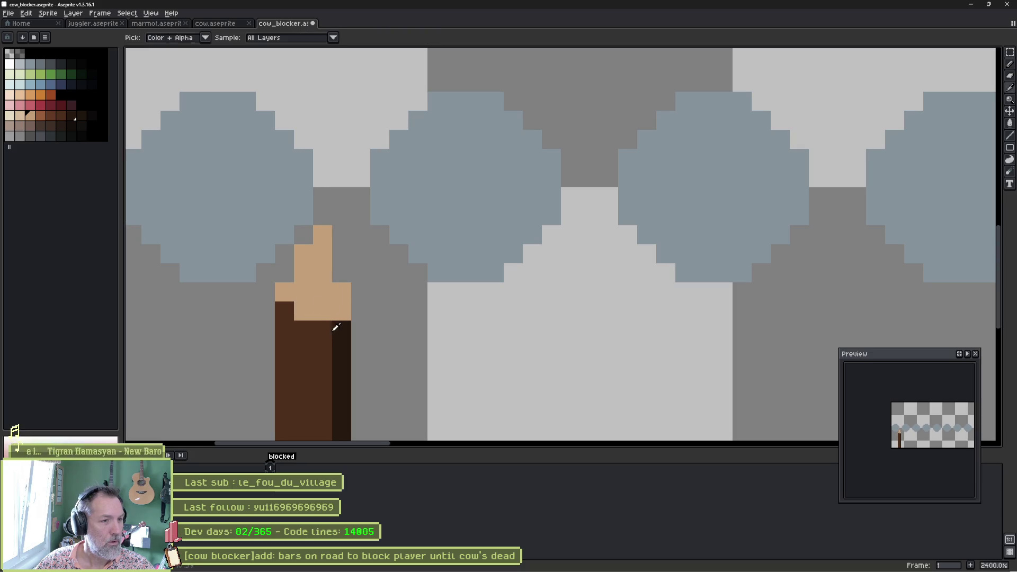
pyautogui.click(341, 311)
pyautogui.click(342, 292)
pyautogui.keyDown('alt'); pyautogui.click(311, 334); pyautogui.keyUp('alt')
pyautogui.click(323, 311)
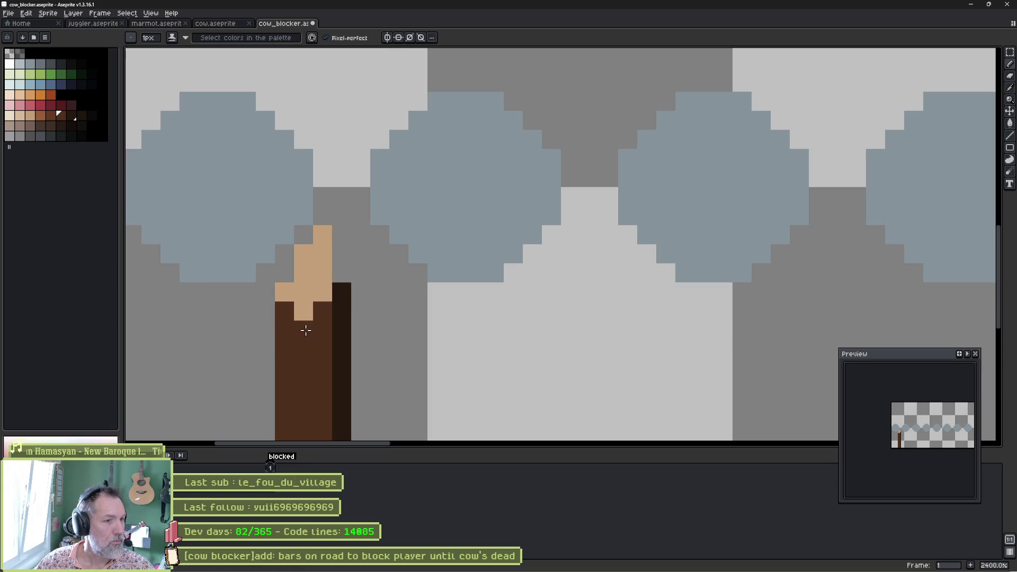
# Step: Paint a lighter brown stripe down the post's left edge
pyautogui.keyDown('alt'); pyautogui.click(306, 333); pyautogui.keyUp('alt')
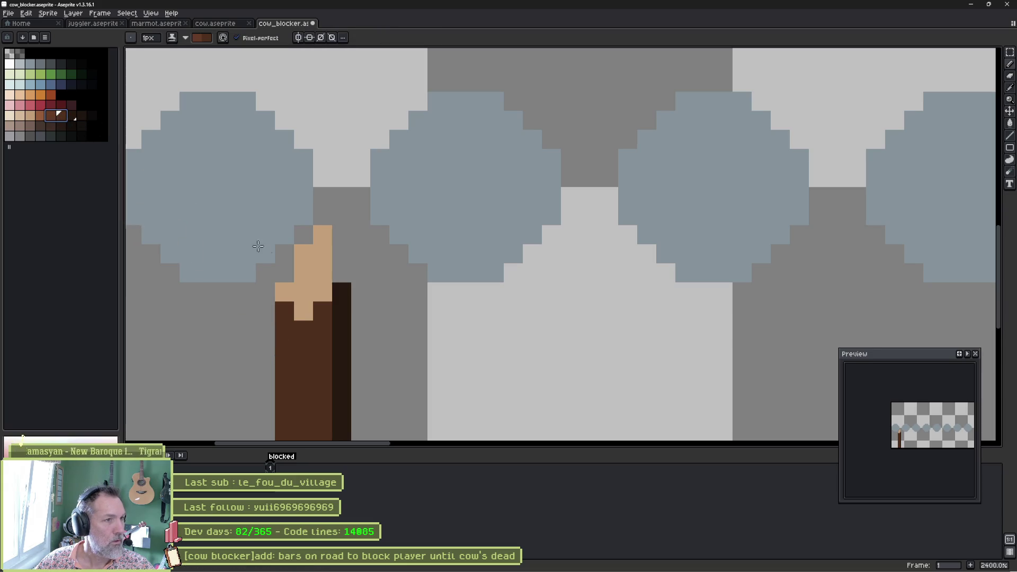
pyautogui.moveTo(302, 336); pyautogui.dragTo(296, 196)
pyautogui.press('v')
pyautogui.press('b')
pyautogui.scroll(-2, 307, 233)
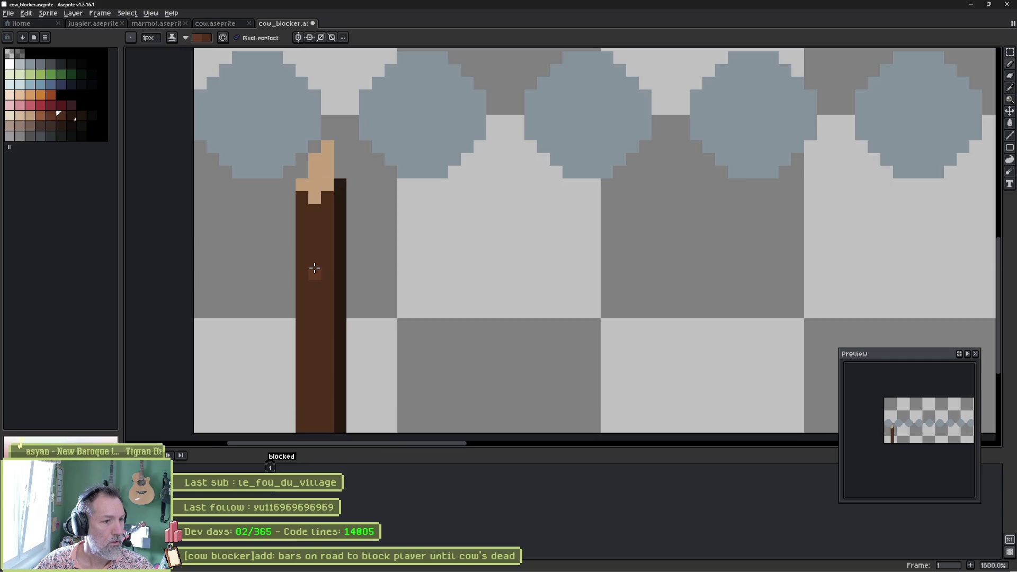
pyautogui.moveTo(295, 141); pyautogui.dragTo(298, 387)
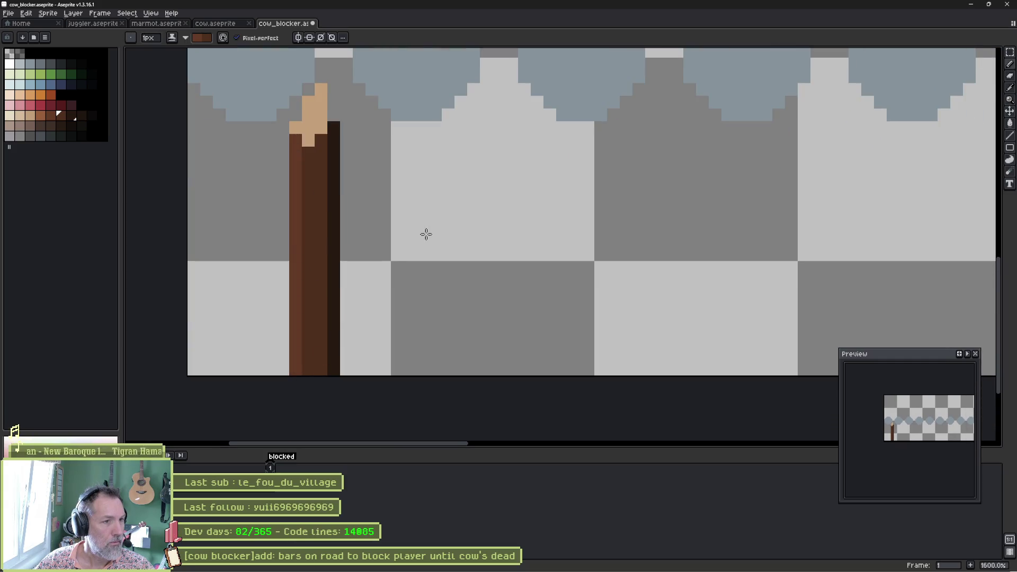
pyautogui.scroll(1, 402, 262)
pyautogui.scroll(1, 364, 204)
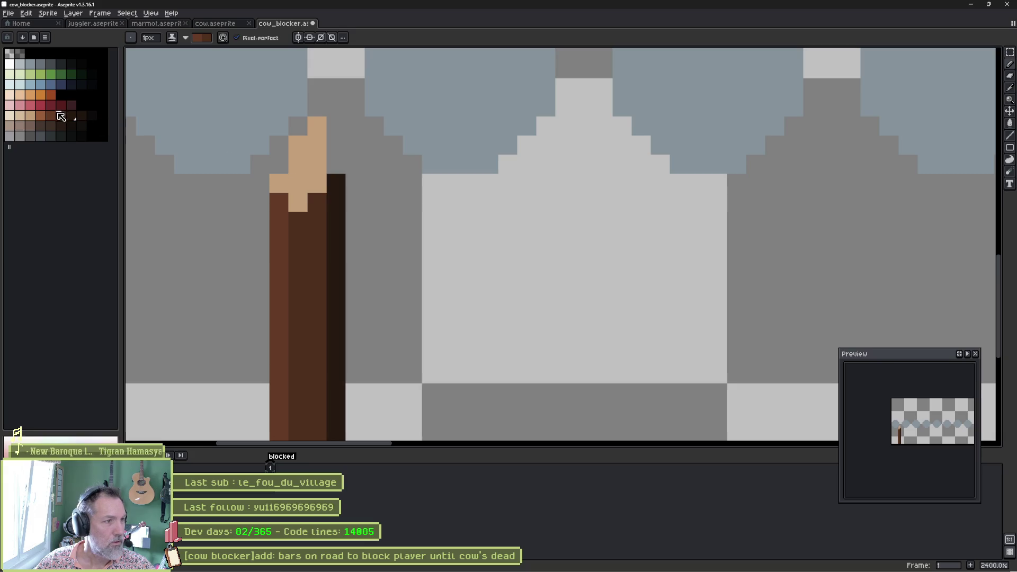
# Step: Dot pale beige highlight pixels onto the post's tan tip
pyautogui.click(11, 117)
pyautogui.click(318, 132)
pyautogui.click(298, 145)
pyautogui.click(279, 183)
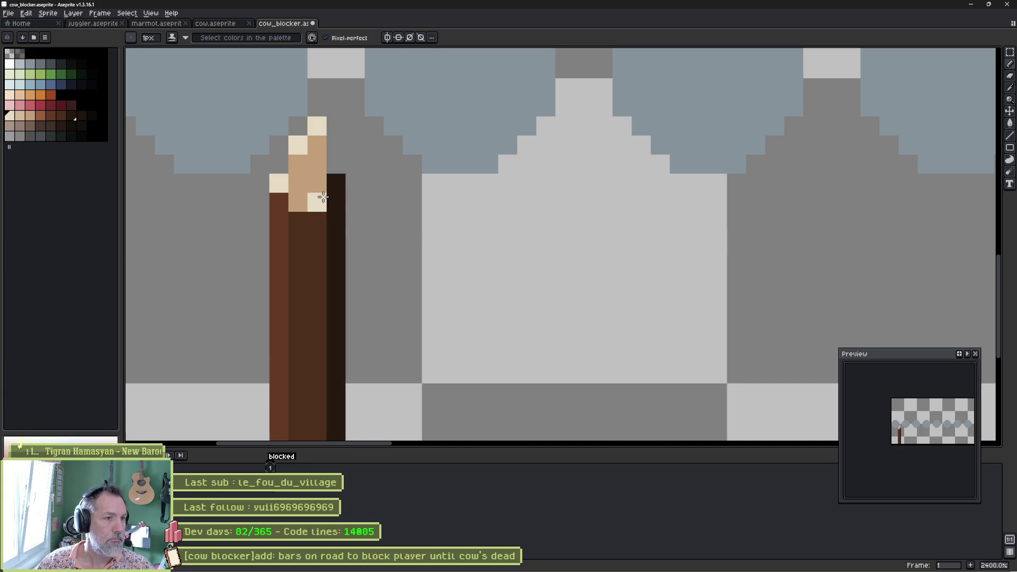
pyautogui.click(316, 196)
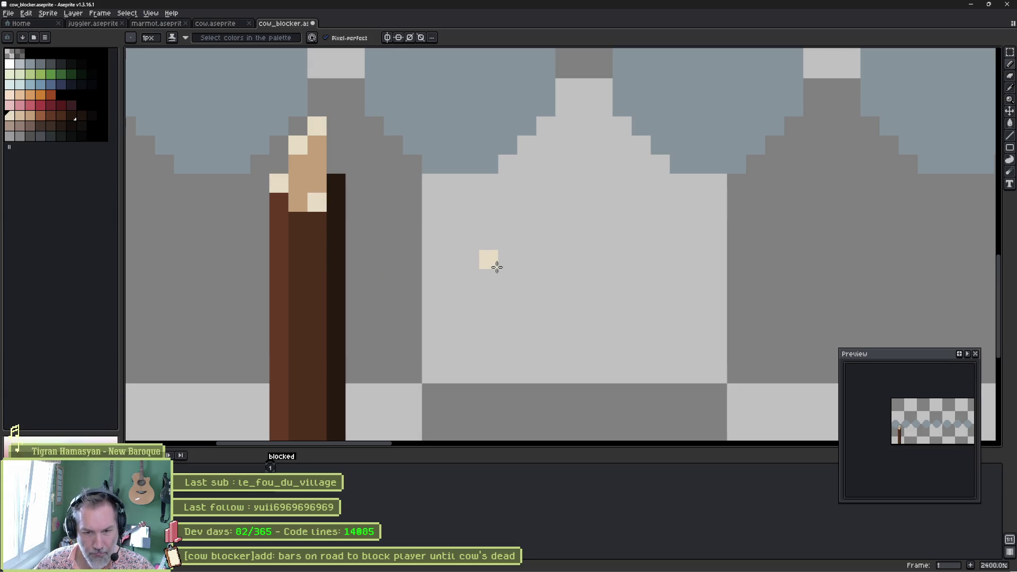
pyautogui.scroll(-2, 393, 277)
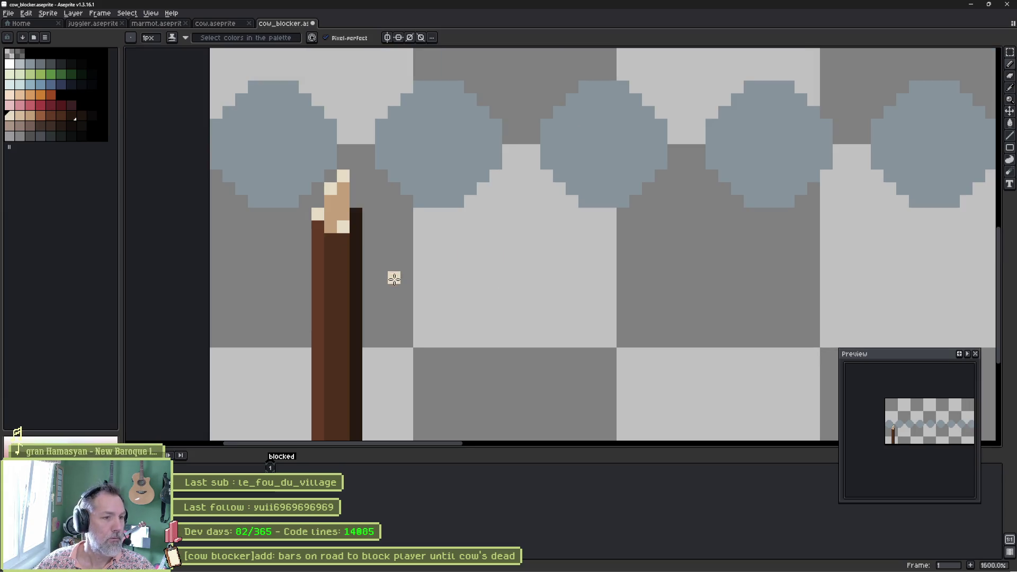
# Step: Erase part of the post's left column and repaint dark and mid-brown pixels down it
pyautogui.press('e')
pyautogui.press('b')
pyautogui.moveTo(335, 211)
pyautogui.mouseDown()
pyautogui.moveTo(335, 239)
pyautogui.moveTo(347, 237)
pyautogui.mouseUp()
pyautogui.keyDown('alt'); pyautogui.click(334, 188); pyautogui.keyUp('alt')
pyautogui.press('b')
pyautogui.keyDown('alt'); pyautogui.click(375, 196); pyautogui.keyUp('alt')
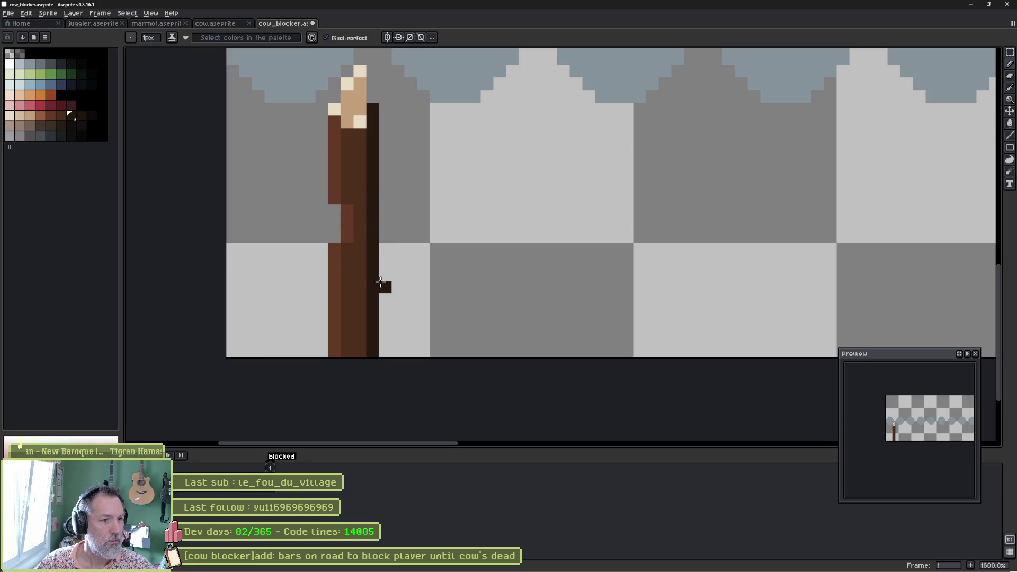
pyautogui.click(385, 313)
pyautogui.keyDown('alt'); pyautogui.click(361, 289); pyautogui.keyUp('alt')
pyautogui.moveTo(373, 289)
pyautogui.mouseDown()
pyautogui.moveTo(370, 313)
pyautogui.moveTo(373, 275)
pyautogui.mouseUp()
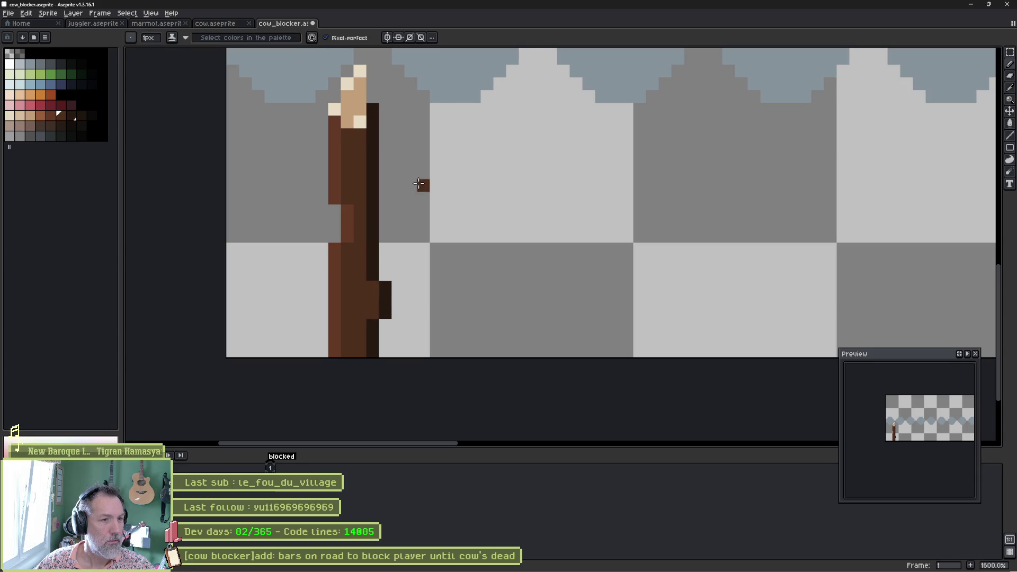
# Step: Add dark brown knot pixels beside the post and cream highlights near the tip
pyautogui.keyDown('alt'); pyautogui.click(374, 147); pyautogui.keyUp('alt')
pyautogui.click(385, 154)
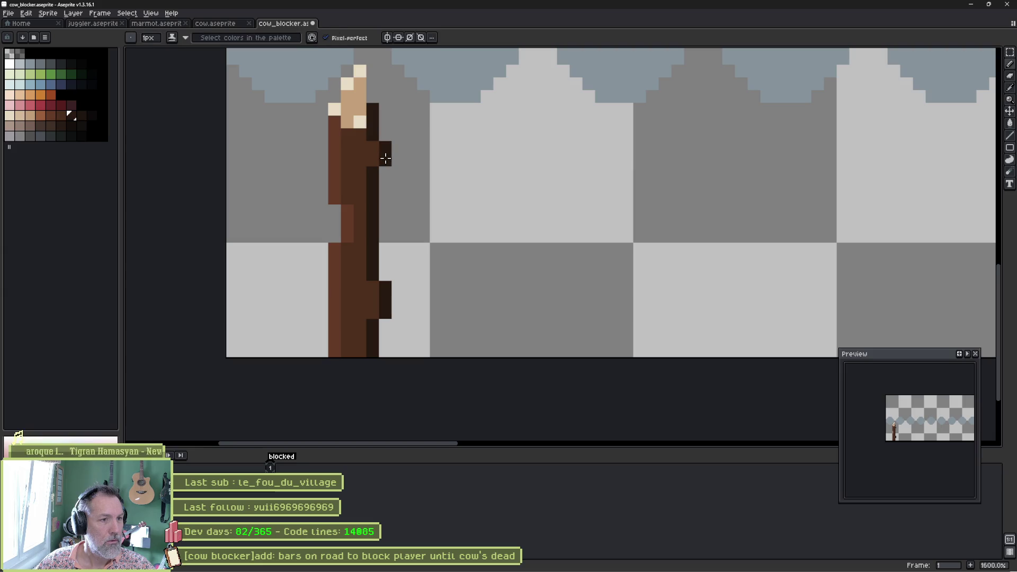
pyautogui.keyDown('alt'); pyautogui.click(346, 144); pyautogui.keyUp('alt')
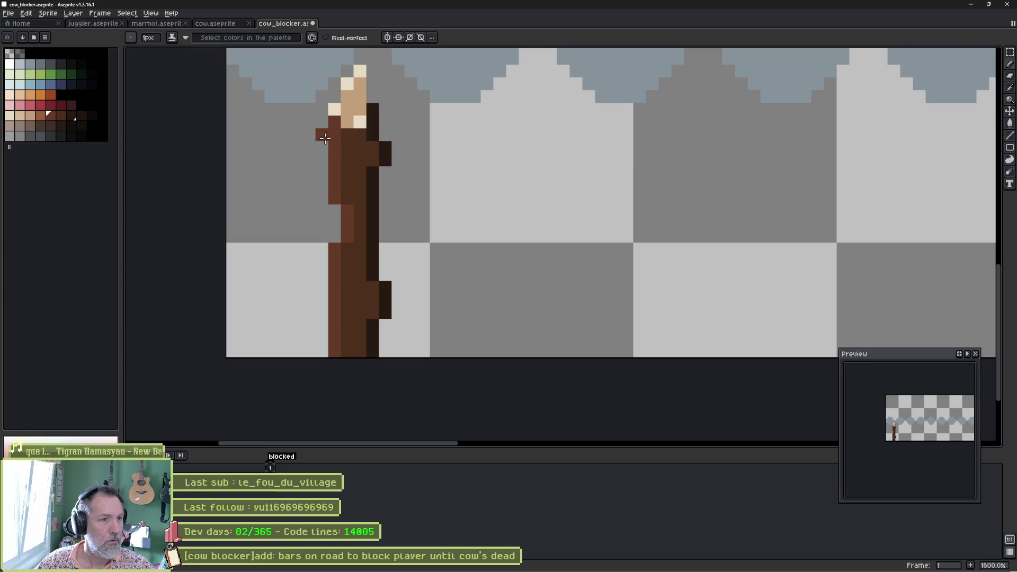
pyautogui.click(323, 122)
pyautogui.keyDown('alt'); pyautogui.click(349, 147); pyautogui.keyUp('alt')
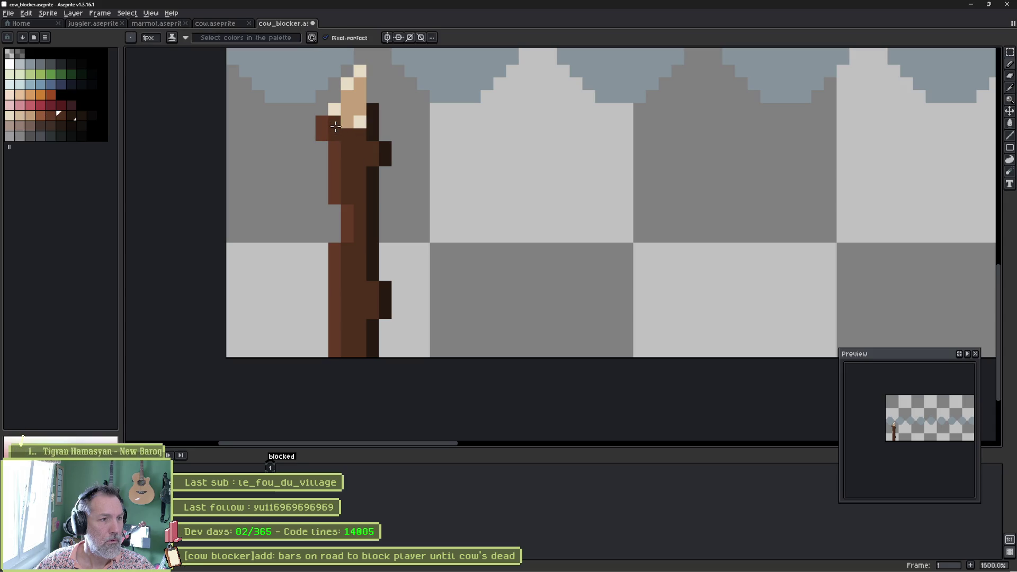
pyautogui.keyDown('alt'); pyautogui.click(347, 83); pyautogui.keyUp('alt')
pyautogui.click(322, 109)
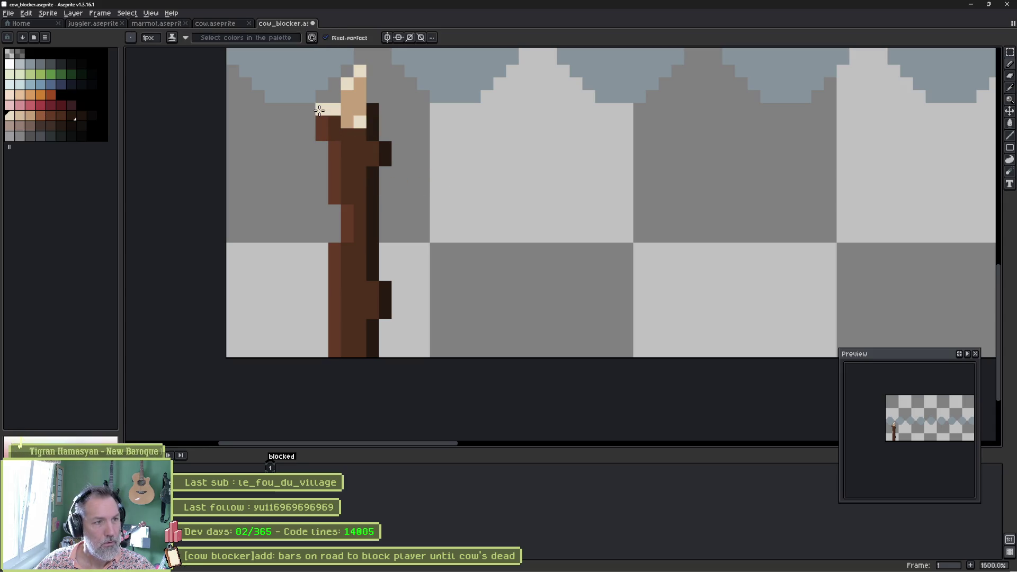
pyautogui.click(334, 97)
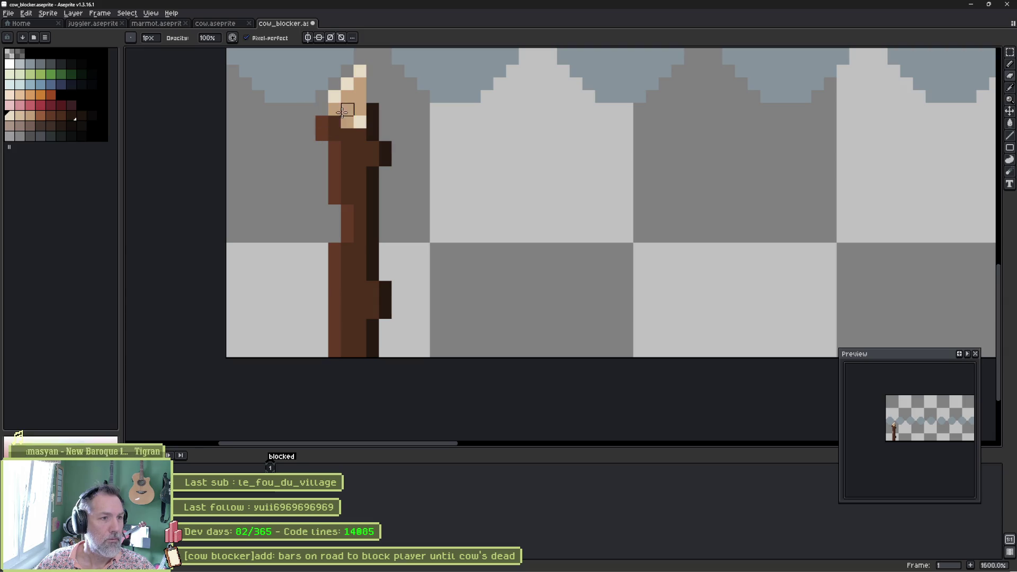
pyautogui.click(335, 109)
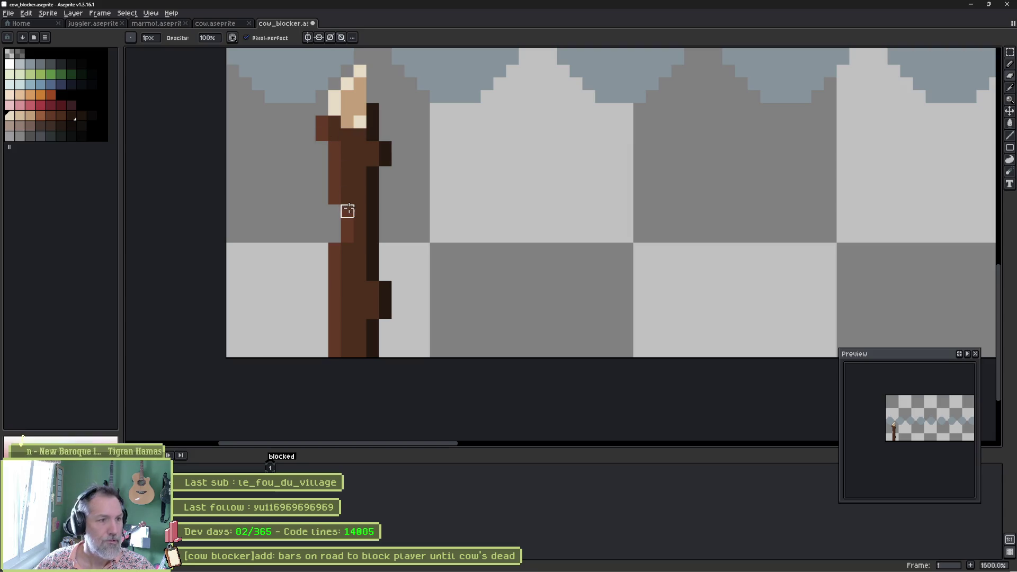
# Step: Erase the bump pixels on the post's left and darken a brown pixel
pyautogui.press('s')
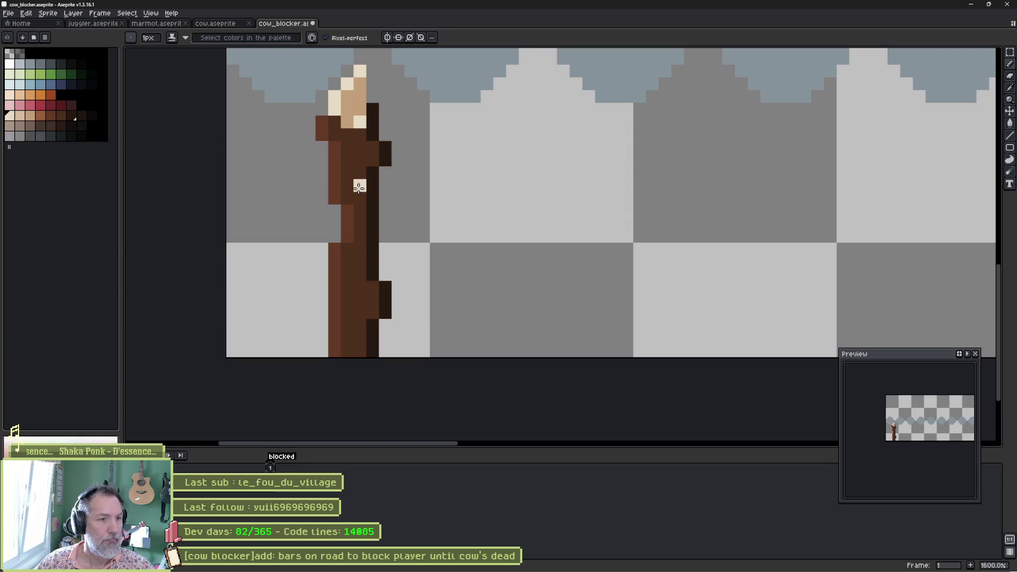
pyautogui.press('e')
pyautogui.moveTo(321, 122); pyautogui.dragTo(321, 136)
pyautogui.press('b')
pyautogui.keyDown('alt'); pyautogui.click(333, 124); pyautogui.keyUp('alt')
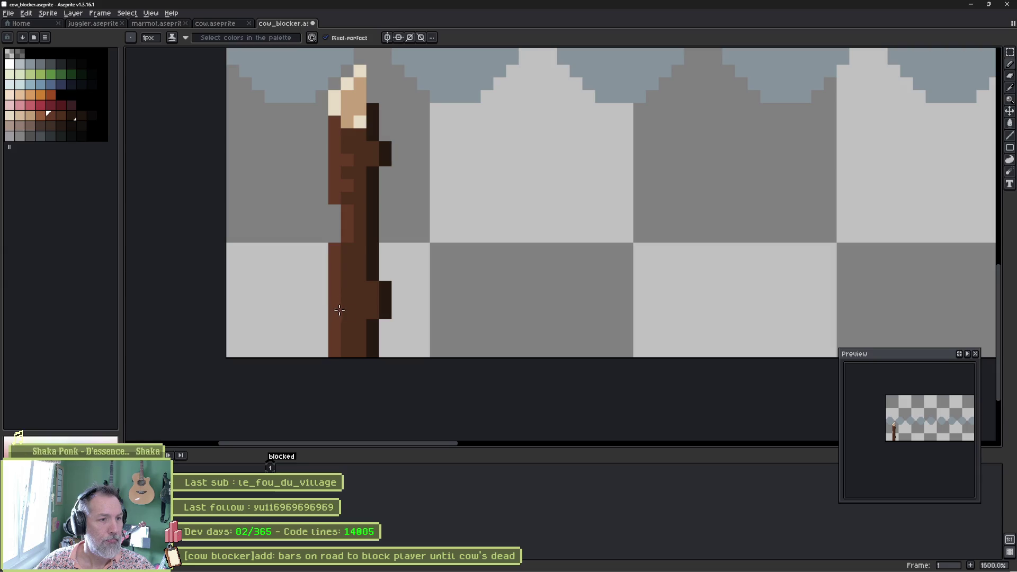
pyautogui.keyDown('alt'); pyautogui.click(369, 244); pyautogui.keyUp('alt')
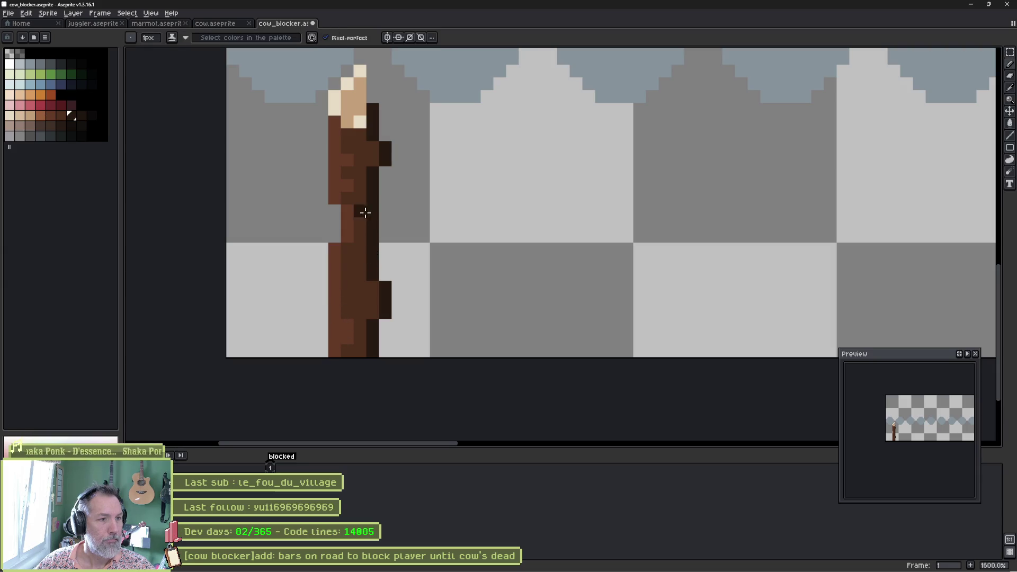
pyautogui.click(360, 135)
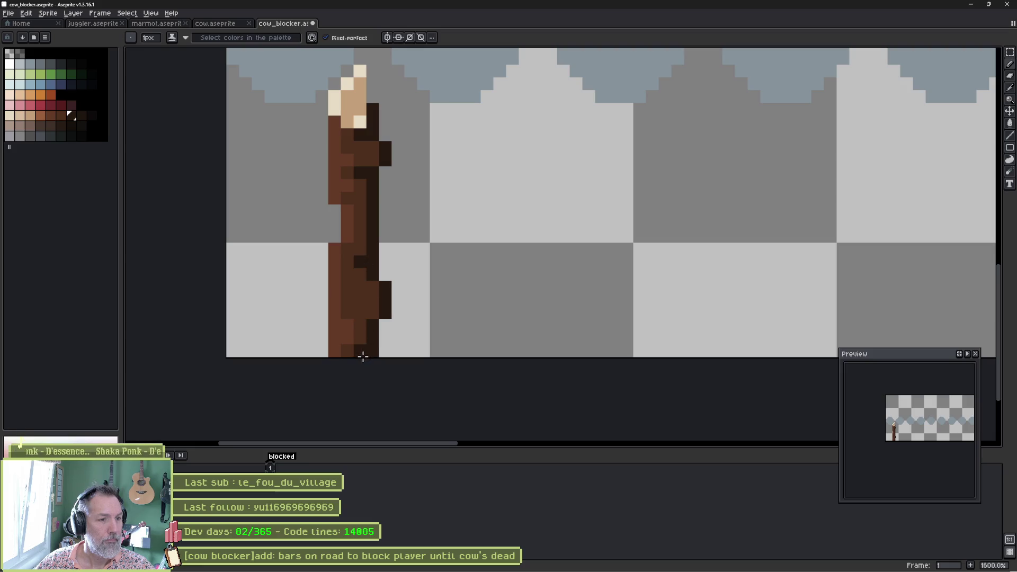
pyautogui.scroll(-1, 439, 221)
# Step: Save cow_blocker.aseprite with Ctrl+S
pyautogui.press('v')
pyautogui.hotkey('ctrl', 's')
pyautogui.press('b')
pyautogui.scroll(-2, 374, 243)
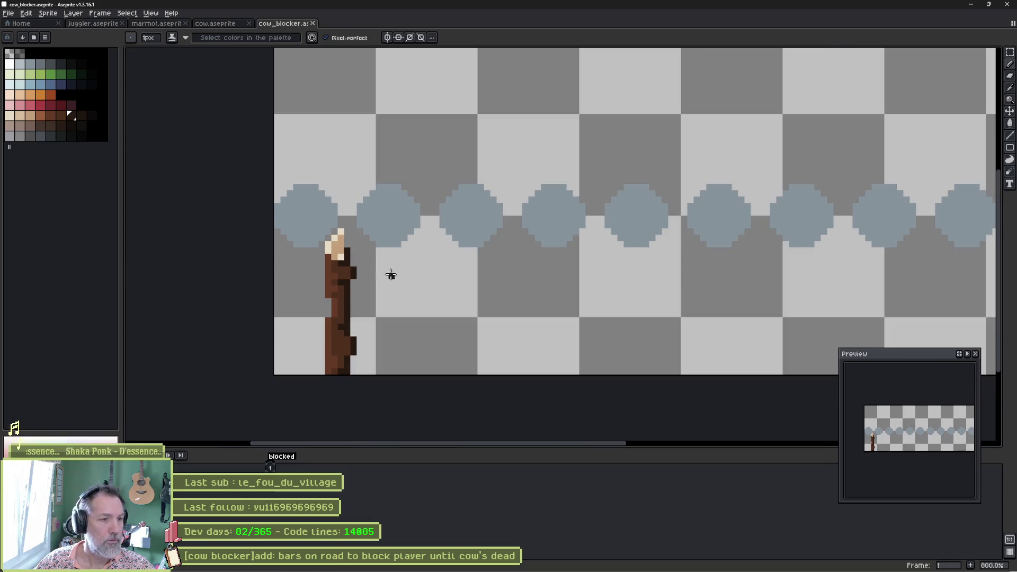
# Step: Move the brown post up and stretch its lower part one pixel taller
pyautogui.press('v')
pyautogui.moveTo(385, 304)
pyautogui.mouseDown()
pyautogui.moveTo(381, 212)
pyautogui.moveTo(391, 205)
pyautogui.mouseUp()
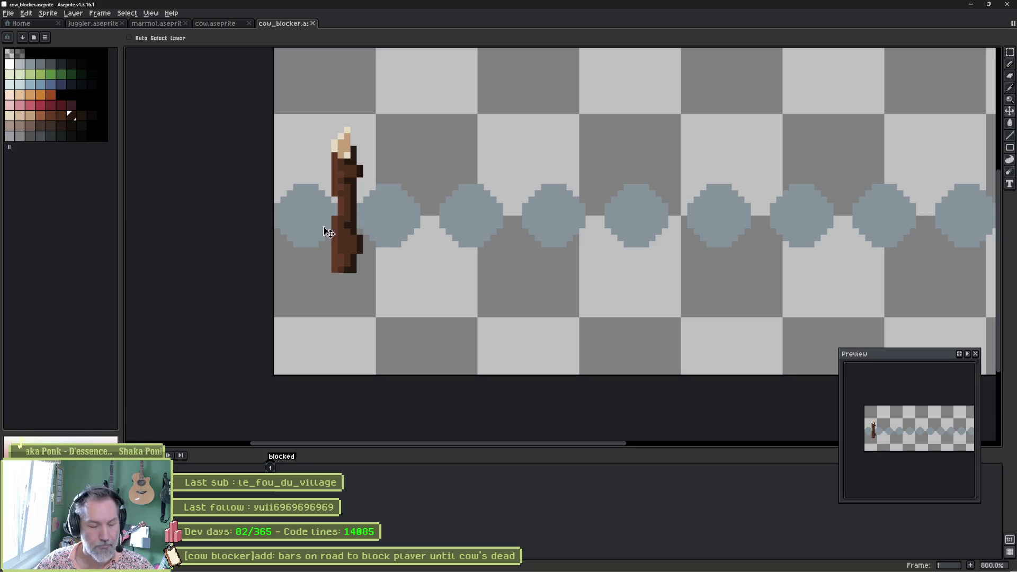
pyautogui.press('m')
pyautogui.moveTo(333, 273)
pyautogui.mouseDown()
pyautogui.moveTo(365, 217)
pyautogui.moveTo(365, 157)
pyautogui.moveTo(348, 297)
pyautogui.mouseUp()
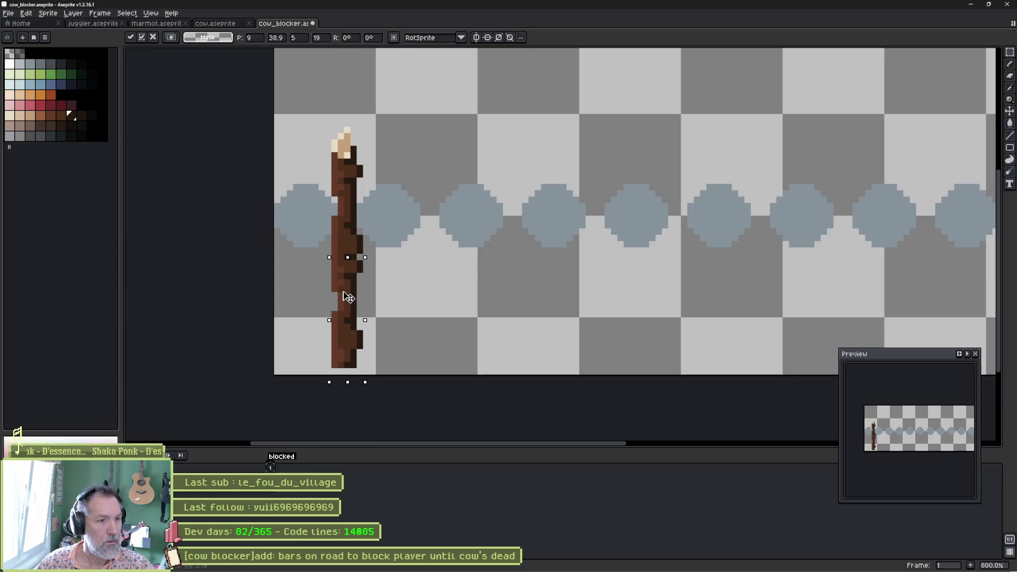
pyautogui.moveTo(347, 382); pyautogui.dragTo(347, 393)
pyautogui.click(381, 292)
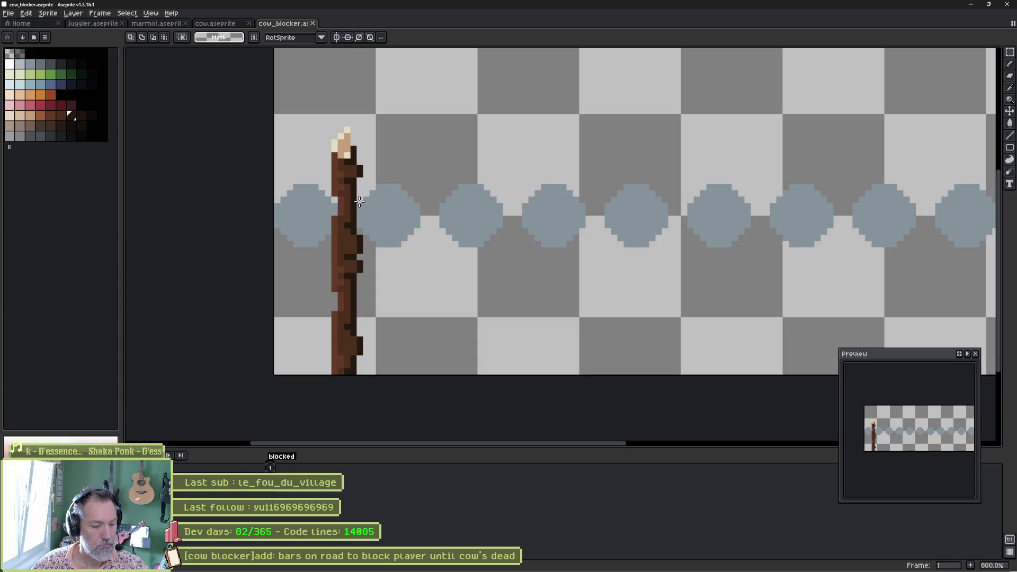
# Step: Move the row of blue circles up level with the post's tip
pyautogui.scroll(-2, 454, 166)
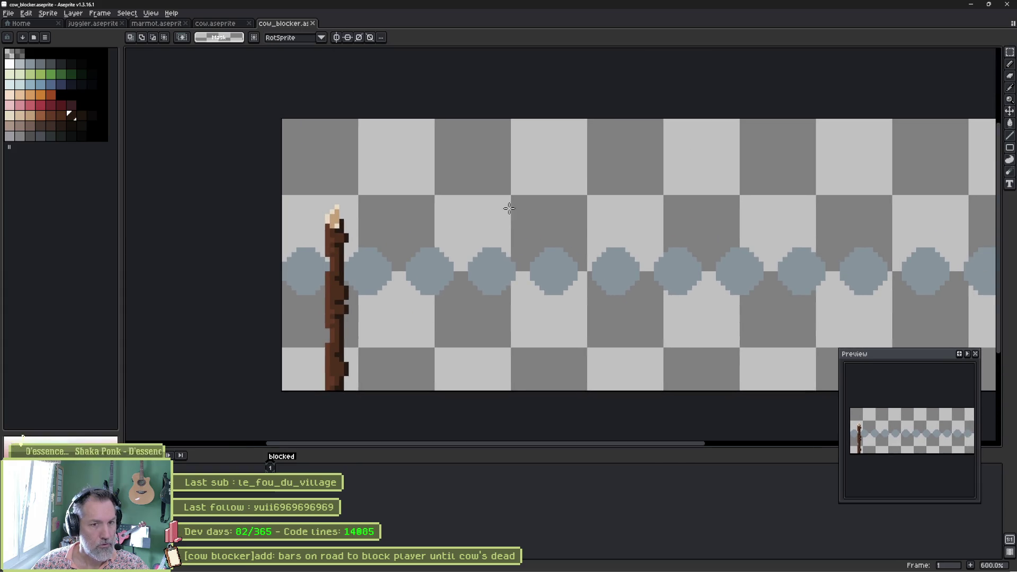
pyautogui.press('v')
pyautogui.moveTo(460, 284)
pyautogui.mouseDown()
pyautogui.moveTo(461, 186)
pyautogui.moveTo(454, 234)
pyautogui.mouseUp()
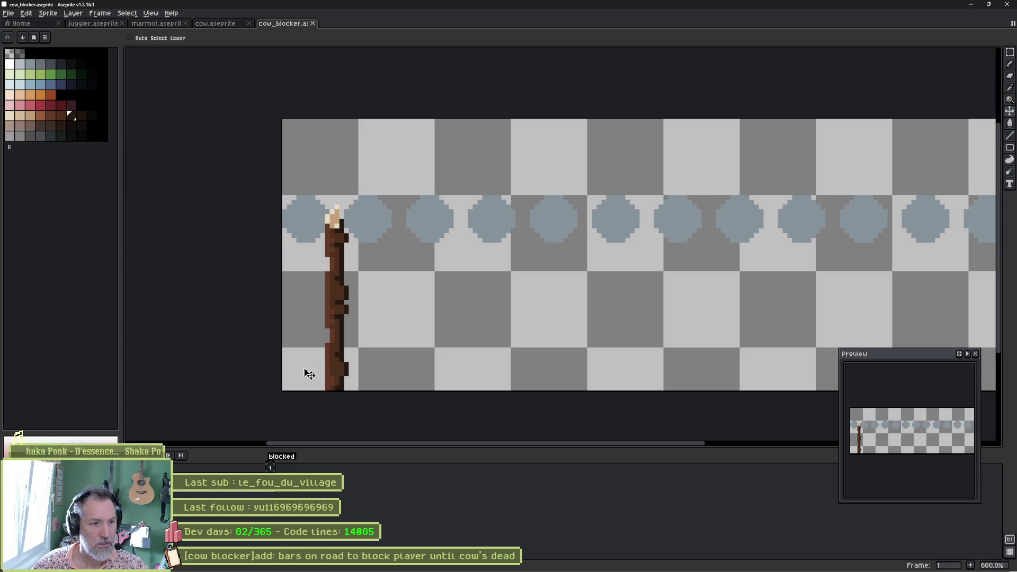
# Step: Align the post with the circles and create an 'attack' tag on a new frame 2
pyautogui.moveTo(339, 341)
pyautogui.mouseDown()
pyautogui.moveTo(345, 260)
pyautogui.moveTo(345, 344)
pyautogui.moveTo(356, 311)
pyautogui.mouseUp()
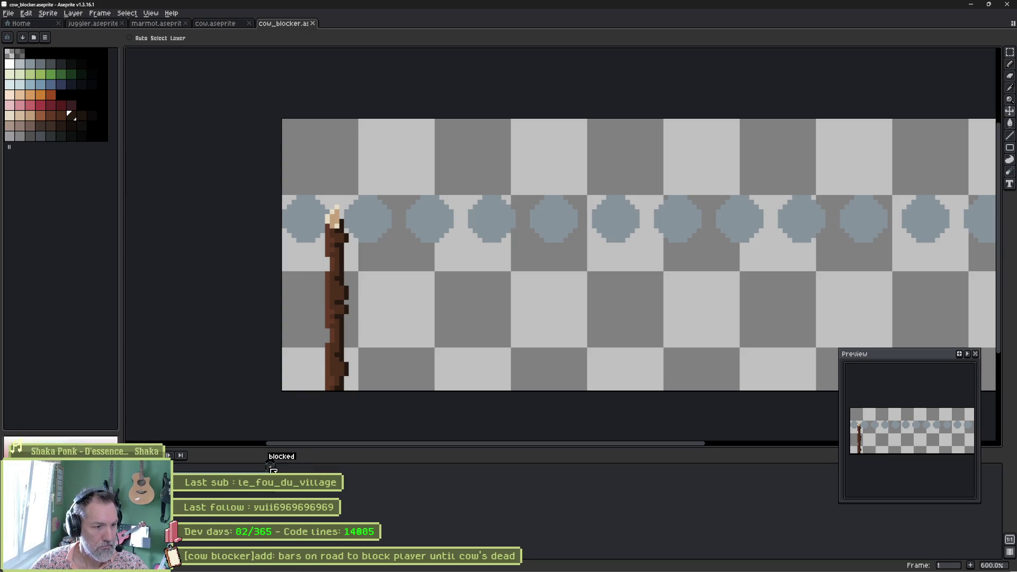
pyautogui.hotkey('alt', 'n')
pyautogui.rightClick(279, 468)
pyautogui.click(328, 502)
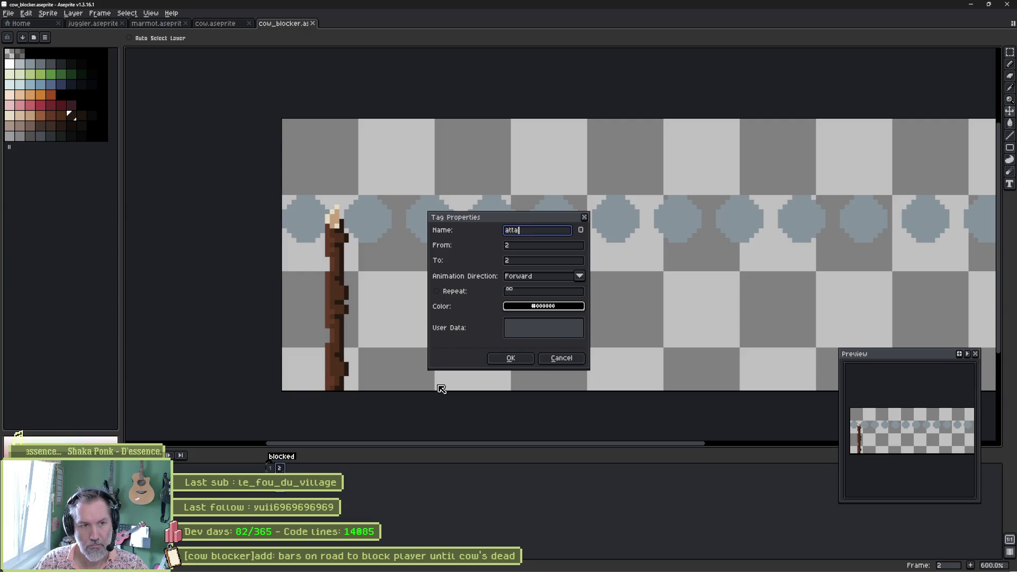
pyautogui.write('ck')
pyautogui.press('Return')
# Step: Add further frames to the cow_blocker animation
pyautogui.hotkey('alt', 'n')
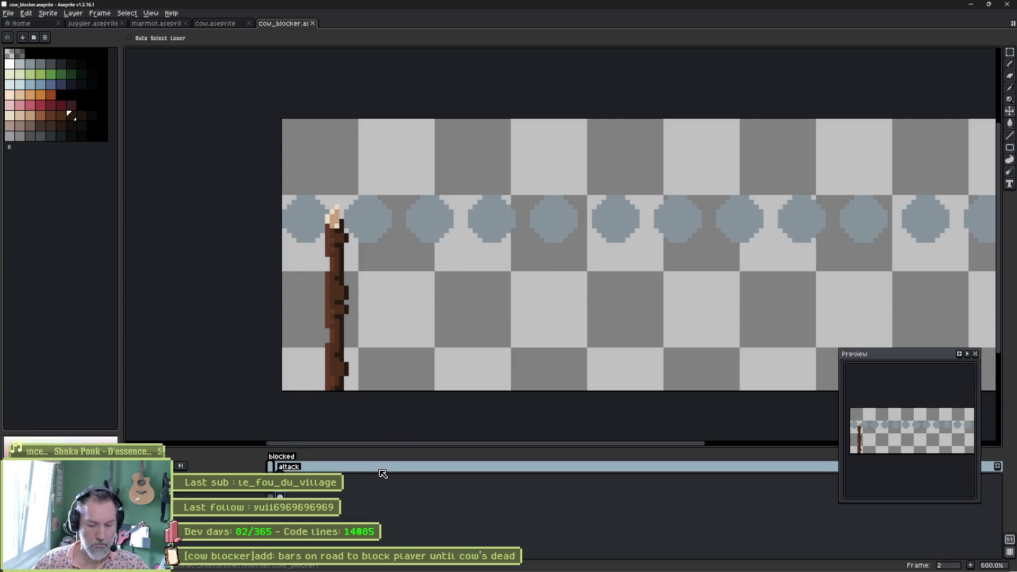
pyautogui.click(375, 478)
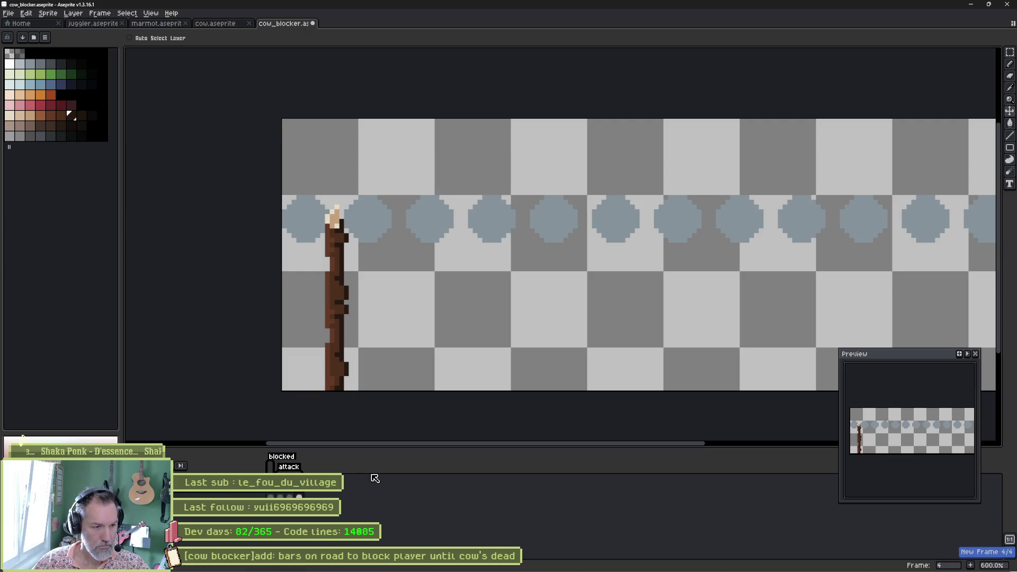
pyautogui.hotkey('ctrl', 'v')
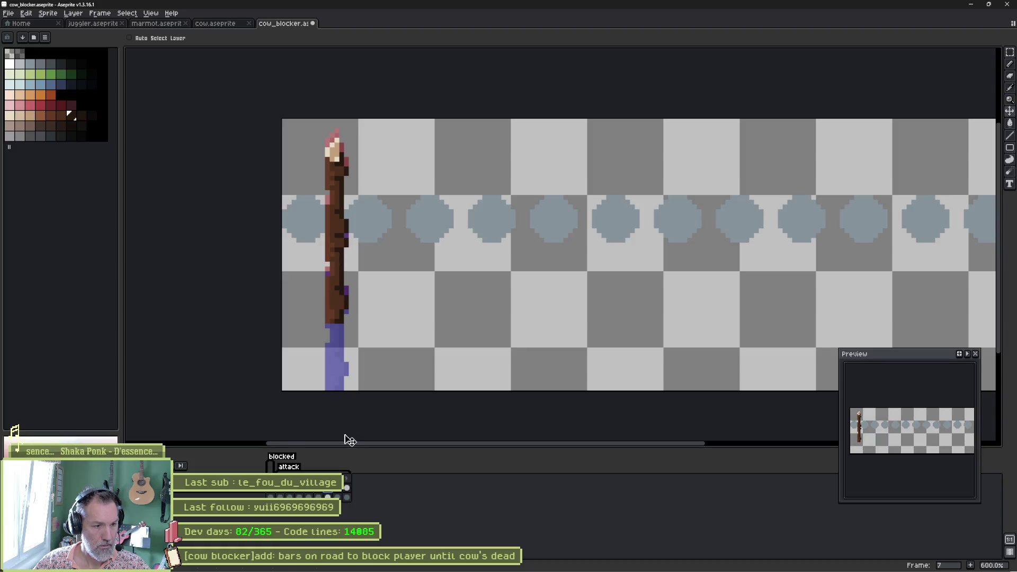
# Step: Shift the post down in frames 8 and 9, save, and play the animation
pyautogui.press('.')
pyautogui.moveTo(345, 280); pyautogui.dragTo(344, 308)
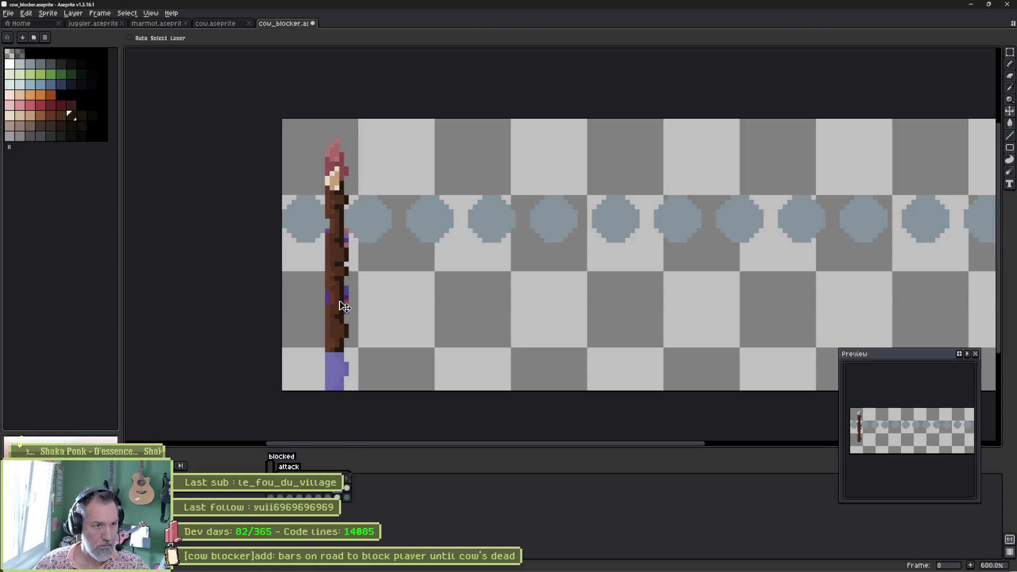
pyautogui.click(347, 487)
pyautogui.moveTo(345, 318); pyautogui.dragTo(344, 354)
pyautogui.hotkey('ctrl', 's')
pyautogui.press('Return')
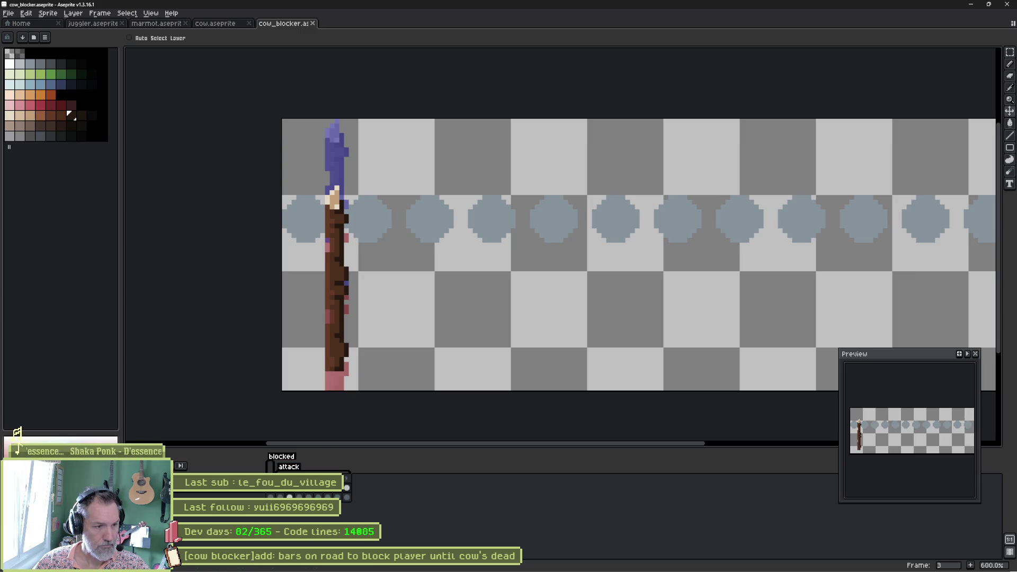
# Step: Undo the last post change, save again, and review the attack and blocked tag properties
pyautogui.hotkey('ctrl', 'z')
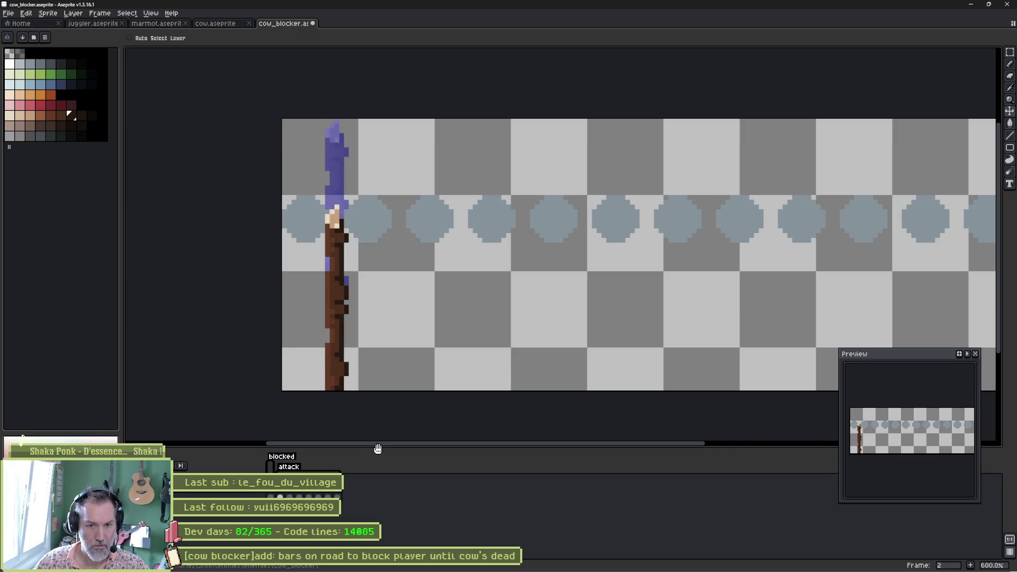
pyautogui.hotkey('ctrl', 's')
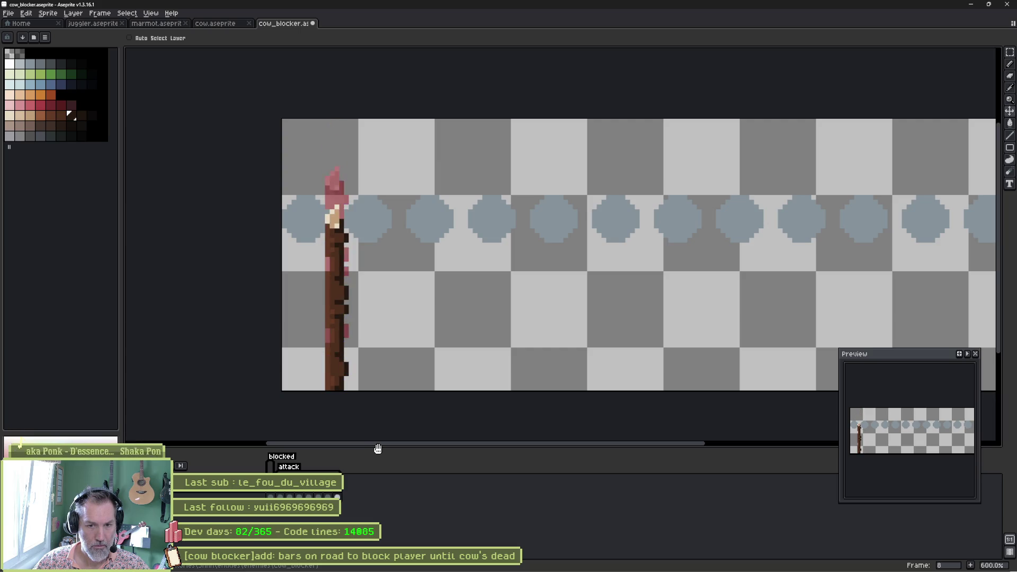
pyautogui.click(356, 459)
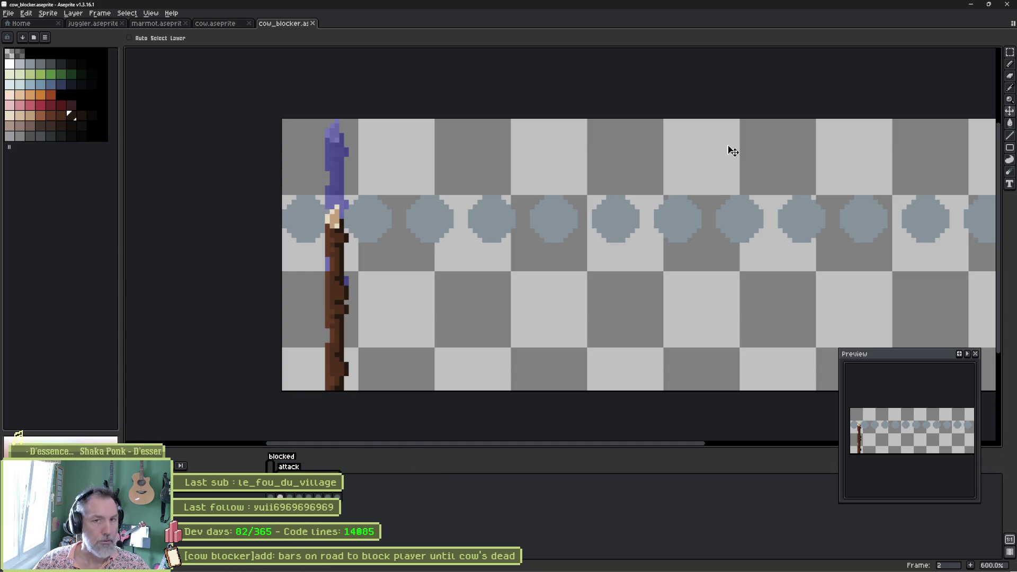
pyautogui.doubleClick(289, 467)
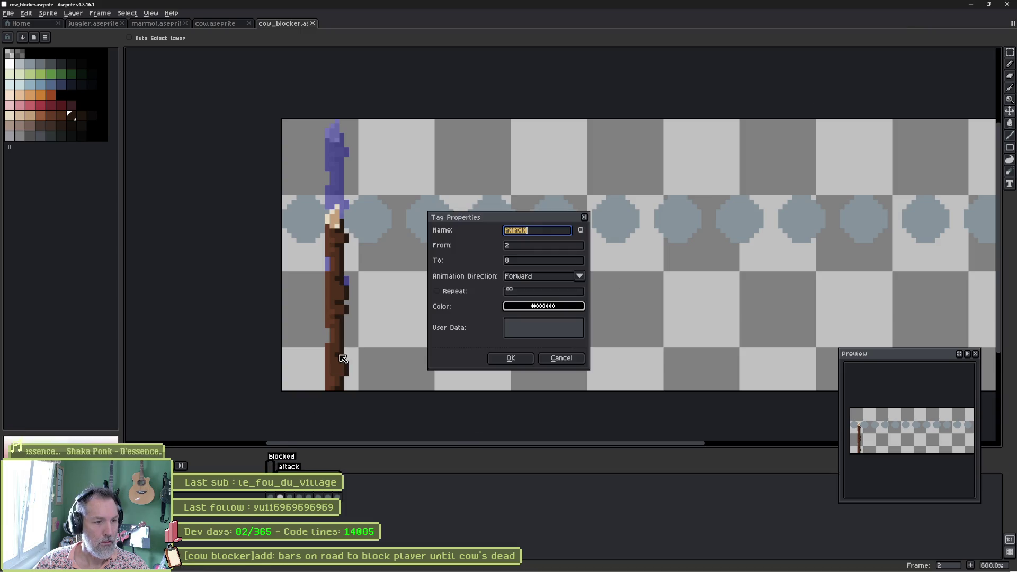
pyautogui.click(518, 359)
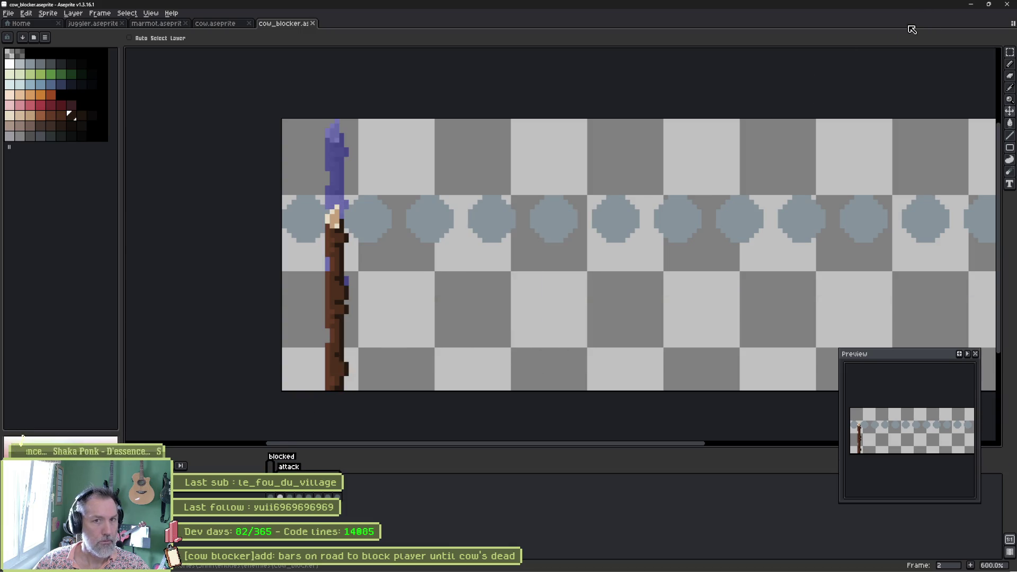
pyautogui.doubleClick(281, 456)
# Step: Toggle the blocked tag's repeat option, then reimport cow_blocker in Godot's cow_blocker scene
pyautogui.click(455, 292)
pyautogui.click(511, 358)
pyautogui.click(971, 4)
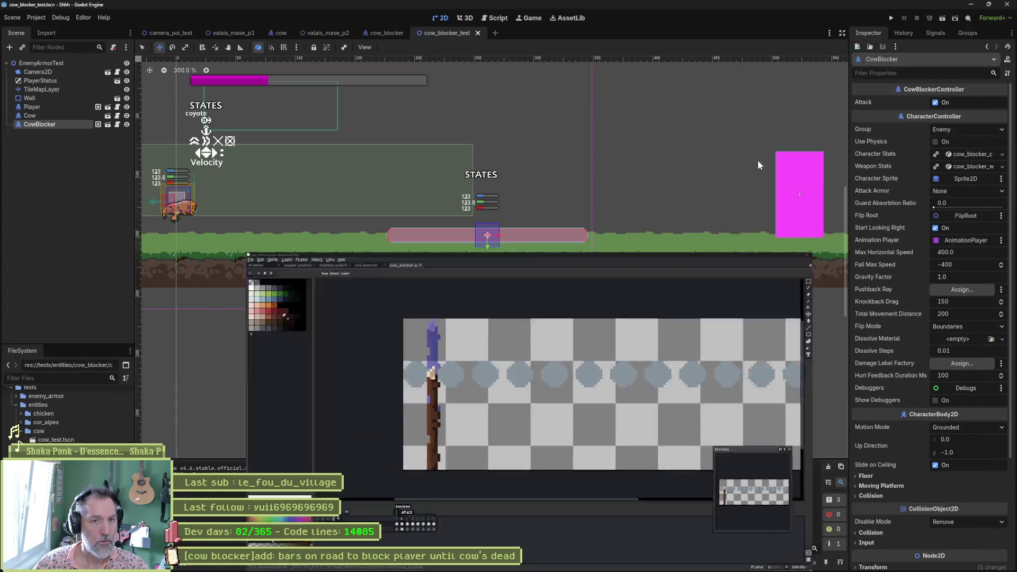
pyautogui.scroll(-5, 889, 488)
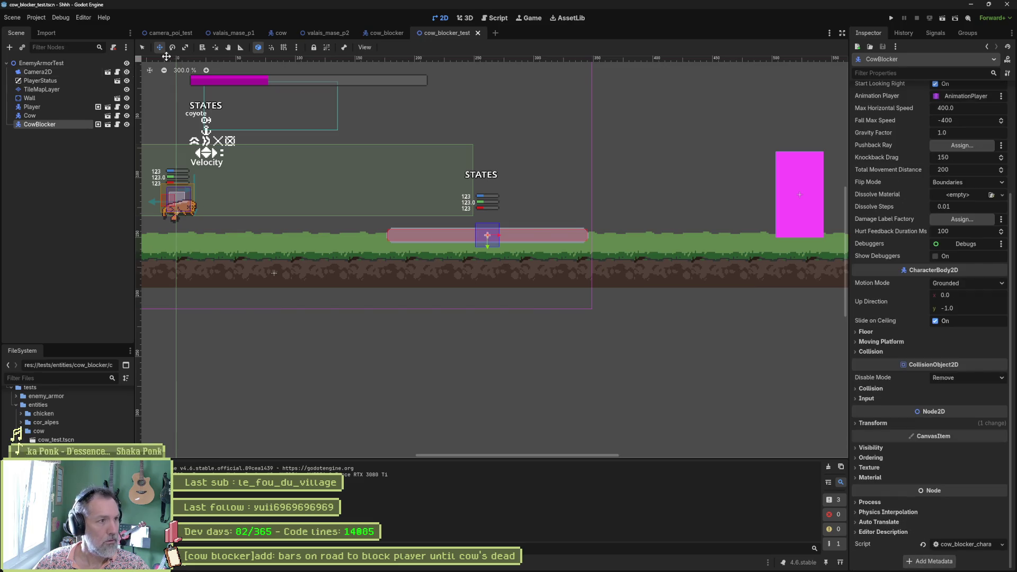
pyautogui.click(384, 33)
pyautogui.scroll(-1, 932, 424)
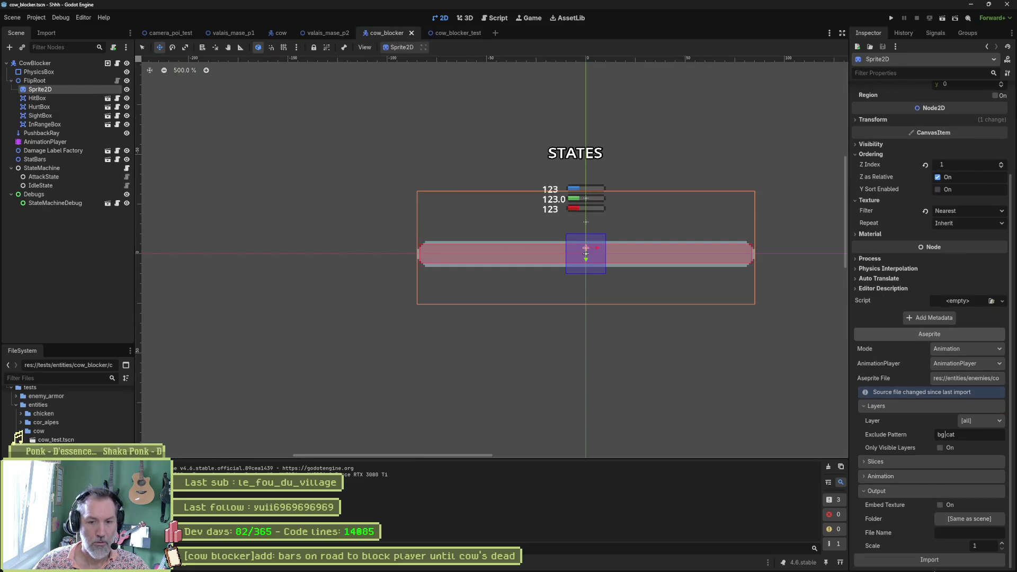
pyautogui.click(931, 559)
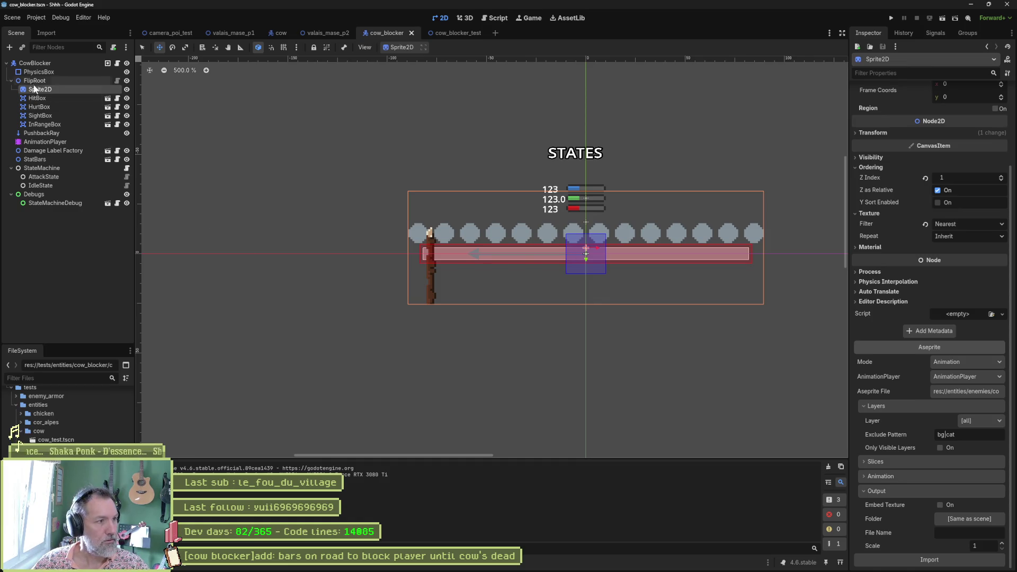
# Step: Enlarge and lower the HitBox to cover the spike row, then save the scene
pyautogui.click(84, 98)
pyautogui.press('s')
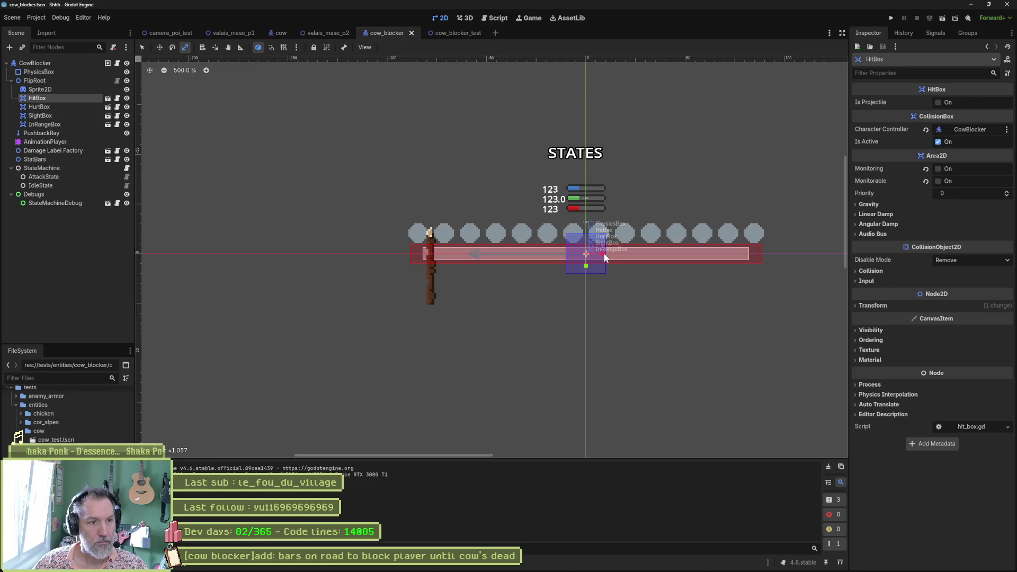
pyautogui.moveTo(605, 257); pyautogui.dragTo(587, 281)
pyautogui.press('w')
pyautogui.press('s')
pyautogui.press('w')
pyautogui.hotkey('ctrl', 's')
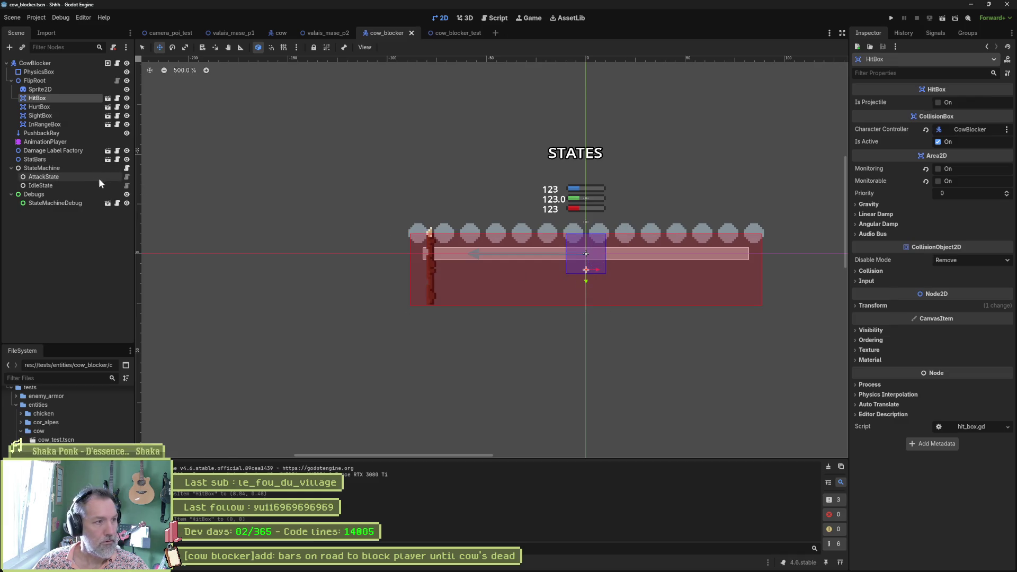
pyautogui.click(58, 142)
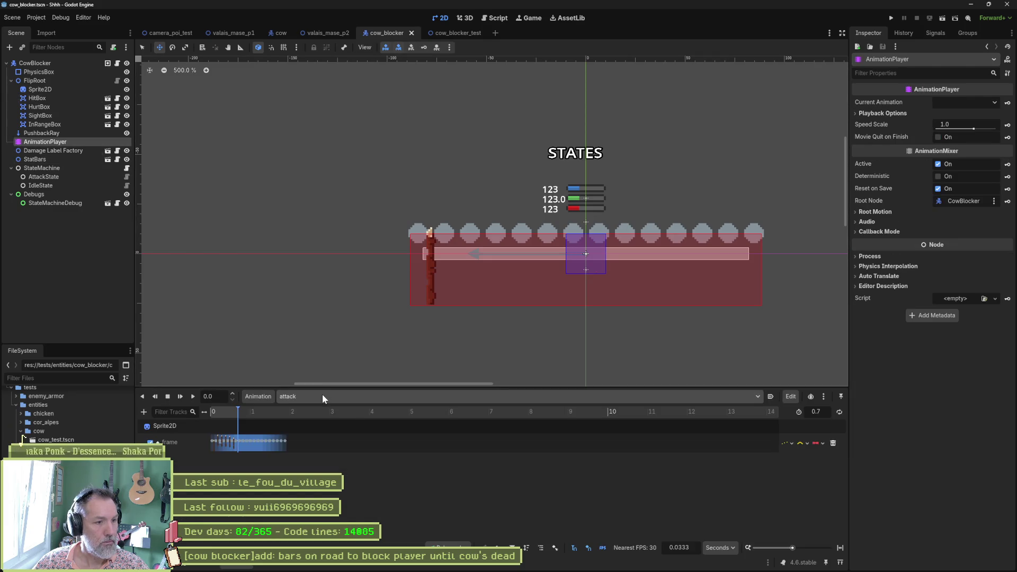
# Step: Key the HitBox position and scale into the attack animation at 0 s
pyautogui.moveTo(793, 548); pyautogui.dragTo(809, 548)
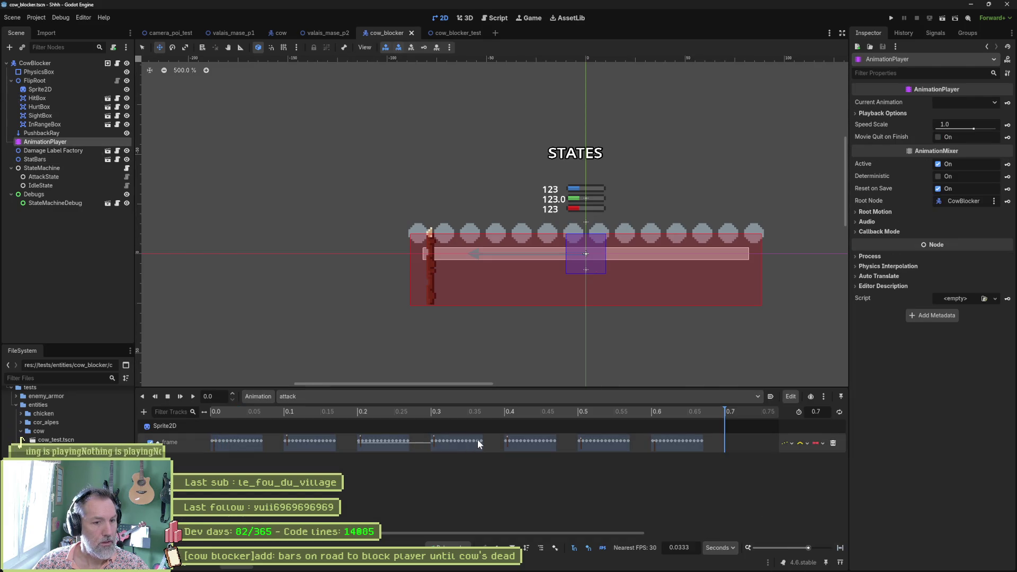
pyautogui.click(37, 98)
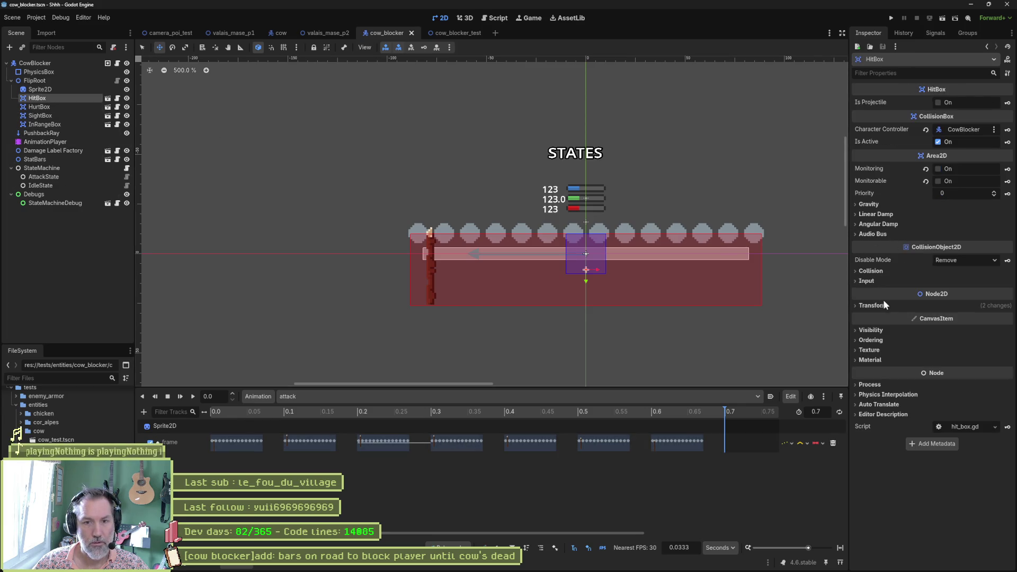
pyautogui.click(881, 303)
pyautogui.click(1008, 323)
pyautogui.press('Return')
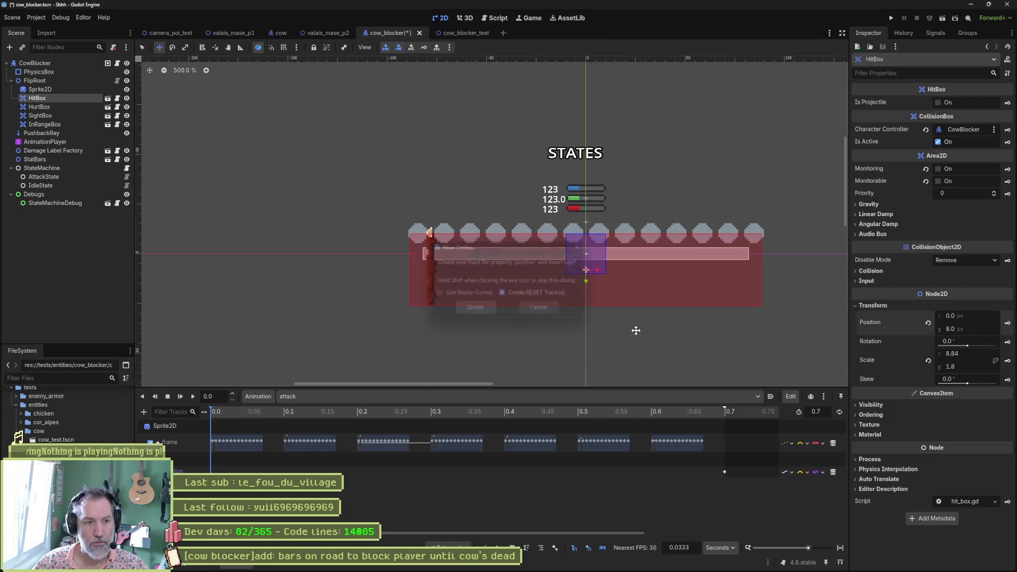
pyautogui.click(1008, 361)
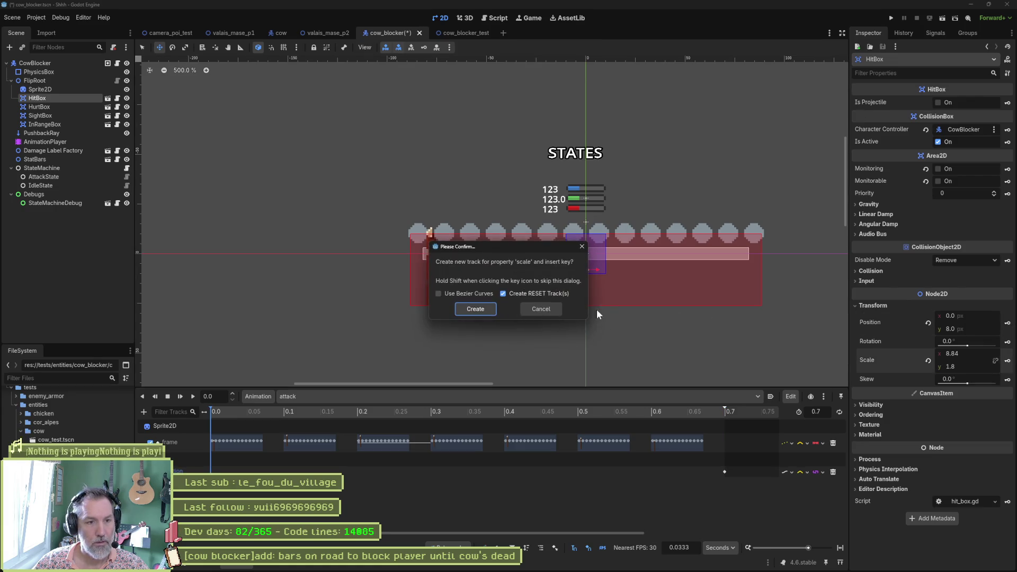
pyautogui.click(537, 307)
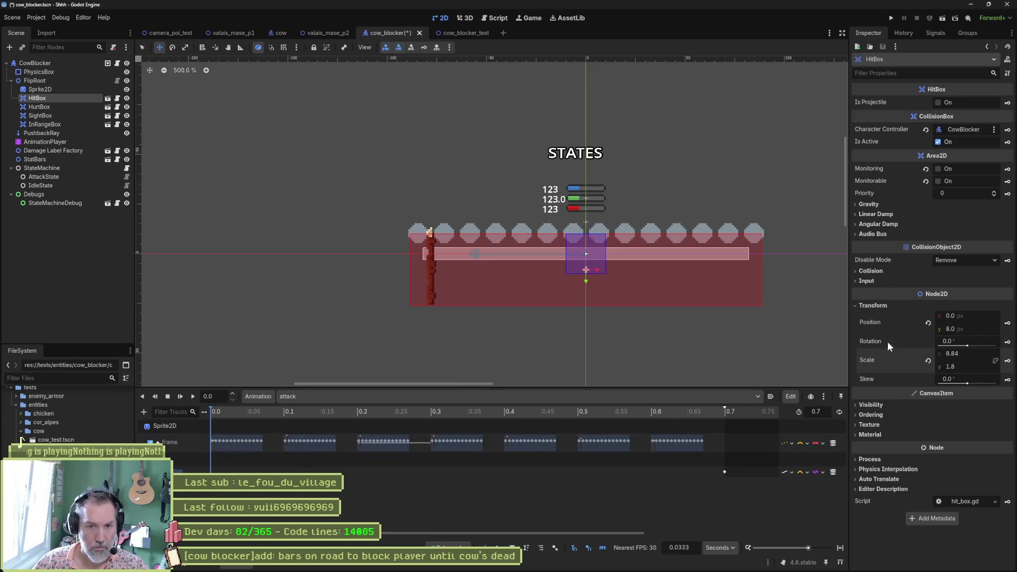
# Step: At 0.1 s, lift the HitBox with the raised spike and keyframe its position
pyautogui.click(250, 414)
pyautogui.moveTo(250, 414); pyautogui.dragTo(195, 414)
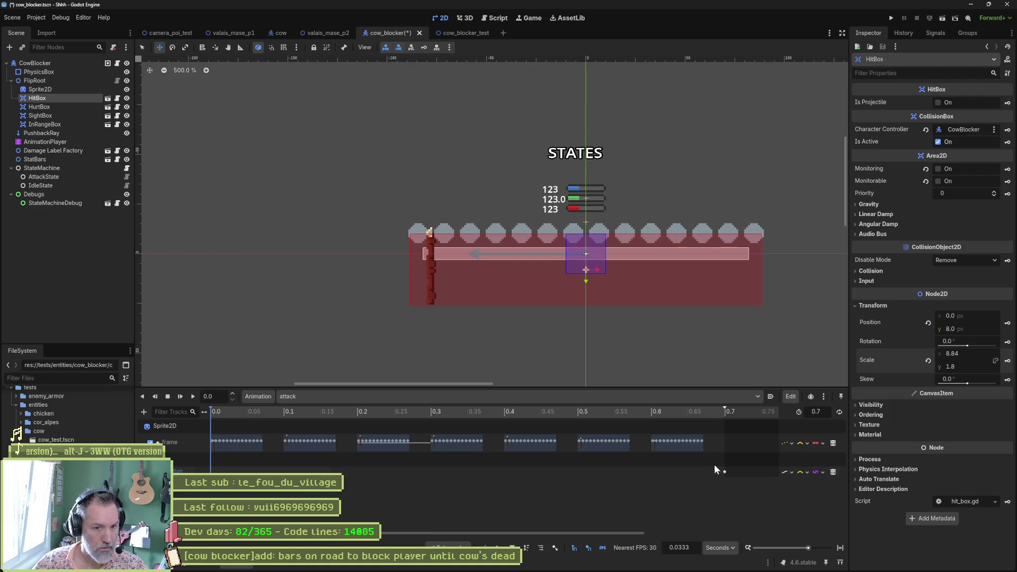
pyautogui.moveTo(724, 475)
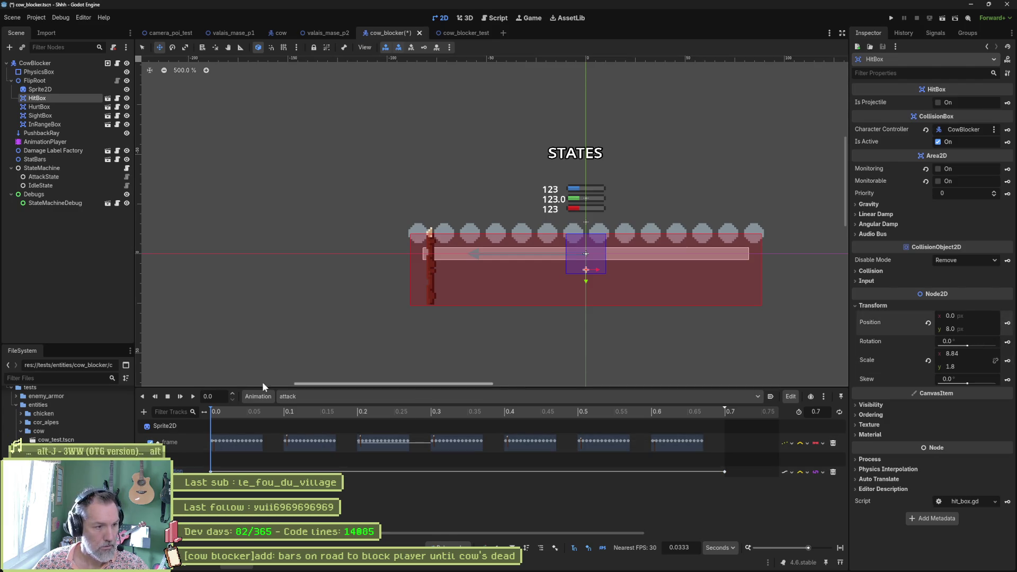
pyautogui.moveTo(220, 411)
pyautogui.mouseDown()
pyautogui.moveTo(331, 411)
pyautogui.moveTo(283, 416)
pyautogui.mouseUp()
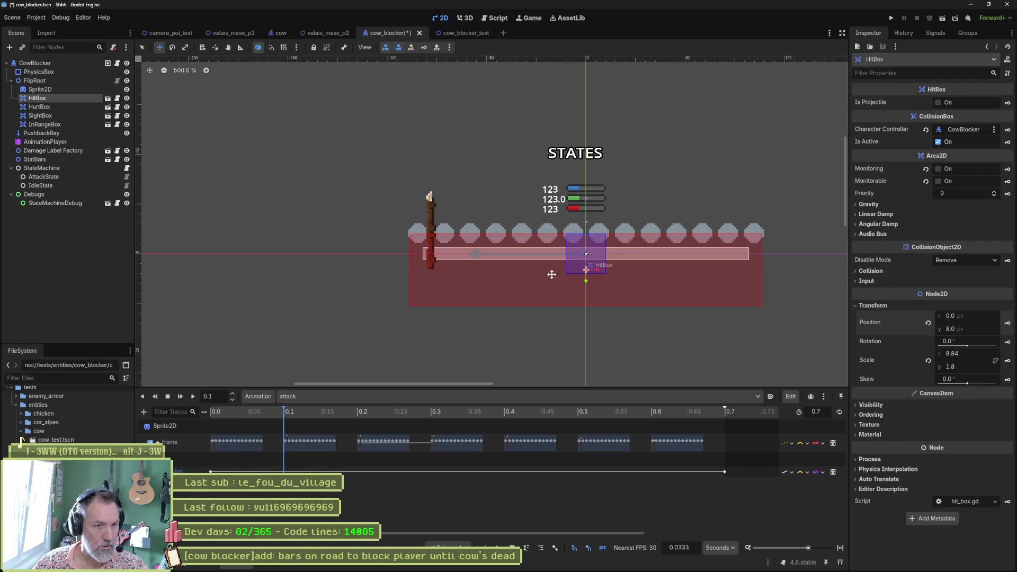
pyautogui.moveTo(587, 277); pyautogui.dragTo(584, 235)
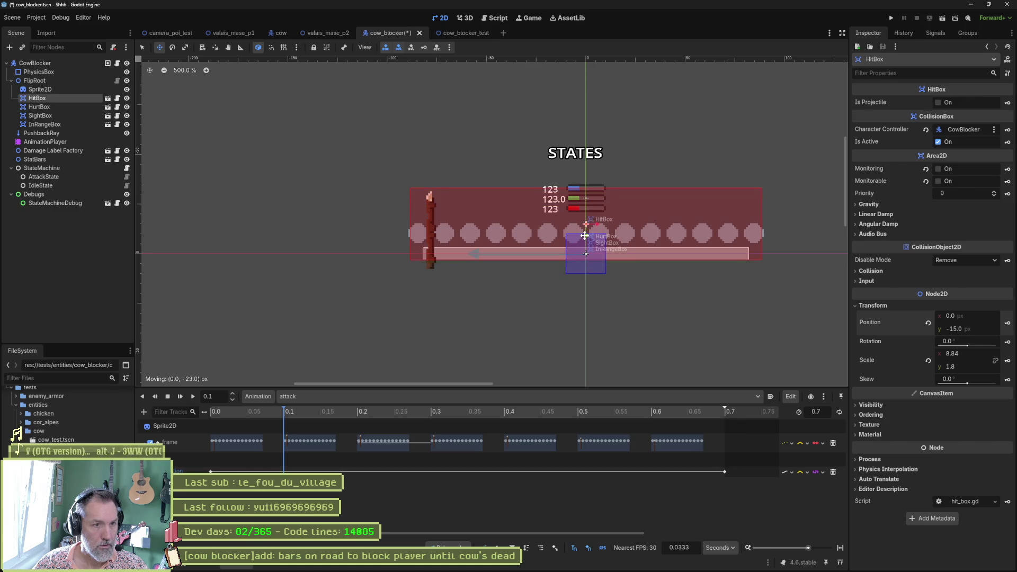
pyautogui.press('Insert')
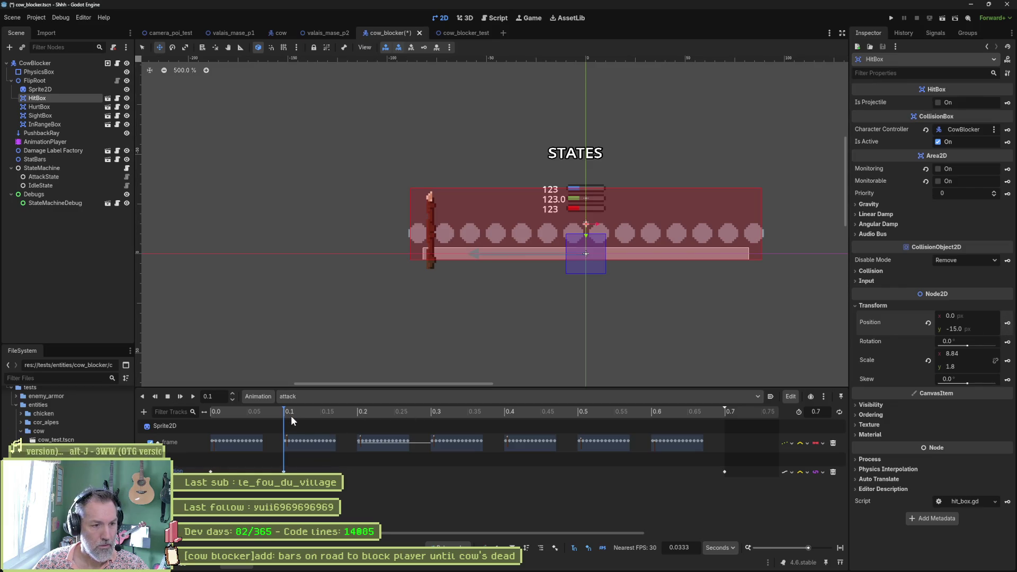
# Step: Adjust the HitBox at 0.2 s and 0.5 s, rewind, and save the scene
pyautogui.click(363, 416)
pyautogui.moveTo(586, 242); pyautogui.dragTo(586, 242)
pyautogui.click(431, 415)
pyautogui.click(508, 413)
pyautogui.click(583, 413)
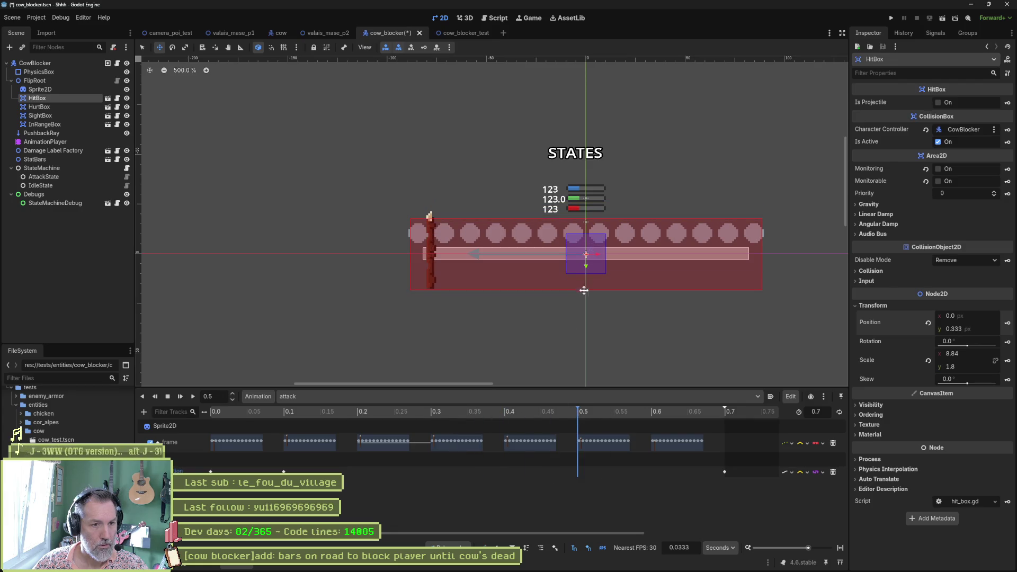
pyautogui.moveTo(593, 272); pyautogui.dragTo(586, 256)
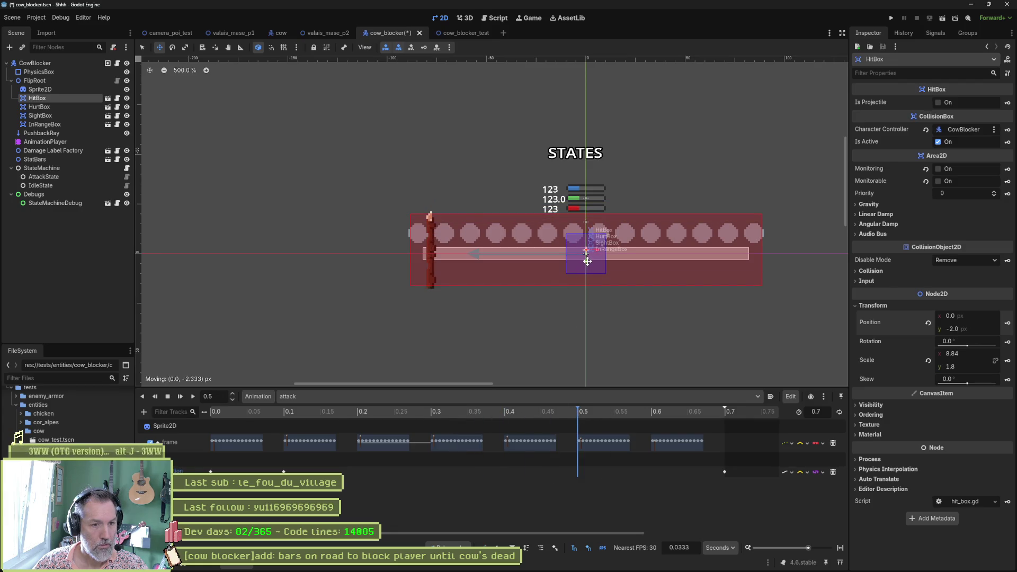
pyautogui.moveTo(586, 411)
pyautogui.mouseDown()
pyautogui.moveTo(722, 411)
pyautogui.moveTo(197, 401)
pyautogui.mouseUp()
pyautogui.hotkey('ctrl', 's')
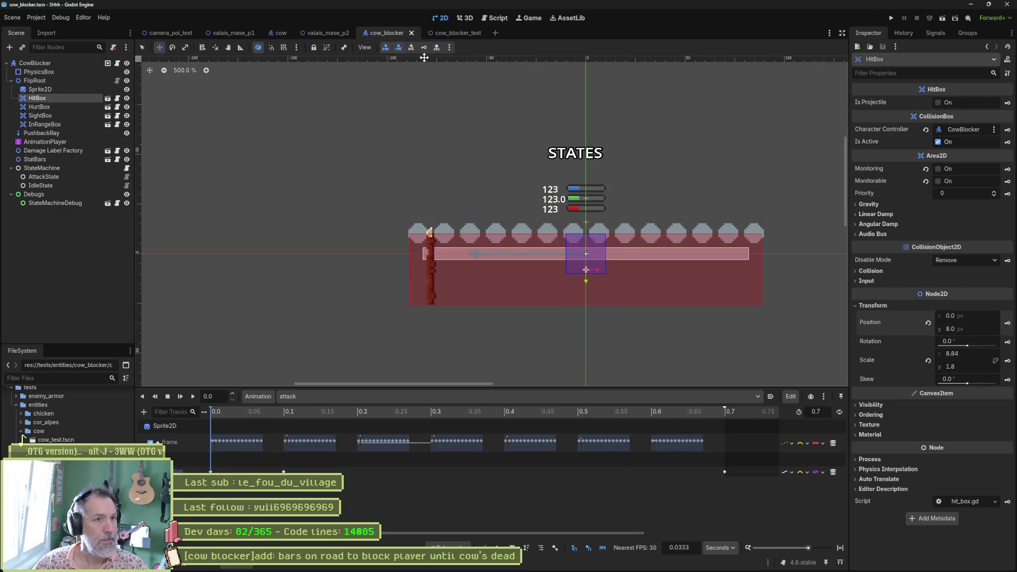
# Step: Review the StateMachine's animation list (RESET, attack, blocked), then return to Aseprite
pyautogui.click(56, 167)
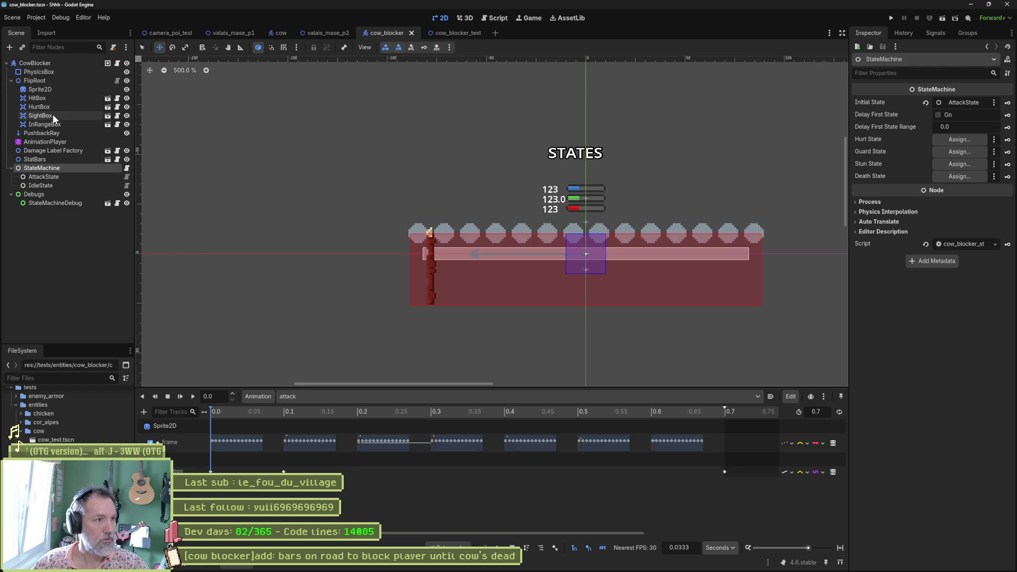
pyautogui.click(338, 397)
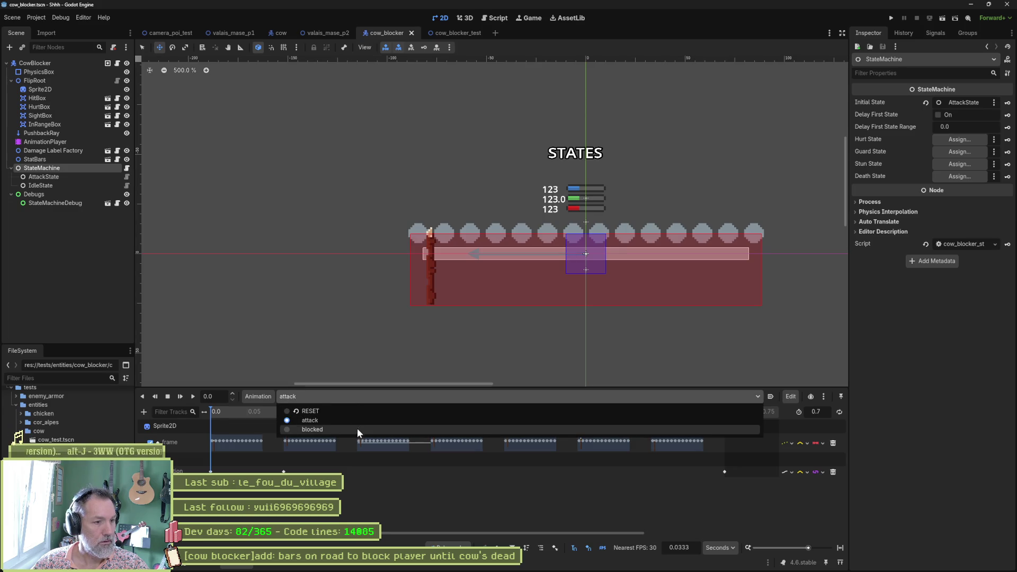
pyautogui.click(336, 517)
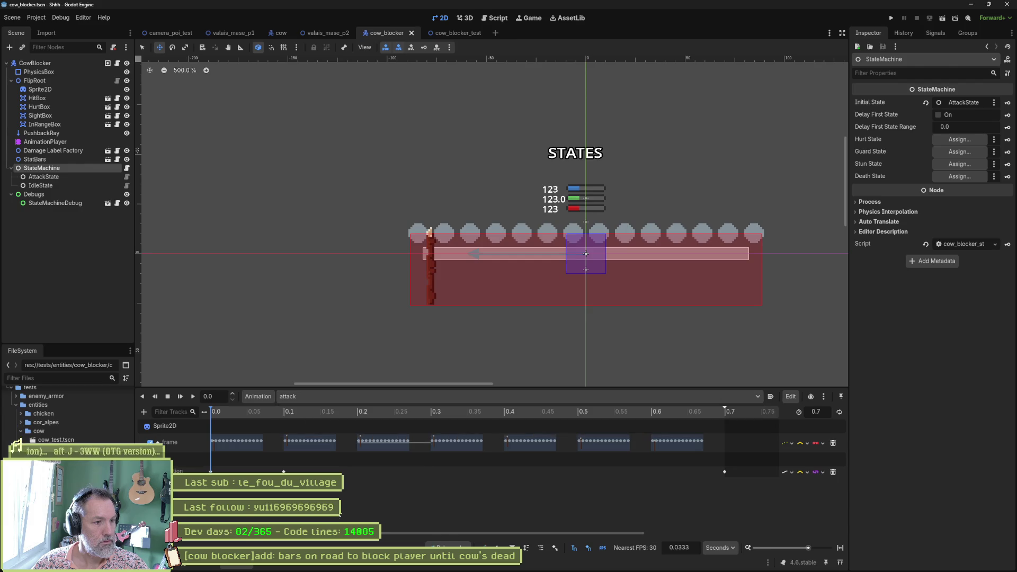
pyautogui.click(557, 567)
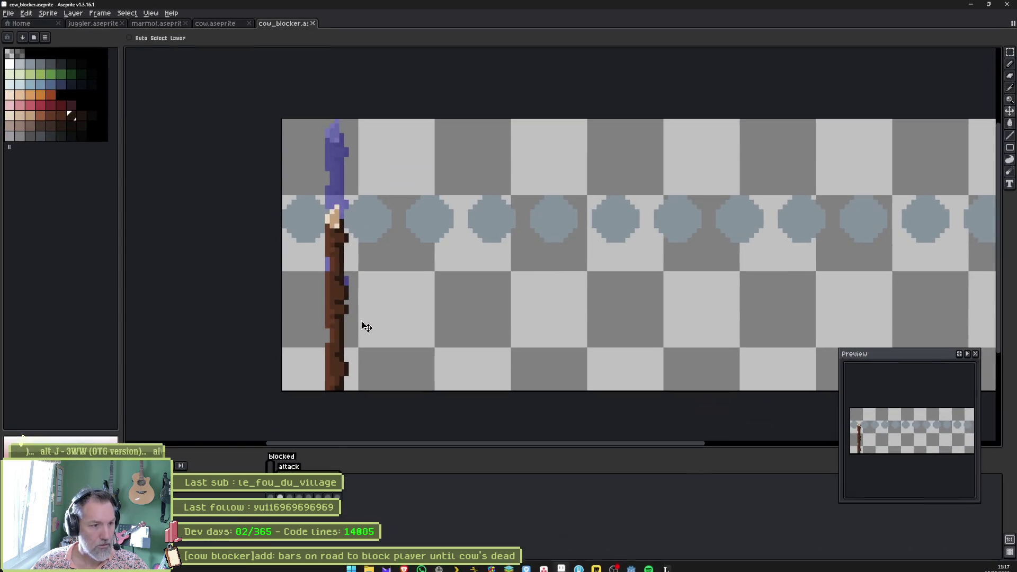
# Step: Add a new tag named idle on frame 1, after undoing an accidental rename of the attack tag
pyautogui.press('Left')
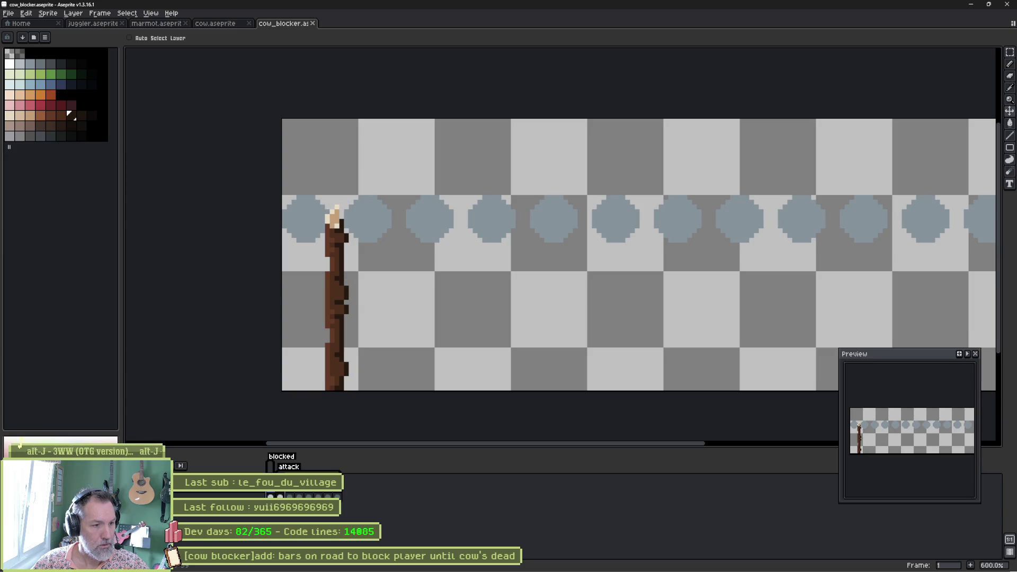
pyautogui.rightClick(281, 479)
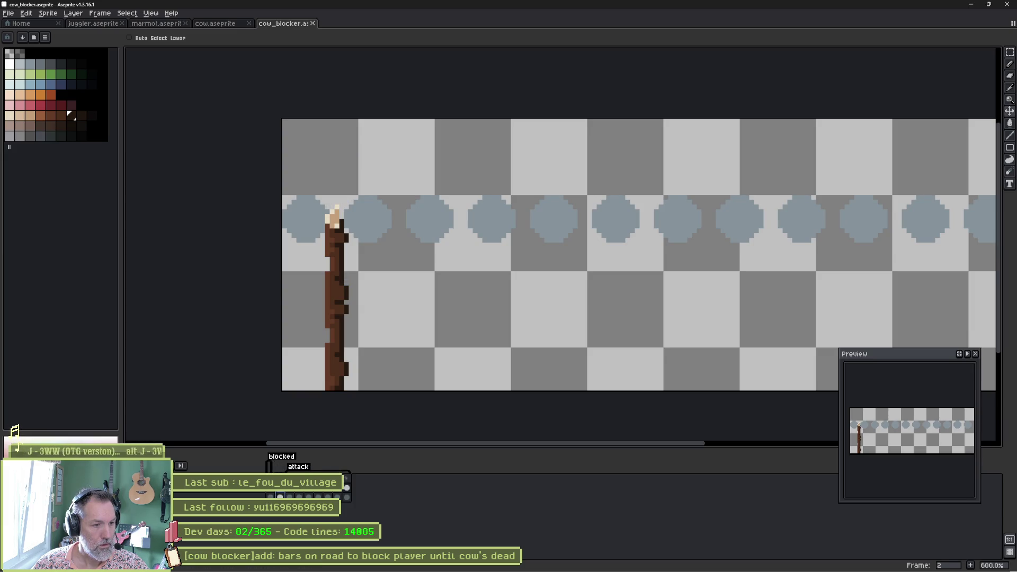
pyautogui.click(308, 515)
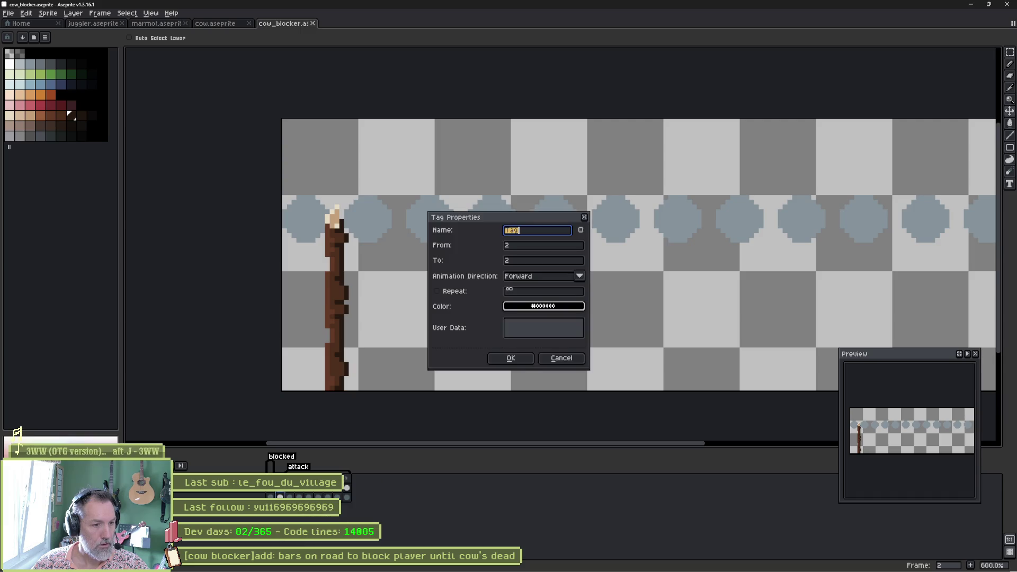
pyautogui.write('idle')
pyautogui.press('Return')
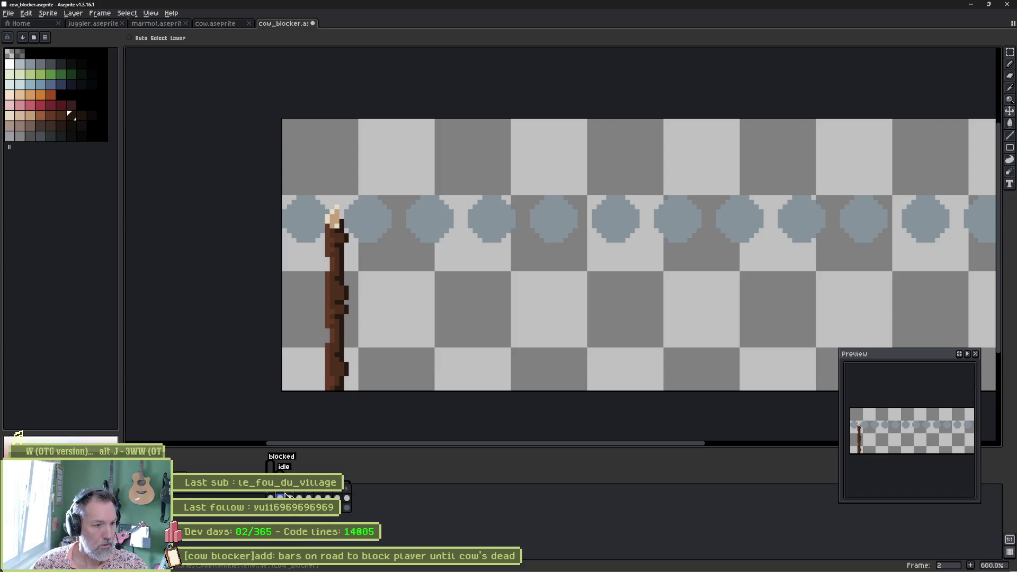
pyautogui.hotkey('ctrl', 'z')
pyautogui.rightClick(273, 478)
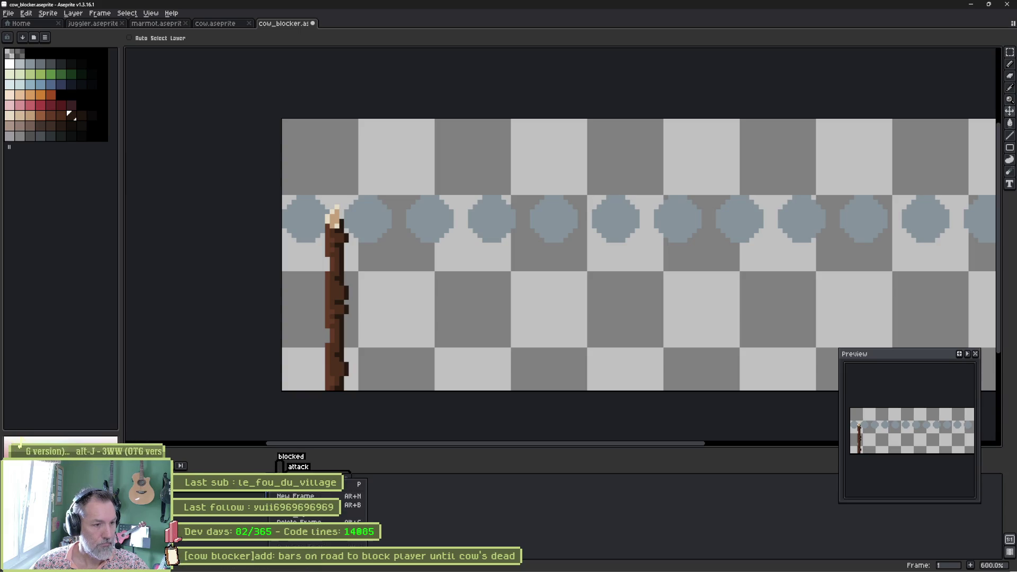
pyautogui.click(297, 518)
pyautogui.write('idle')
pyautogui.press('Return')
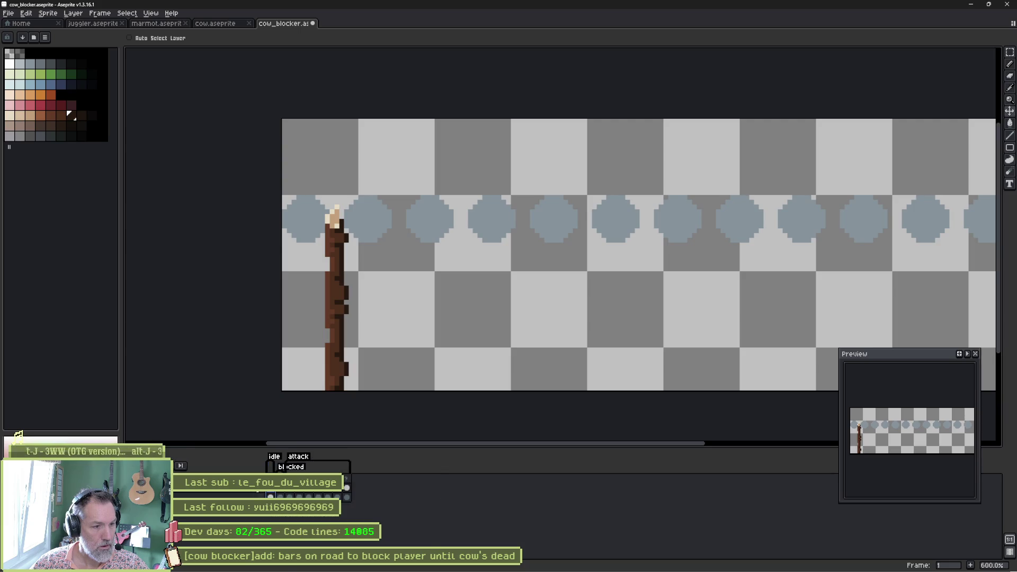
# Step: Rename the blocked tag to deactivated and save the sprite file
pyautogui.click(278, 458)
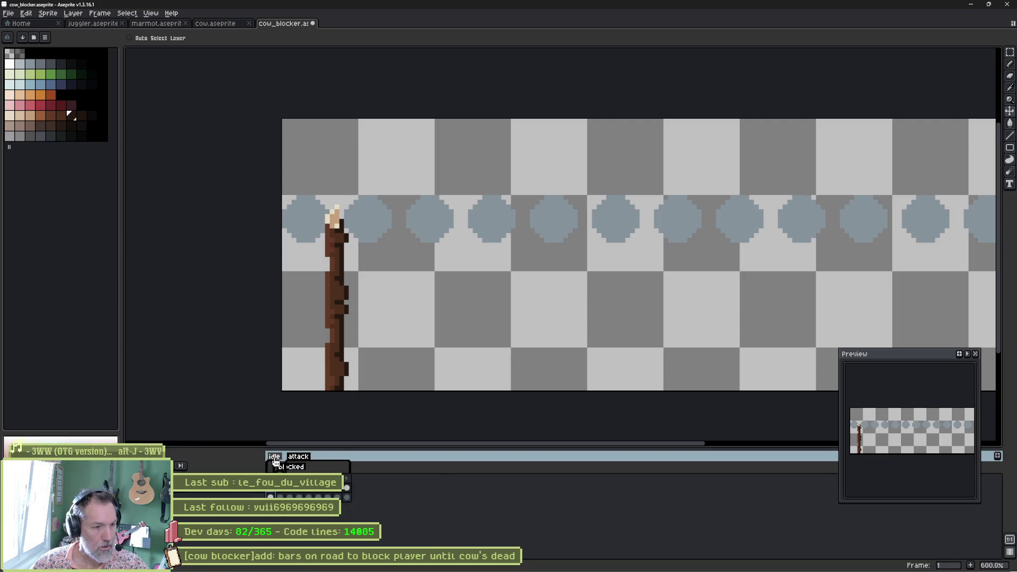
pyautogui.doubleClick(282, 459)
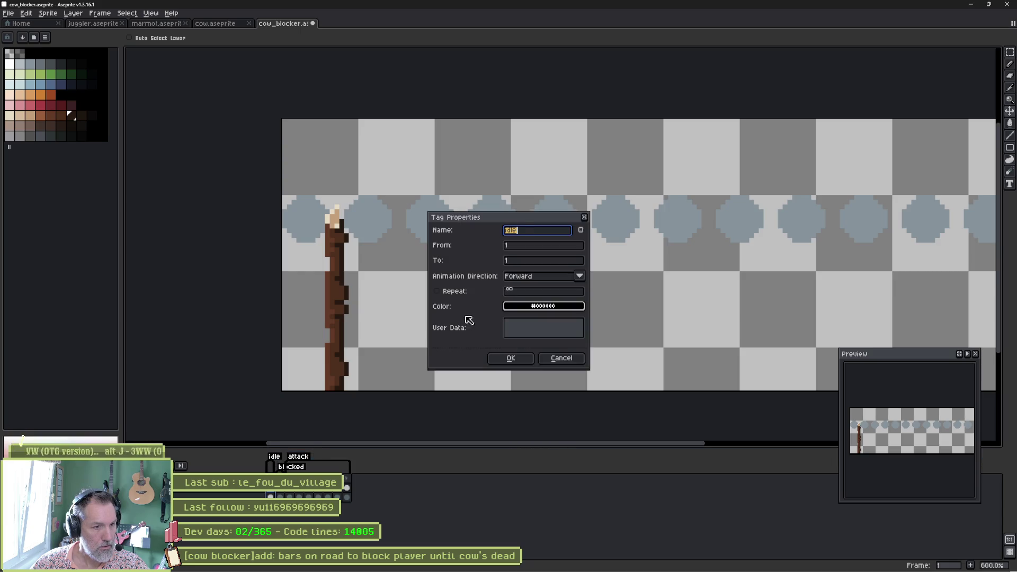
pyautogui.click(437, 291)
pyautogui.press('Return')
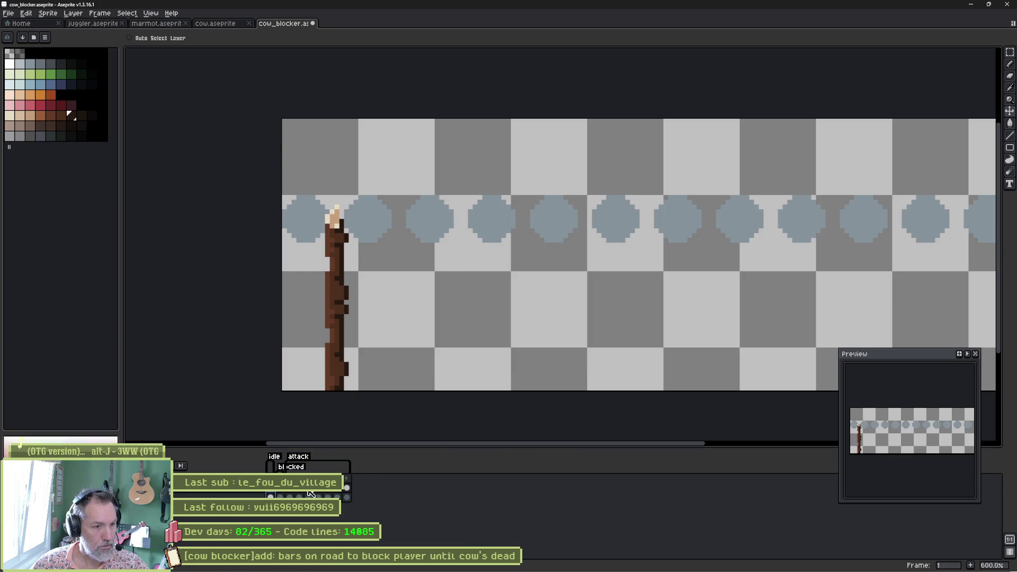
pyautogui.doubleClick(298, 468)
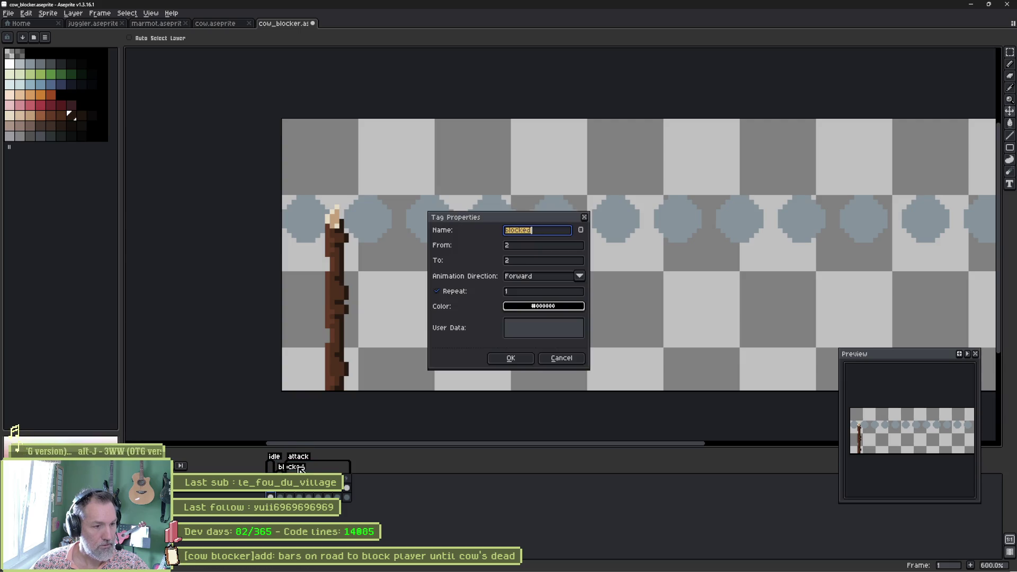
pyautogui.write('deactivated')
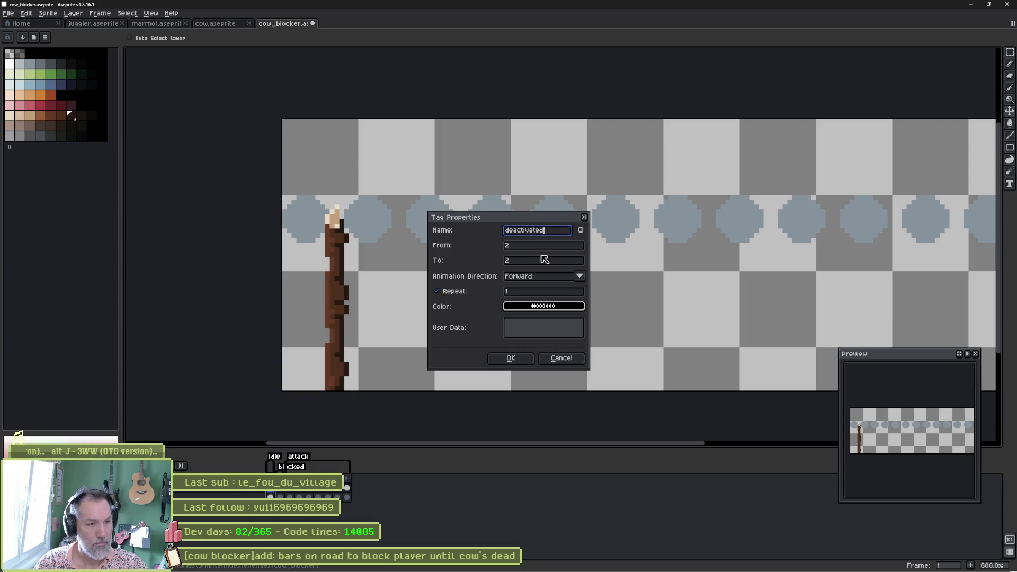
pyautogui.press('Return')
pyautogui.hotkey('ctrl', 's')
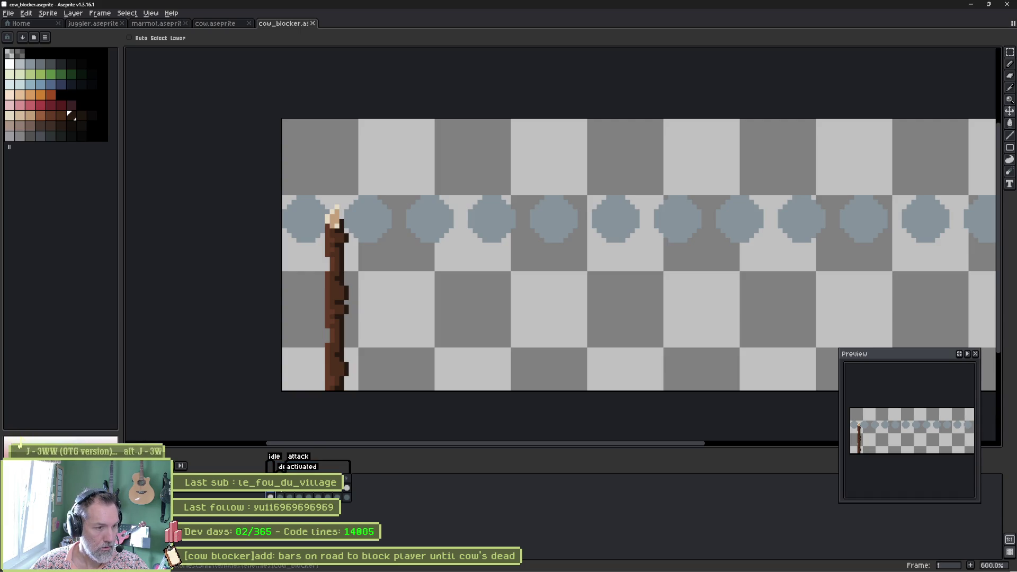
# Step: Sink the spike pole into the ground on frame 2 and preview the animation
pyautogui.click(281, 495)
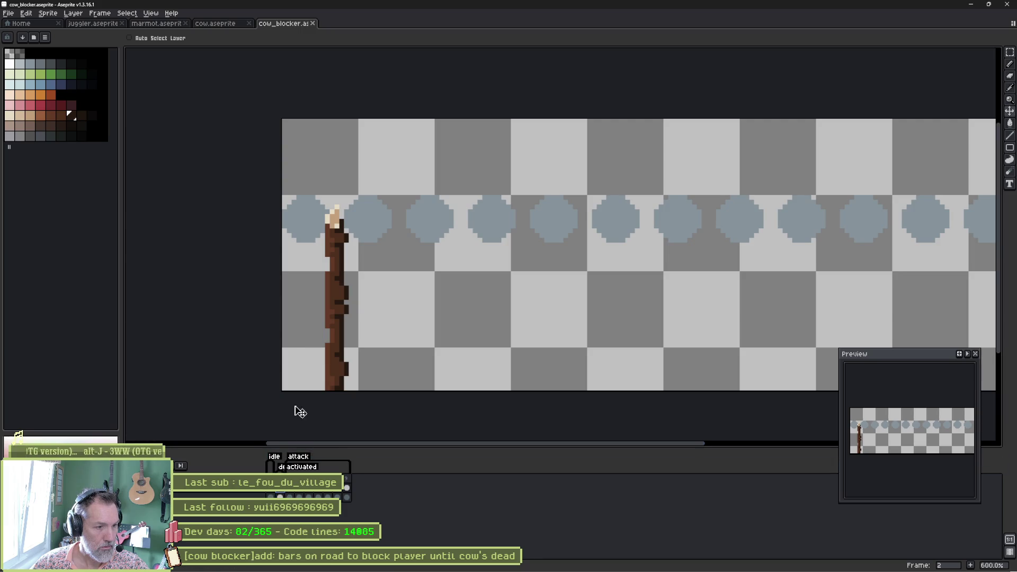
pyautogui.moveTo(341, 321); pyautogui.dragTo(341, 443)
pyautogui.hotkey('ctrl', 'z')
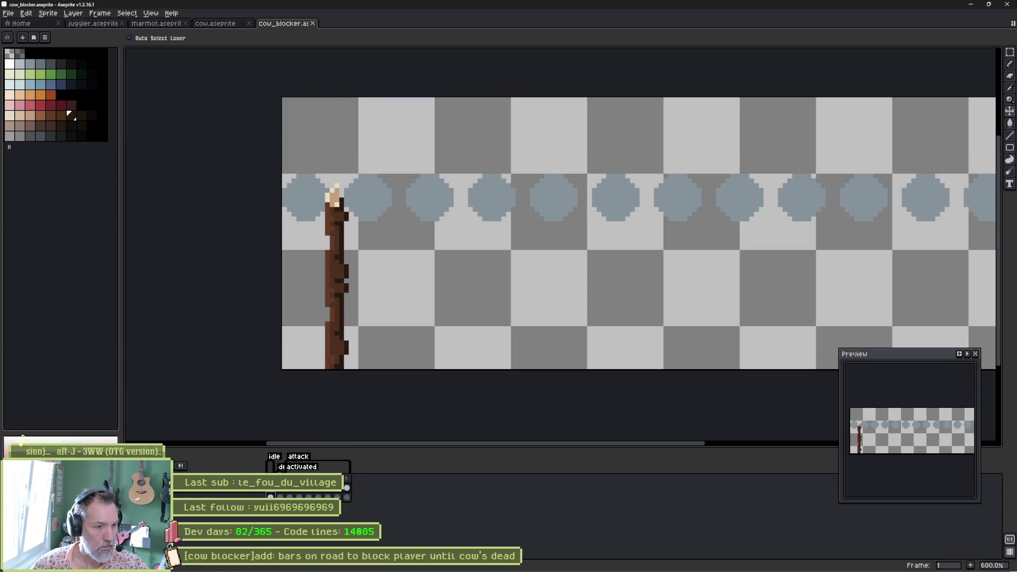
pyautogui.hotkey('ctrl', 'y')
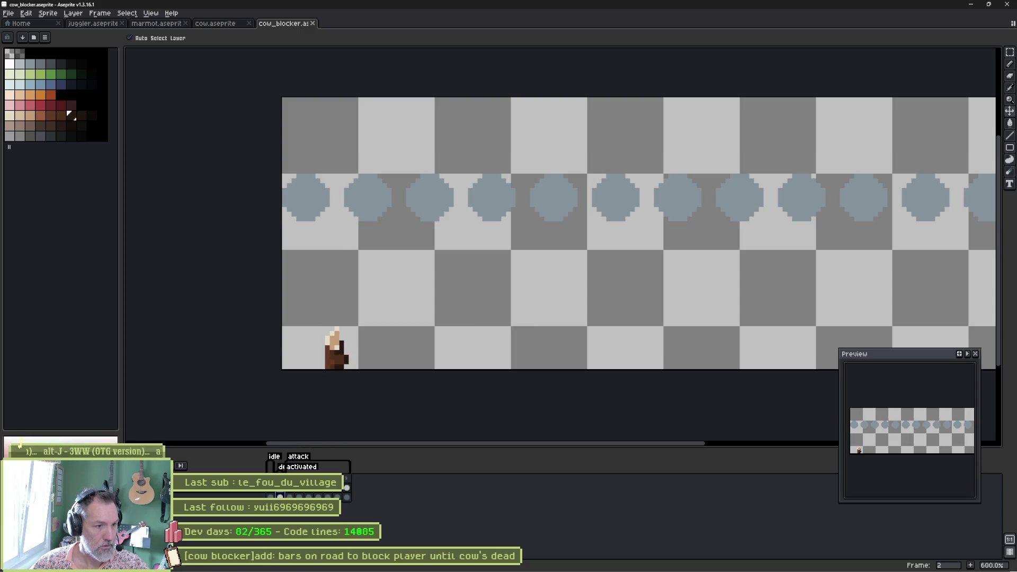
pyautogui.press('Return')
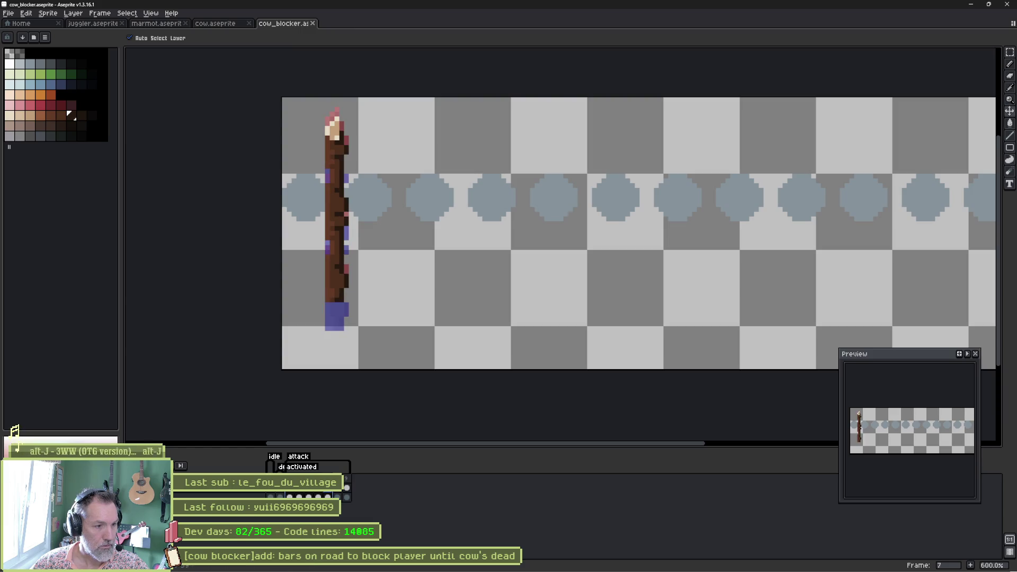
pyautogui.click(971, 4)
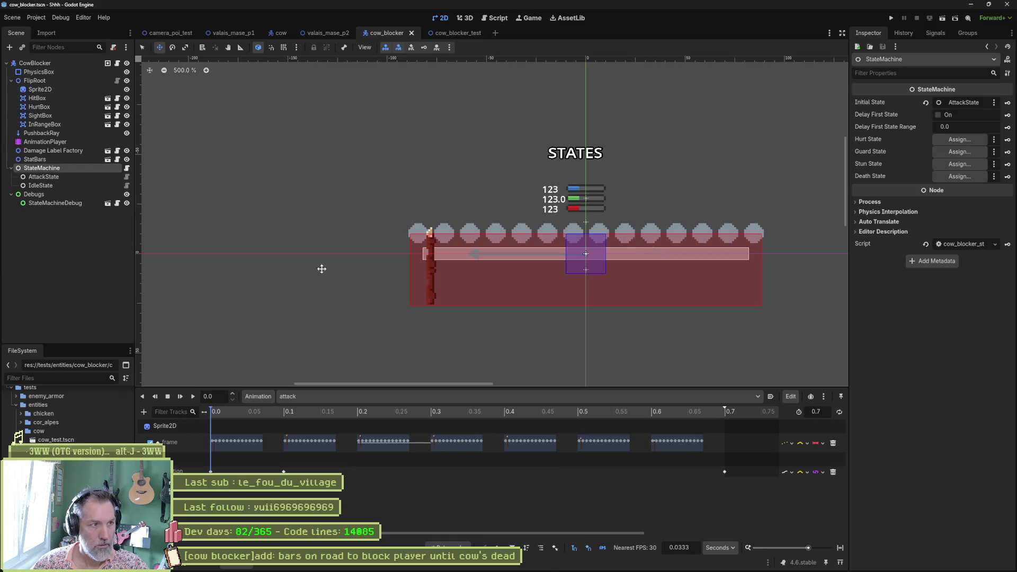
# Step: Reimport the spikes sprite on Sprite2D, switch to the new idle animation, and open the attack state script
pyautogui.click(41, 90)
pyautogui.click(930, 558)
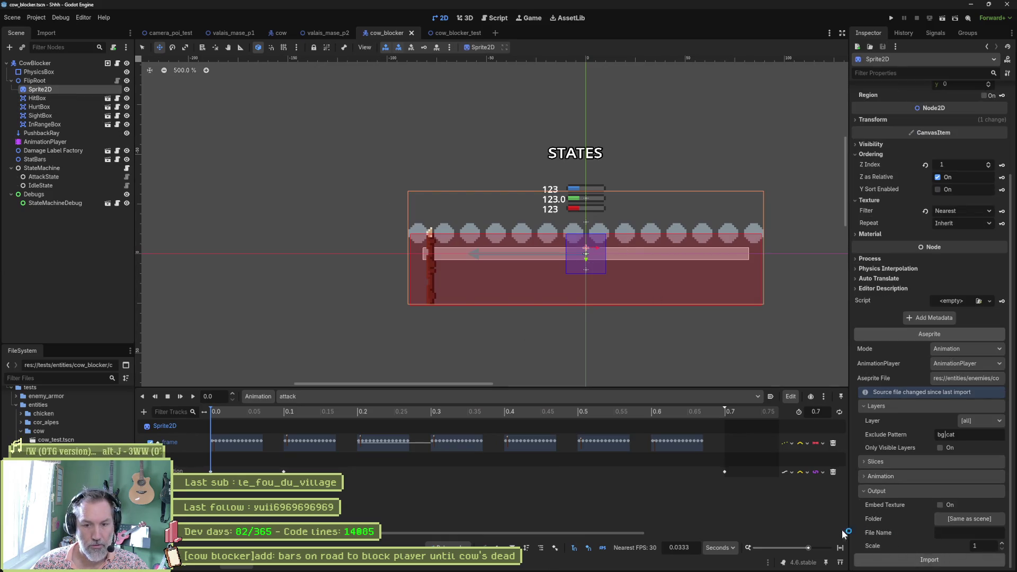
pyautogui.click(367, 398)
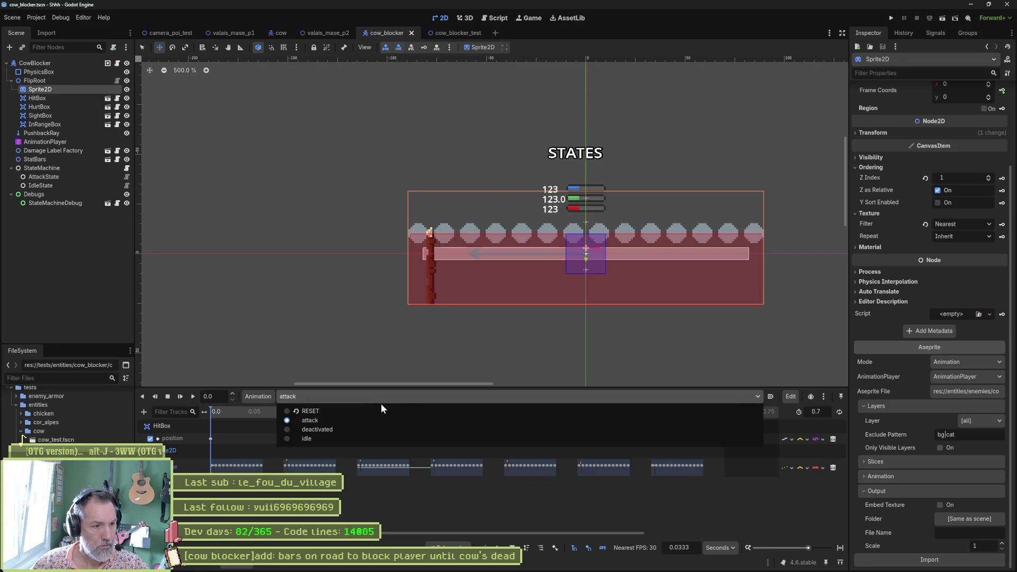
pyautogui.click(355, 438)
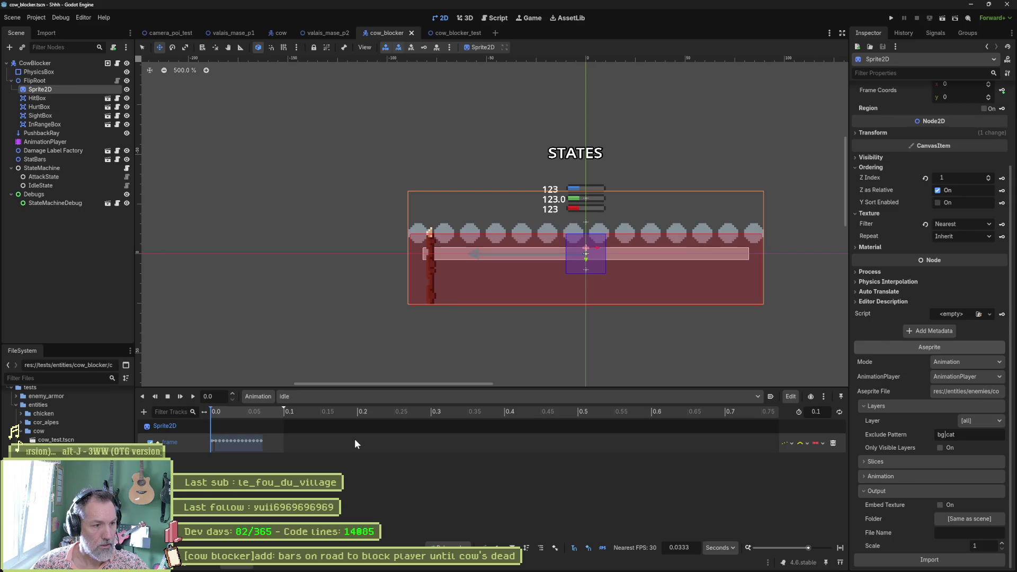
pyautogui.click(62, 166)
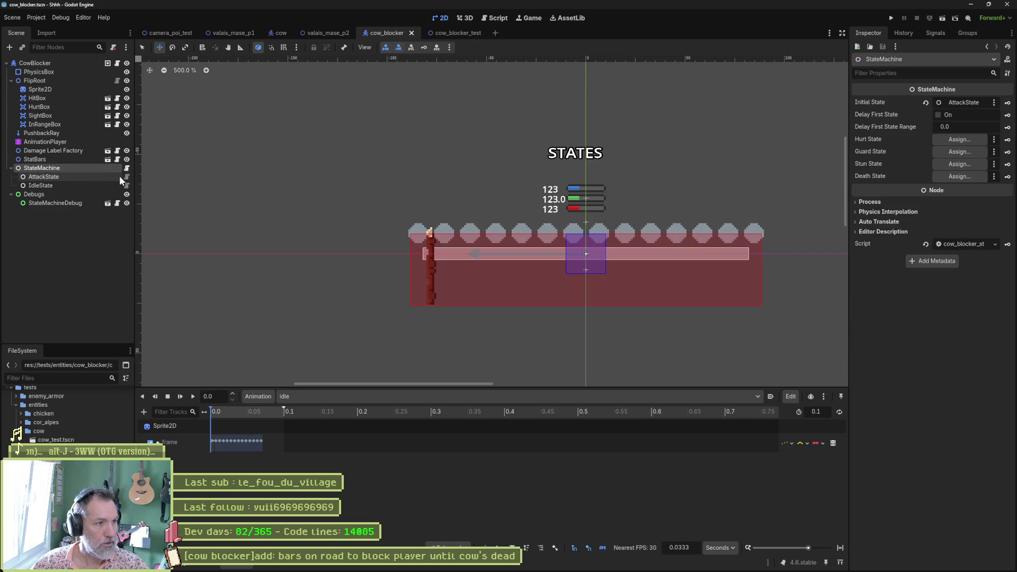
pyautogui.click(127, 177)
# Step: Show the attack state script in the FileSystem and cancel a duplicate named idle, which already exists
pyautogui.rightClick(189, 119)
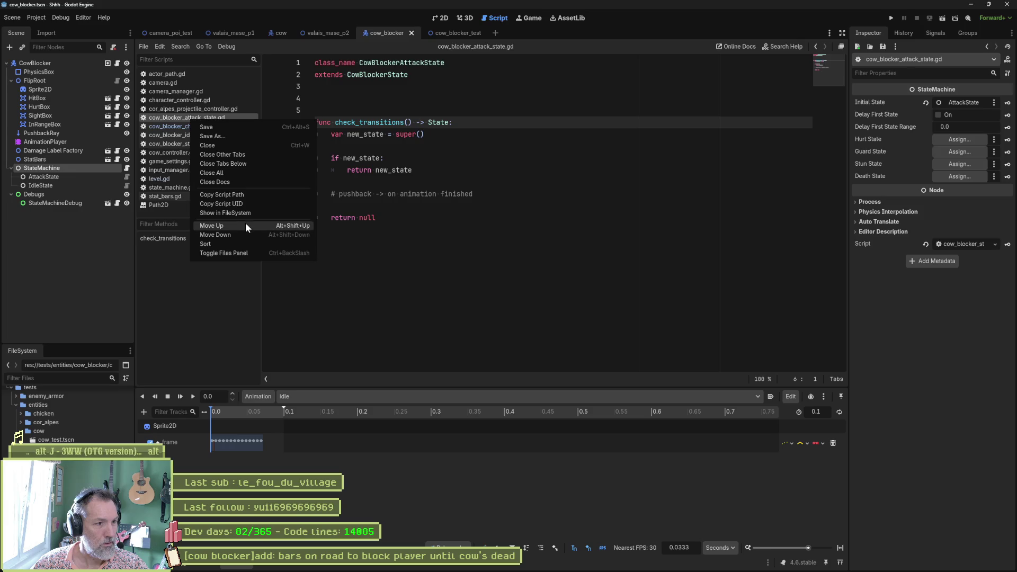
pyautogui.click(247, 208)
pyautogui.rightClick(203, 111)
pyautogui.click(158, 116)
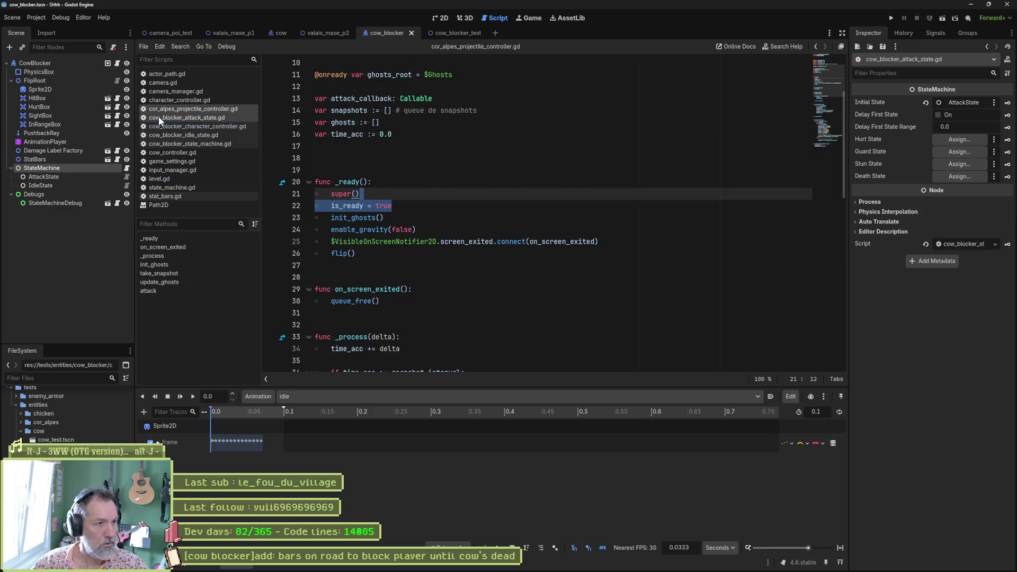
pyautogui.rightClick(180, 119)
pyautogui.click(237, 209)
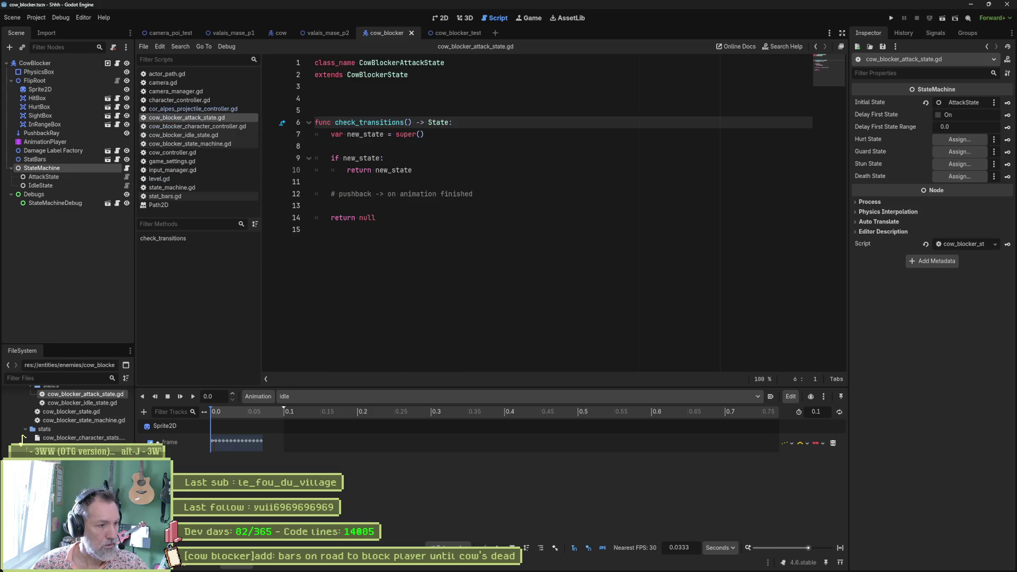
pyautogui.scroll(3, 66, 410)
pyautogui.hotkey('ctrl', 'd')
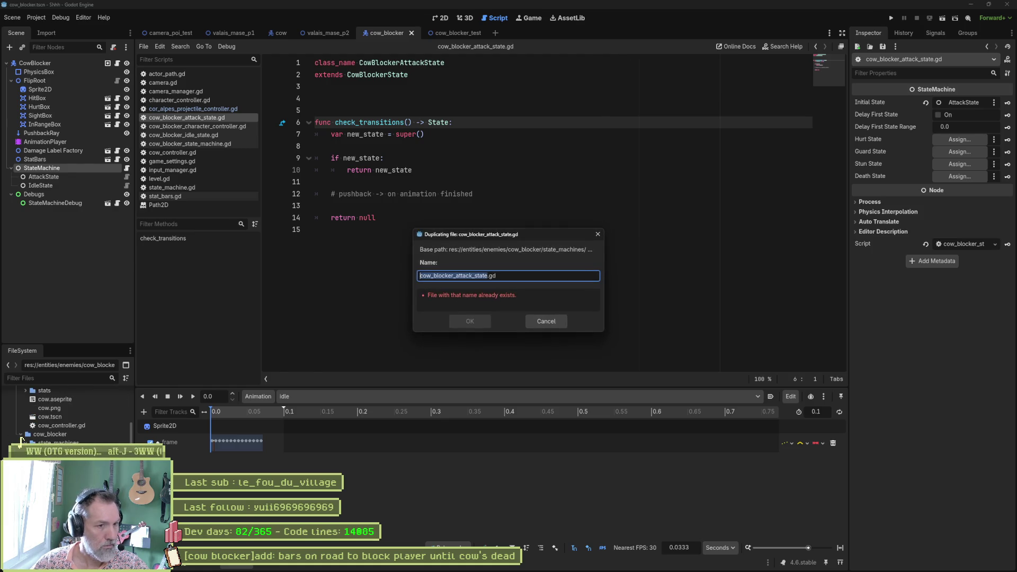
pyautogui.press('Delete')
pyautogui.press('Delete')
pyautogui.press('Delete')
pyautogui.write('idle')
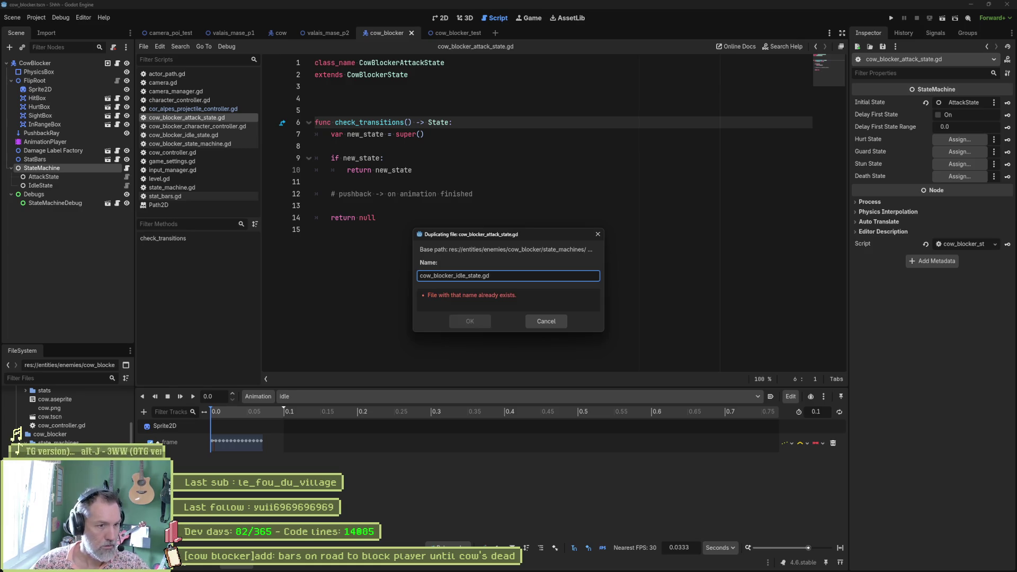
pyautogui.click(546, 320)
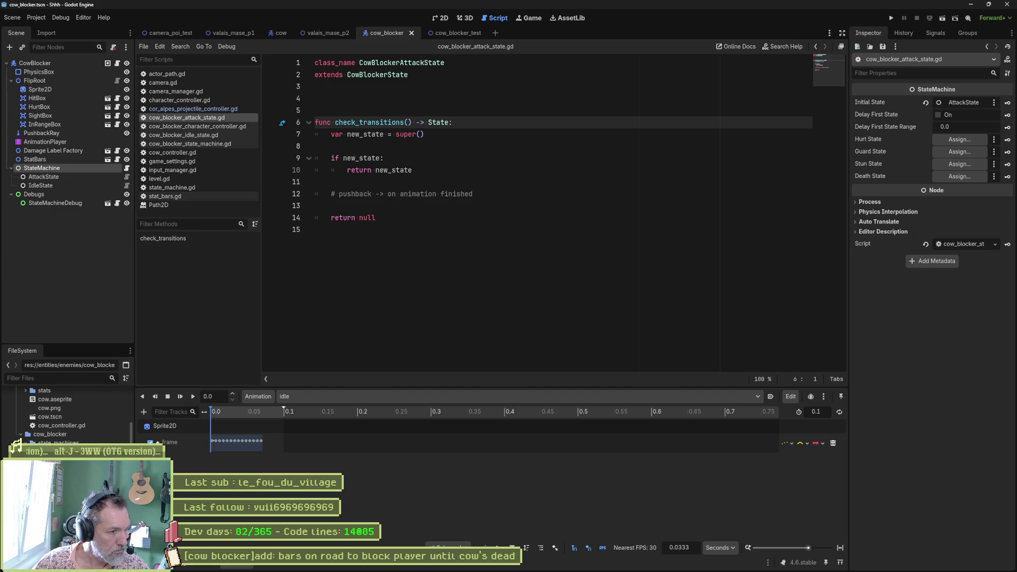
# Step: Duplicate the attack state script as cow_blocker_deactivated_state.gd
pyautogui.hotkey('ctrl', 'd')
pyautogui.press('Left')
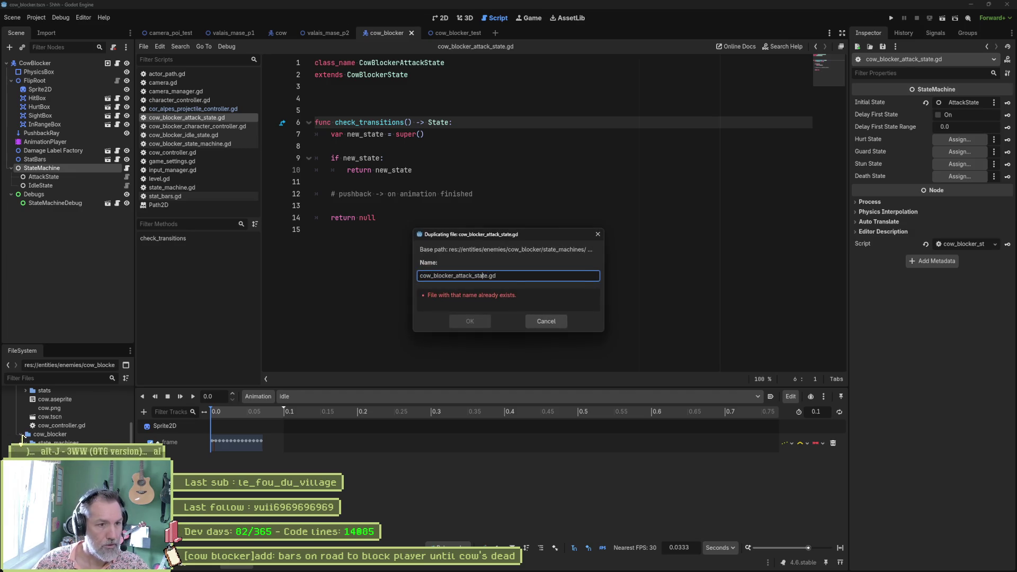
pyautogui.press('BackSpace')
pyautogui.press('BackSpace')
pyautogui.press('BackSpace')
pyautogui.write('eade')
pyautogui.press('Return')
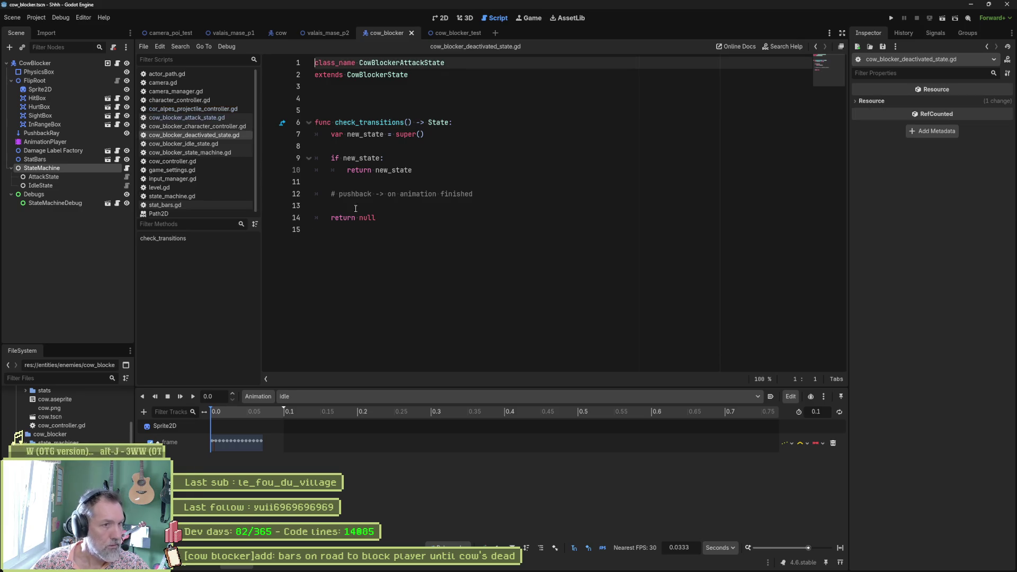
# Step: Change the copied script's class_name from Attack to Deactivated and save it
pyautogui.moveTo(401, 64); pyautogui.dragTo(428, 63)
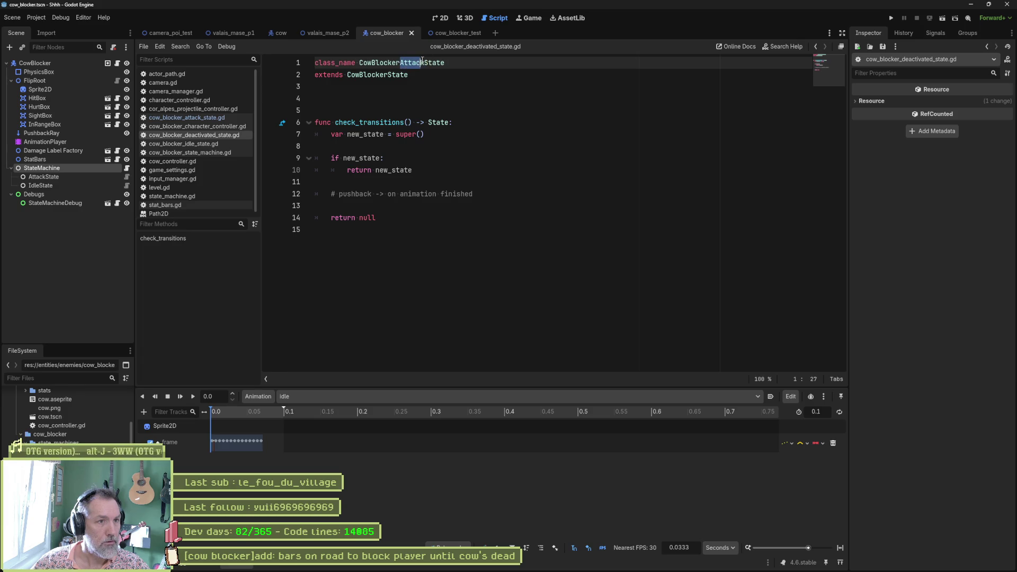
pyautogui.write('Deactiv')
pyautogui.write('ivate')
pyautogui.press('BackSpace')
pyautogui.hotkey('ctrl', 's')
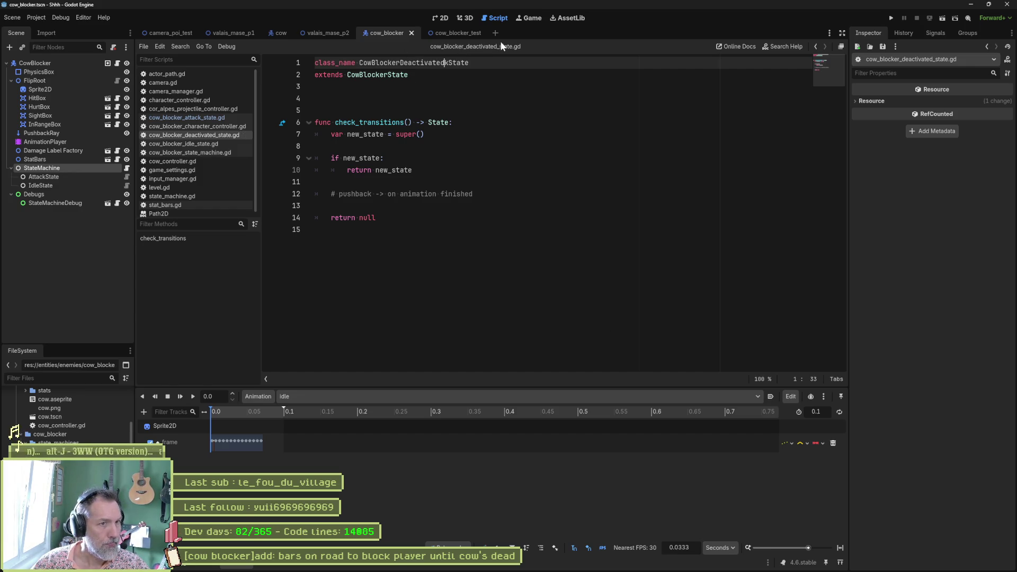
pyautogui.hotkey('ctrl', 'shift', '.')
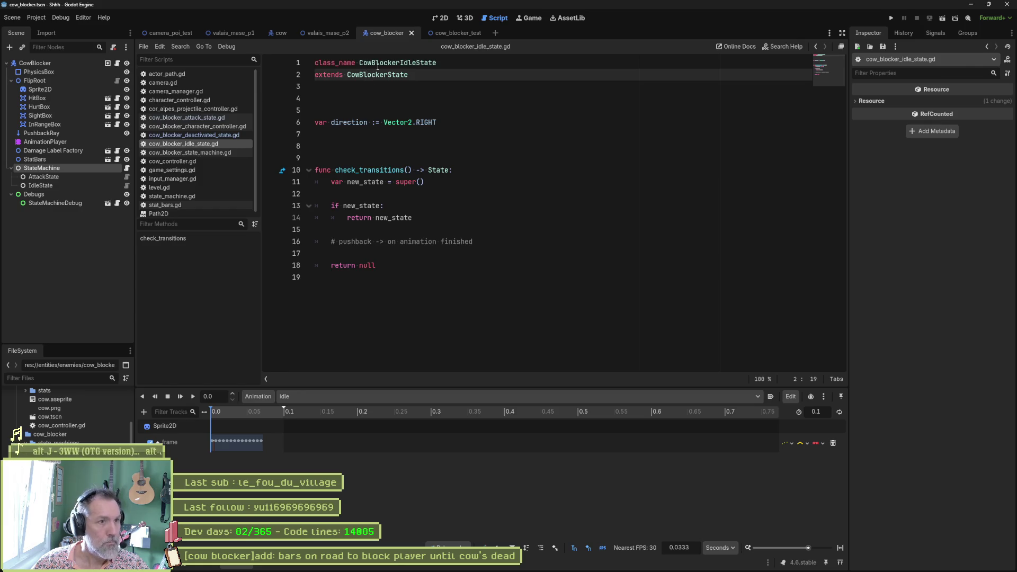
# Step: Add a deactivated state child node under StateMachine, dropping the CowBlocker prefix from its name
pyautogui.click(58, 168)
pyautogui.hotkey('ctrl', 'a')
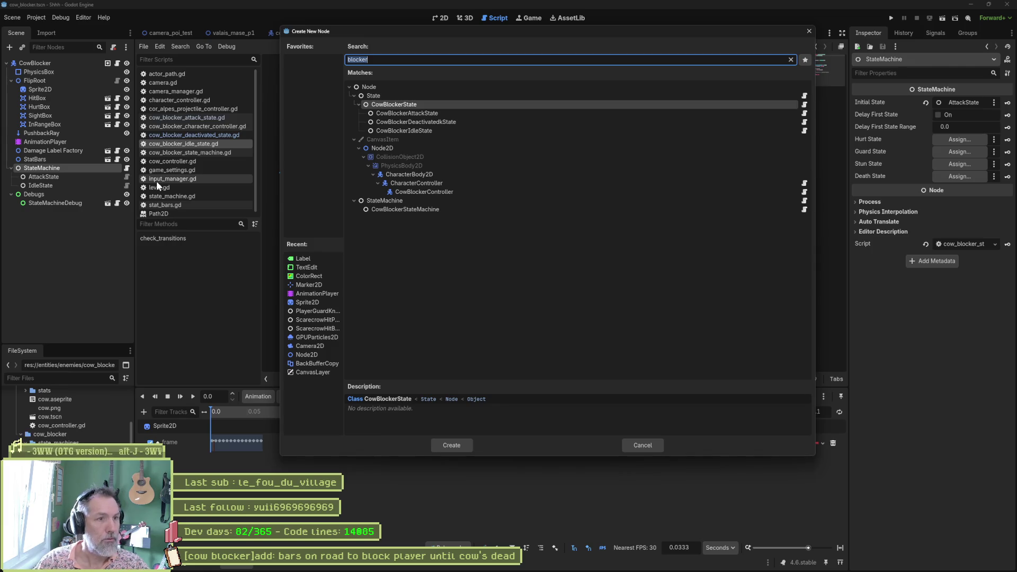
pyautogui.press('Down')
pyautogui.press('Down')
pyautogui.press('Return')
pyautogui.doubleClick(67, 194)
pyautogui.press('Home')
pyautogui.press('Delete')
pyautogui.press('Delete')
pyautogui.press('Delete')
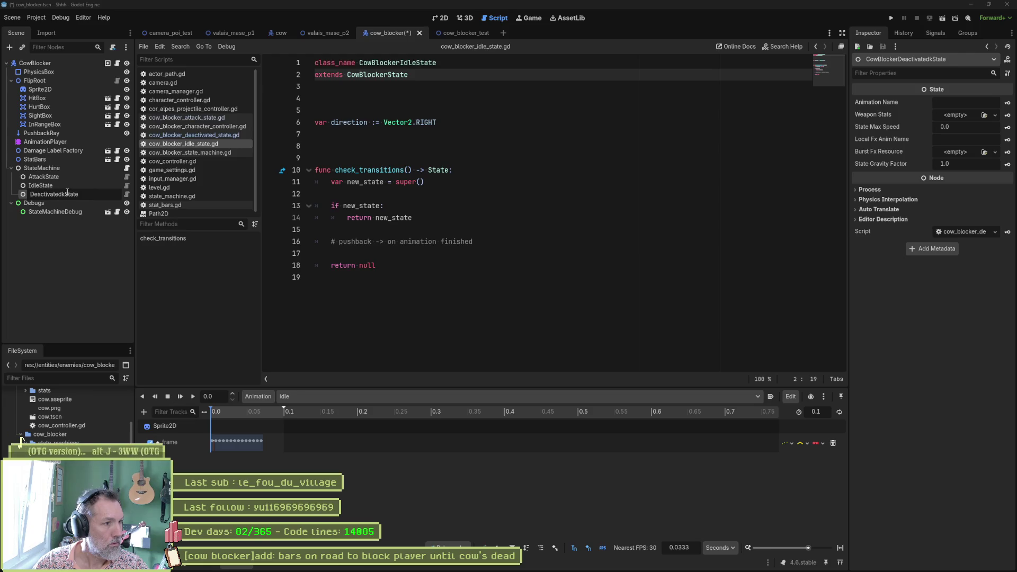
pyautogui.press('Return')
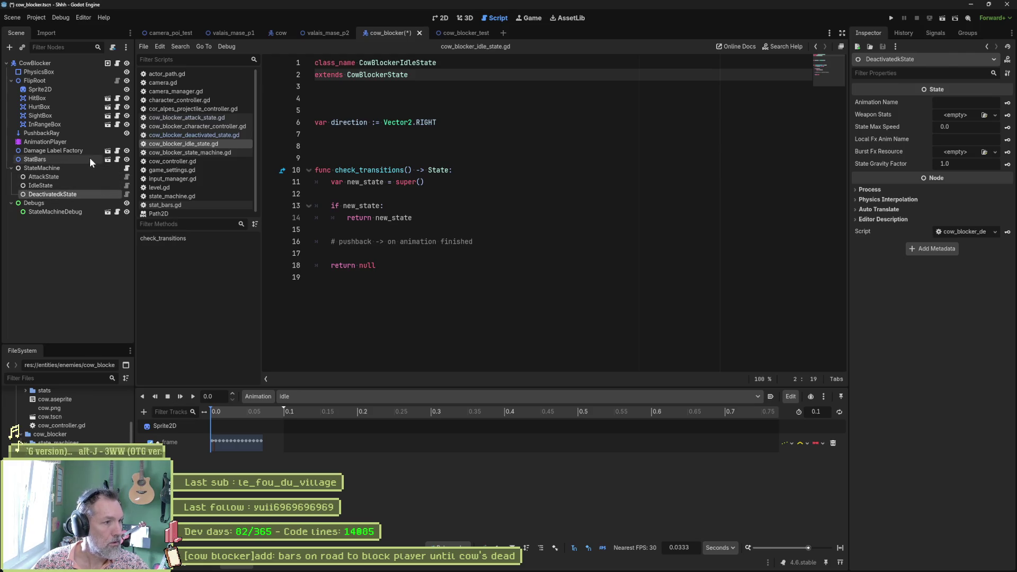
# Step: Rename the node to DeactivatedState and save the scene
pyautogui.doubleClick(79, 195)
pyautogui.click(80, 197)
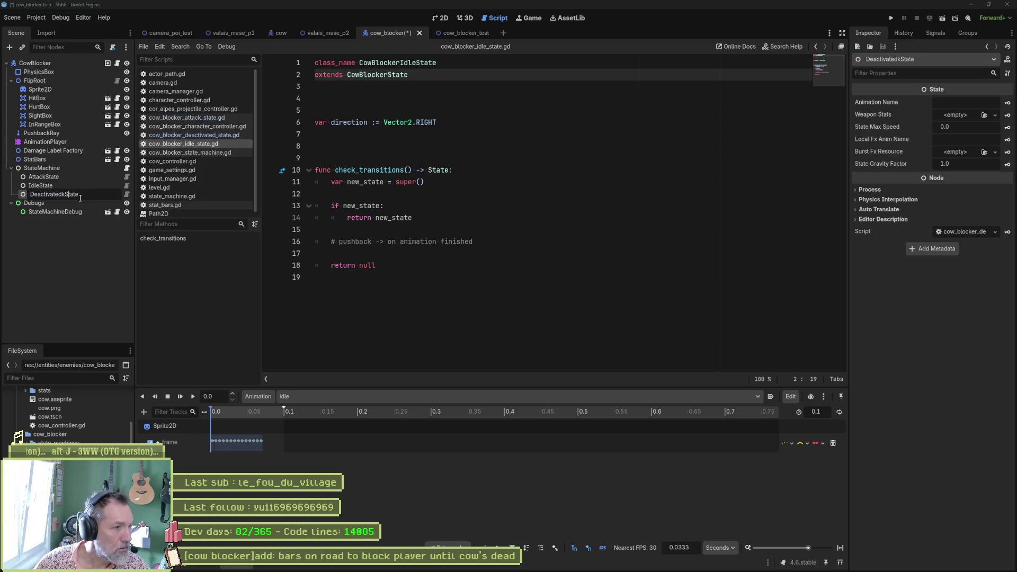
pyautogui.press('Return')
pyautogui.hotkey('ctrl', 's')
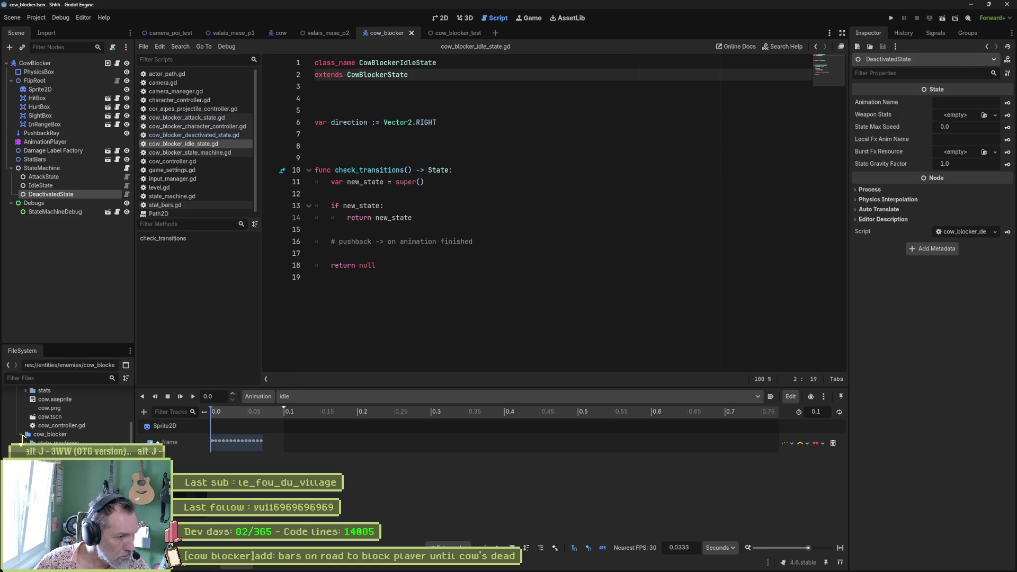
# Step: Fix the class name to CowBlockerDeactivatedState and close the deactivated and idle scripts
pyautogui.click(959, 232)
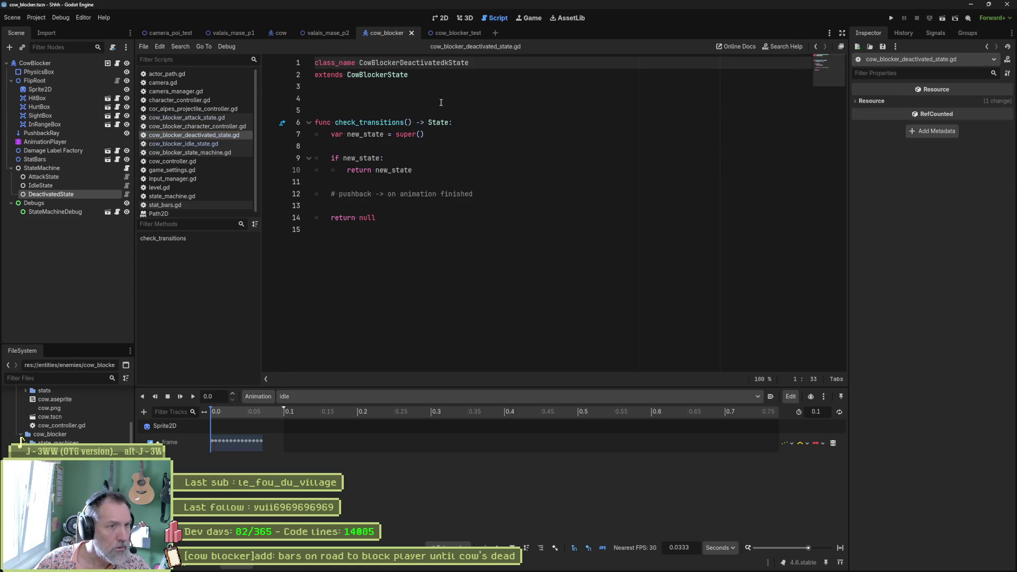
pyautogui.press('BackSpace')
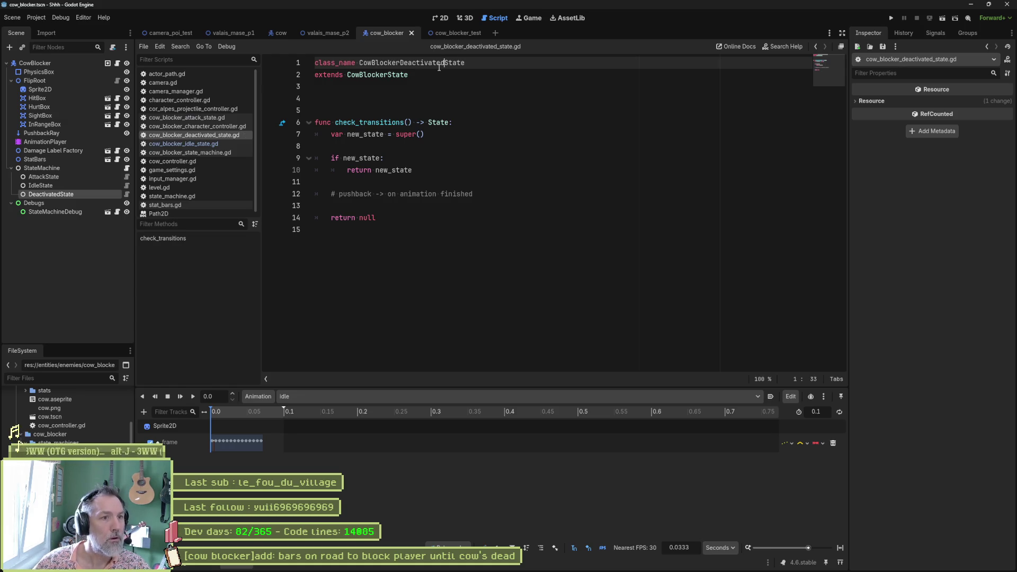
pyautogui.hotkey('ctrl', 'w')
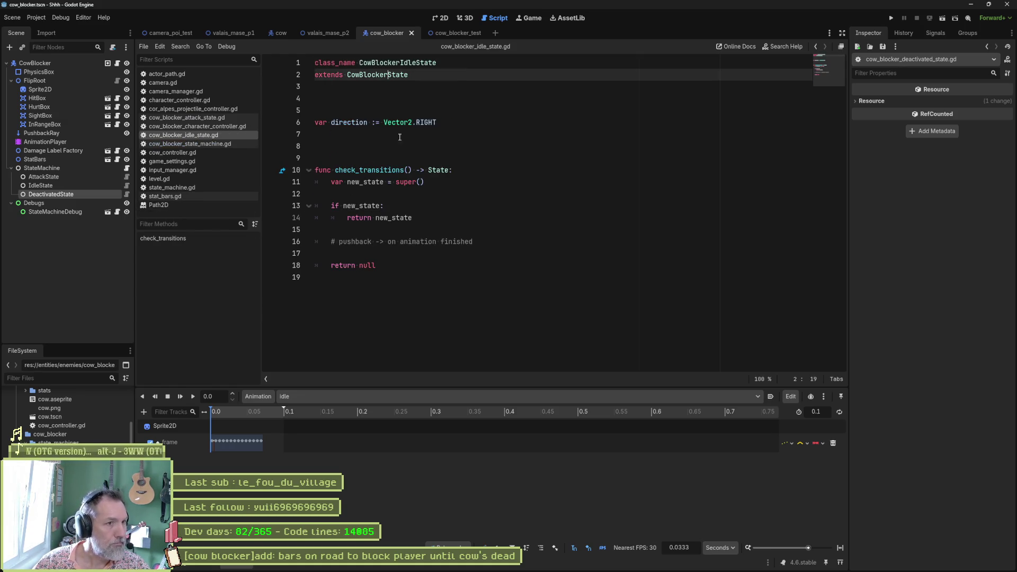
pyautogui.hotkey('ctrl', 'w')
pyautogui.hotkey('ctrl', 'w')
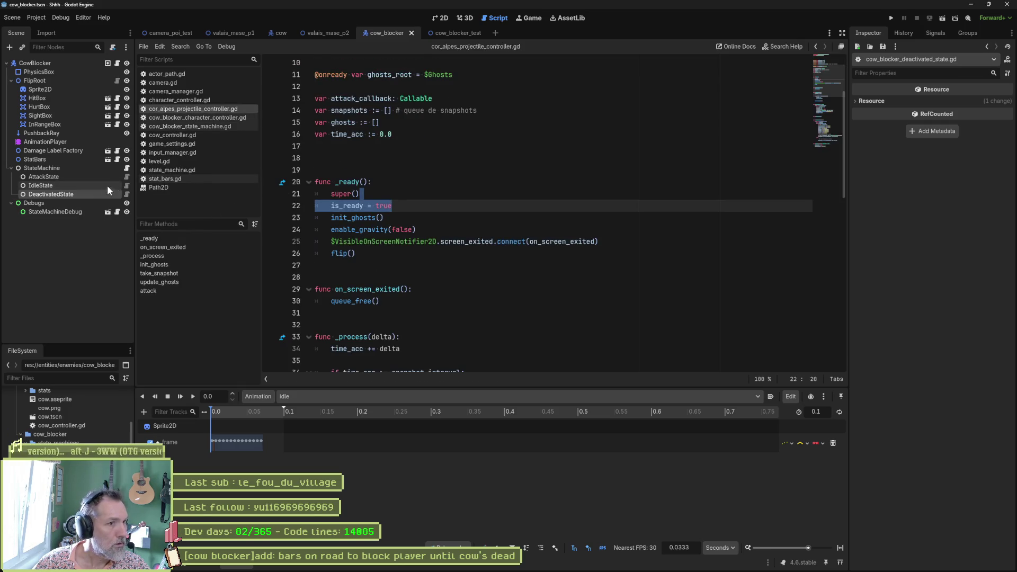
pyautogui.click(326, 169)
pyautogui.hotkey('ctrl', 'w')
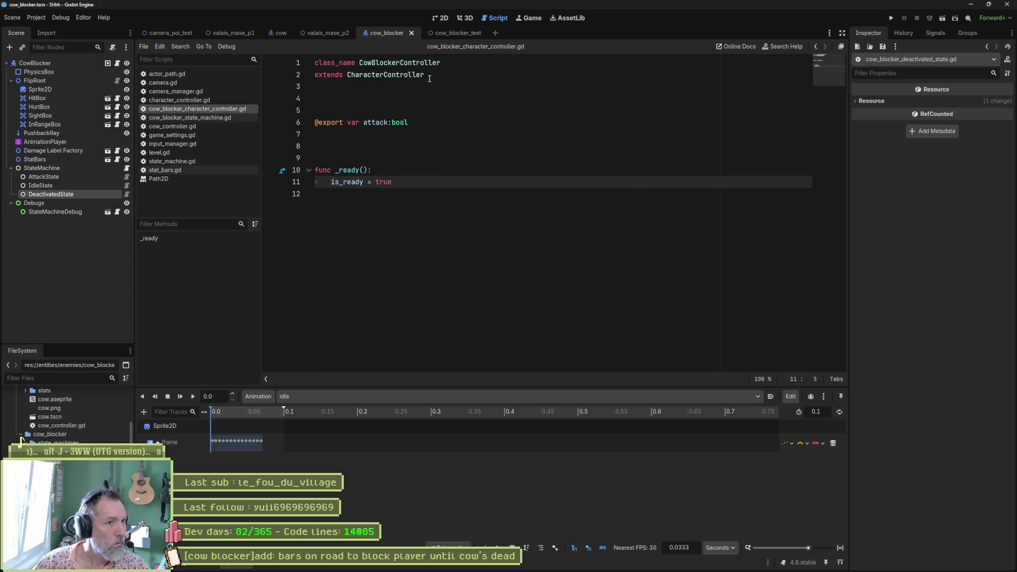
pyautogui.click(127, 168)
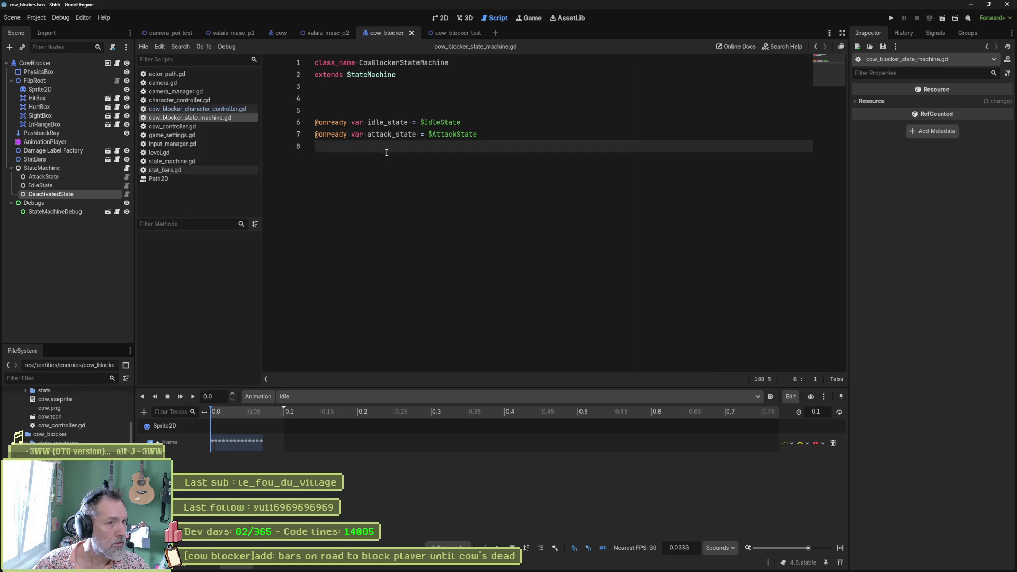
pyautogui.moveTo(56, 195); pyautogui.dragTo(371, 169)
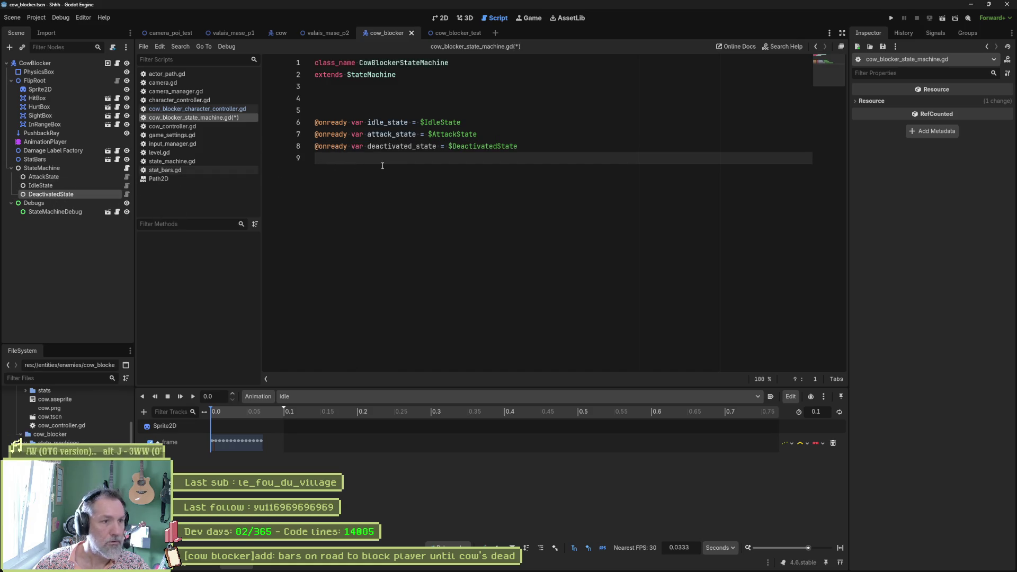
# Step: Rename the state nodes to Deactivated, Idle and Attack and save the scene
pyautogui.click(84, 193)
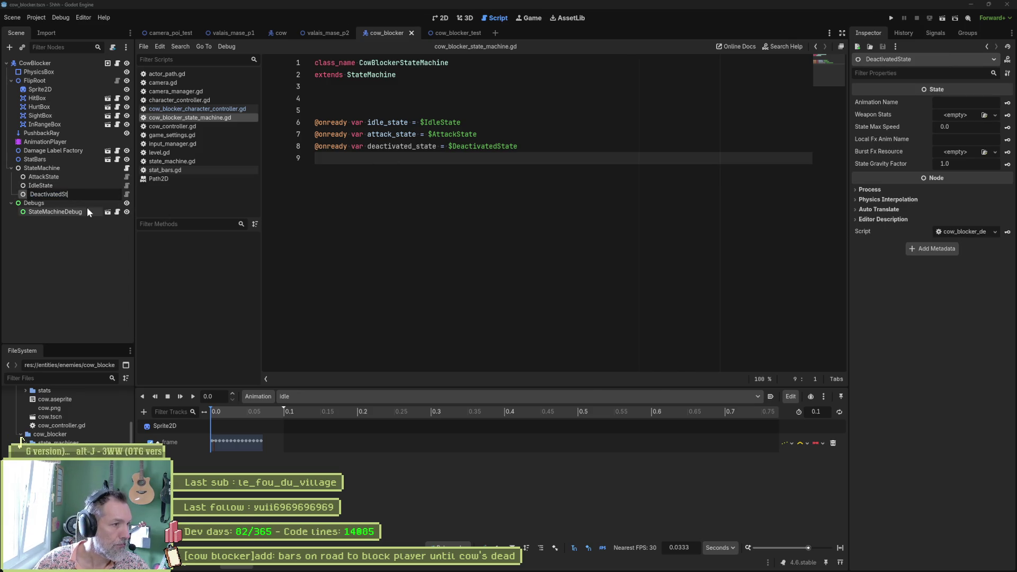
pyautogui.press('Return')
pyautogui.press('Up')
pyautogui.press('F2')
pyautogui.press('BackSpace')
pyautogui.press('BackSpace')
pyautogui.press('BackSpace')
pyautogui.press('Return')
pyautogui.press('Up')
pyautogui.press('F2')
pyautogui.press('BackSpace')
pyautogui.press('BackSpace')
pyautogui.press('BackSpace')
pyautogui.press('BackSpace')
pyautogui.press('BackSpace')
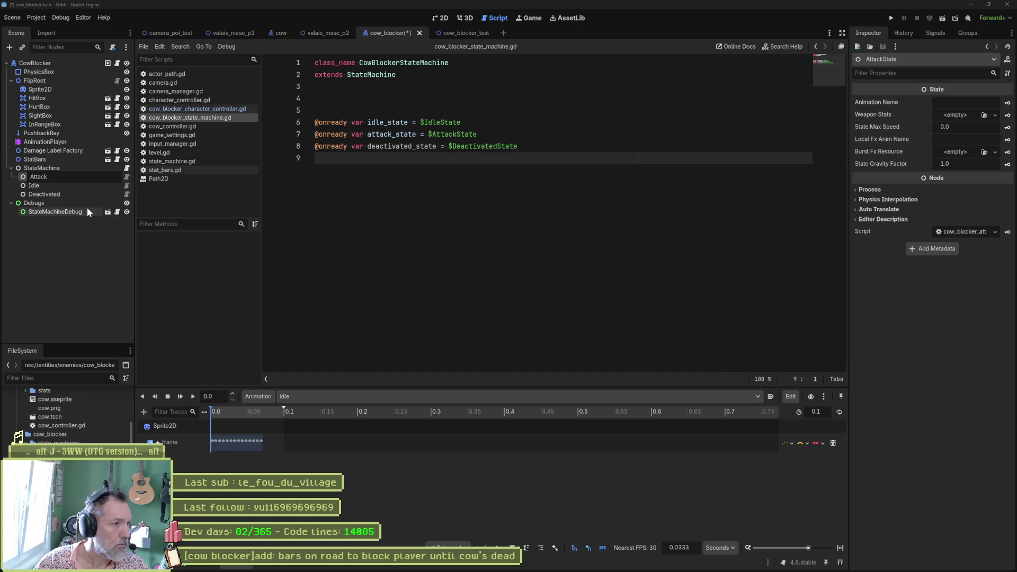
pyautogui.press('Return')
pyautogui.hotkey('ctrl', 's')
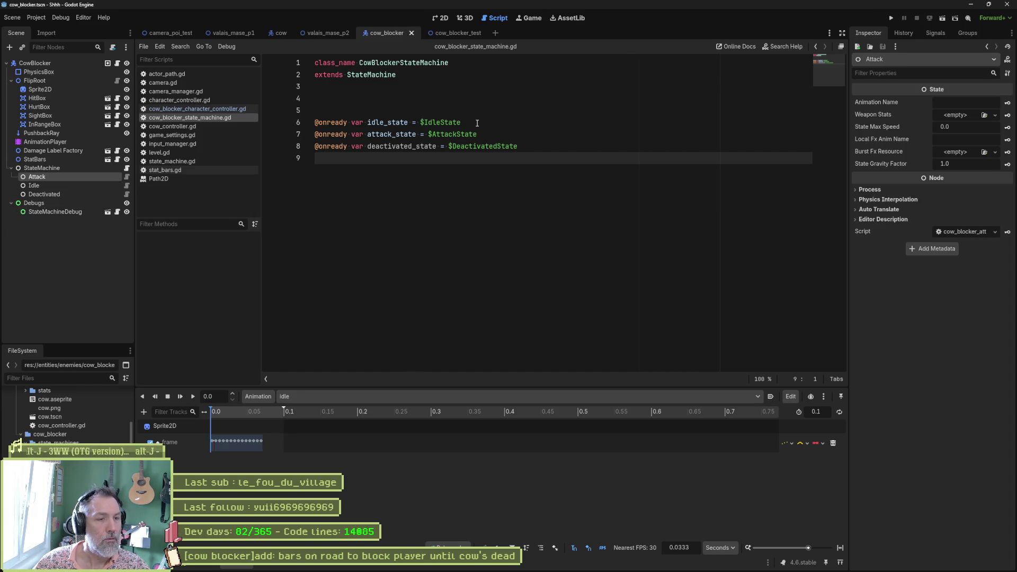
pyautogui.moveTo(532, 122); pyautogui.dragTo(550, 189)
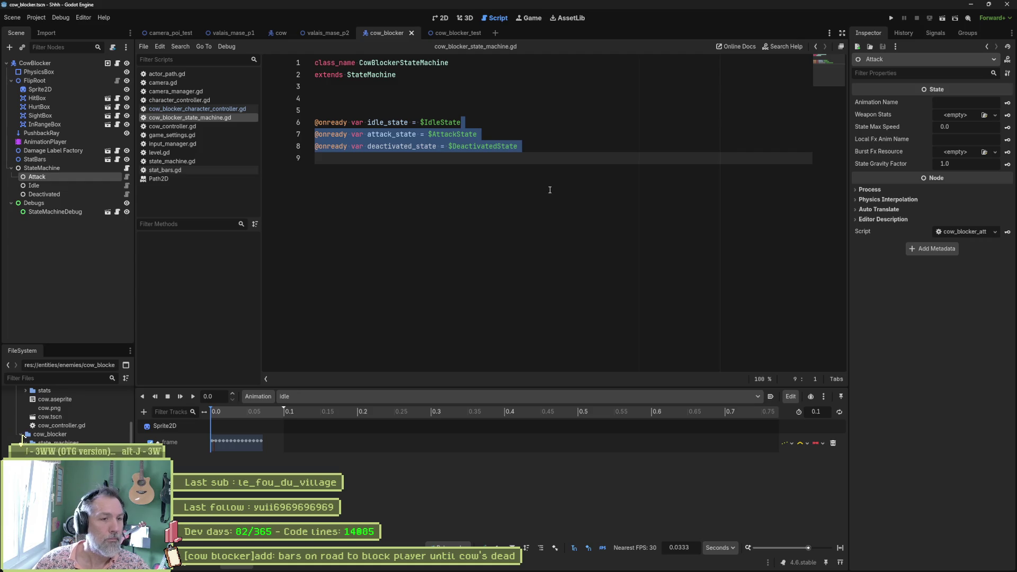
pyautogui.press('BackSpace')
pyautogui.hotkey('ctrl', 'shift', 'k')
pyautogui.click(79, 183)
pyautogui.keyDown('shift'); pyautogui.click(76, 195); pyautogui.keyUp('shift')
pyautogui.moveTo(75, 195)
pyautogui.mouseDown()
pyautogui.moveTo(65, 177)
pyautogui.moveTo(324, 130)
pyautogui.mouseUp()
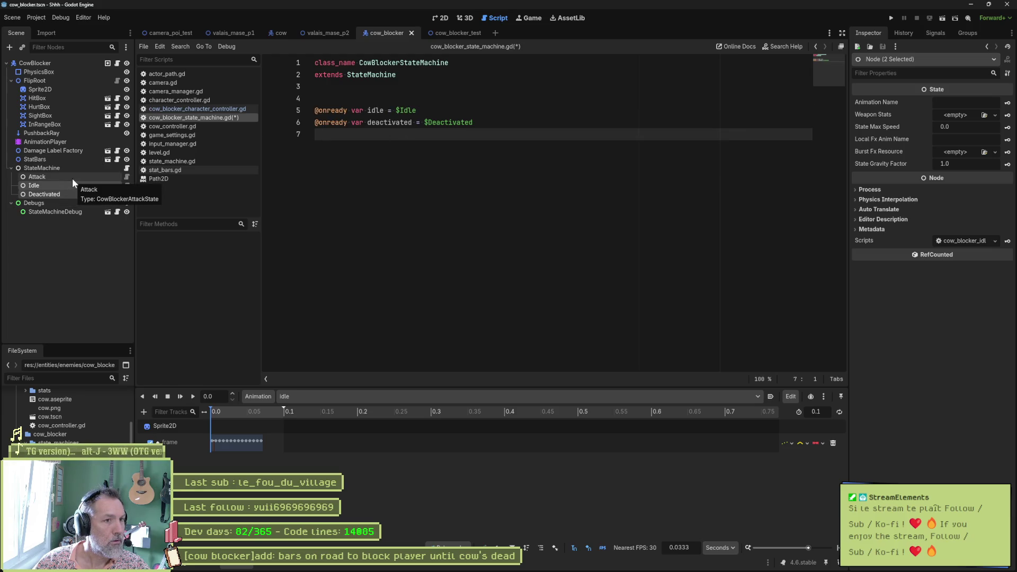
pyautogui.moveTo(72, 178)
pyautogui.mouseDown()
pyautogui.moveTo(49, 177)
pyautogui.moveTo(335, 140)
pyautogui.mouseUp()
pyautogui.moveTo(50, 178)
pyautogui.mouseDown()
pyautogui.moveTo(370, 157)
pyautogui.moveTo(361, 136)
pyautogui.mouseUp()
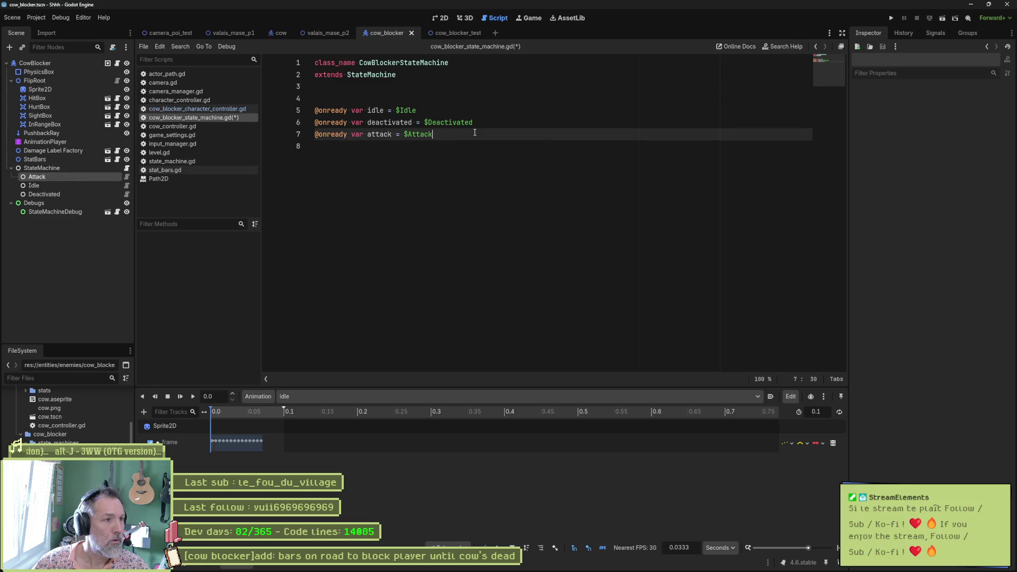
pyautogui.hotkey('alt', 'Up')
pyautogui.hotkey('alt', 'Up')
pyautogui.hotkey('alt', 'Down')
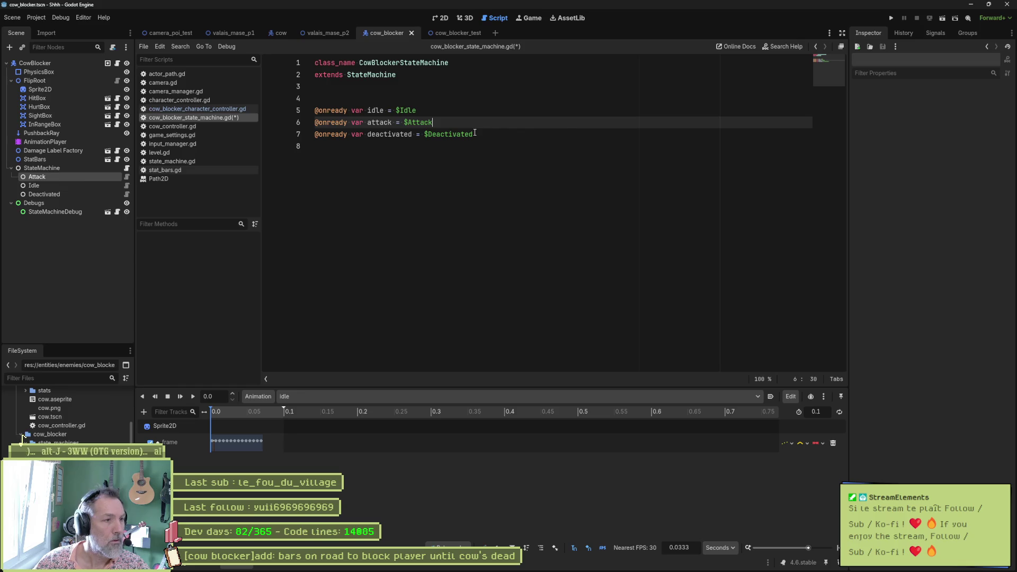
# Step: Save, then set Idle as the StateMachine's Initial State
pyautogui.moveTo(42, 184); pyautogui.dragTo(38, 172)
pyautogui.hotkey('ctrl', 's')
pyautogui.click(103, 169)
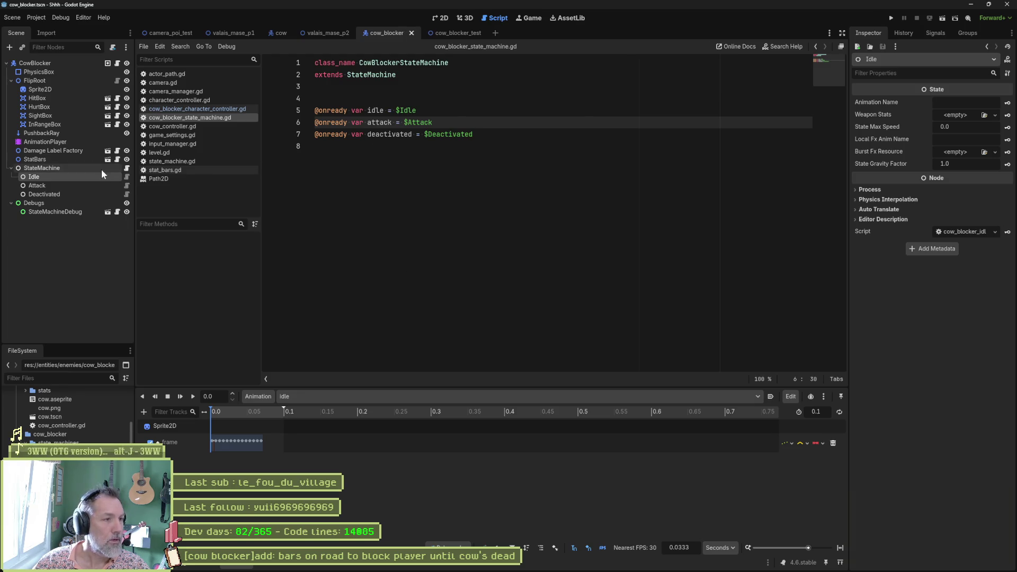
pyautogui.moveTo(37, 179)
pyautogui.mouseDown()
pyautogui.moveTo(847, 87)
pyautogui.moveTo(963, 102)
pyautogui.mouseUp()
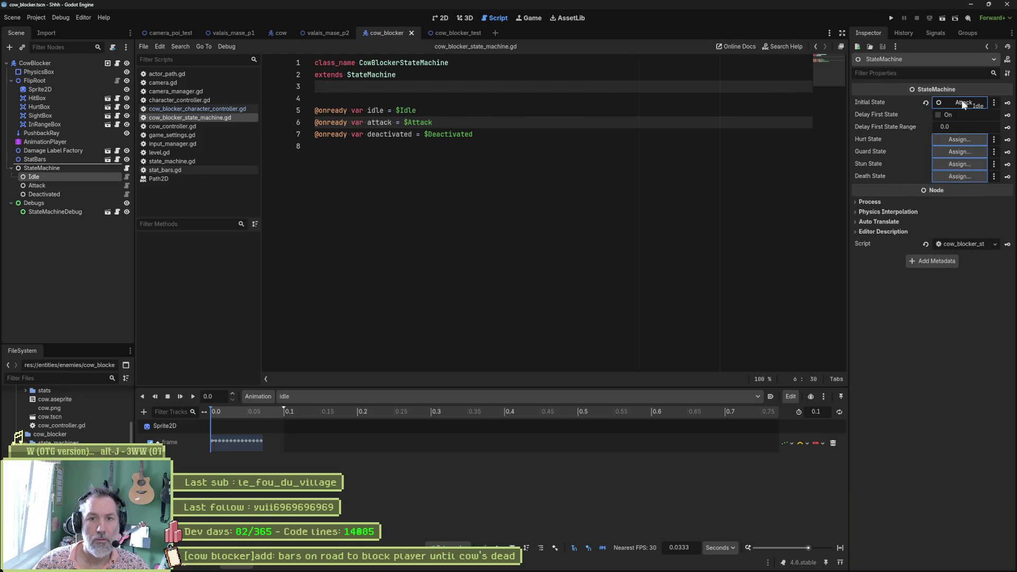